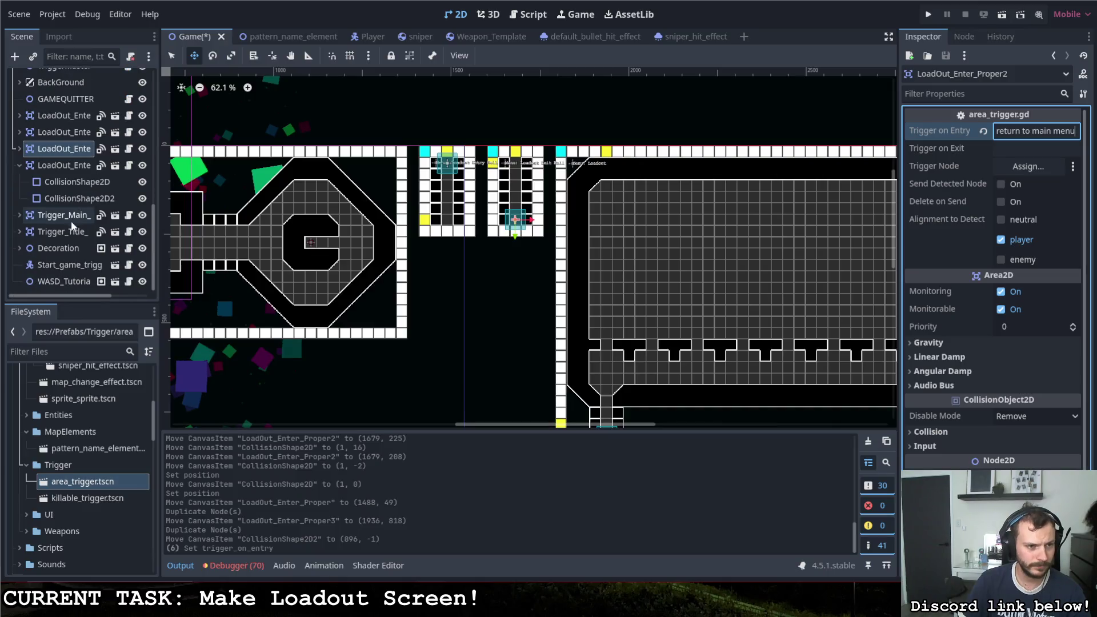
# Step: Set the loadout exit trigger's Trigger on Entry to exit_loadout_menu
pyautogui.click(69, 221)
pyautogui.click(72, 230)
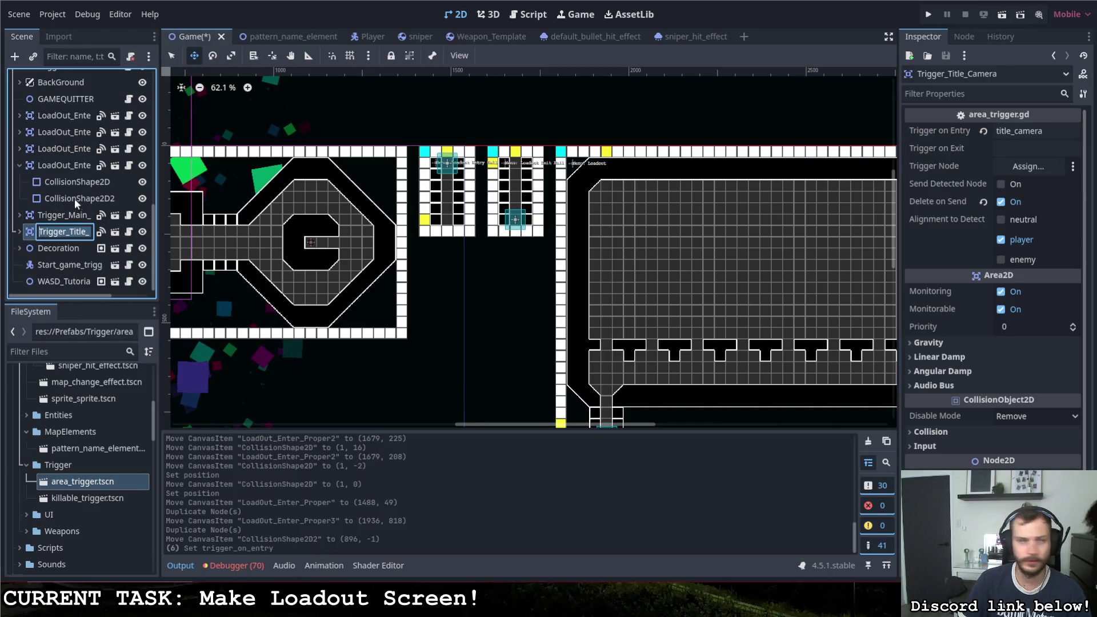
pyautogui.click(57, 164)
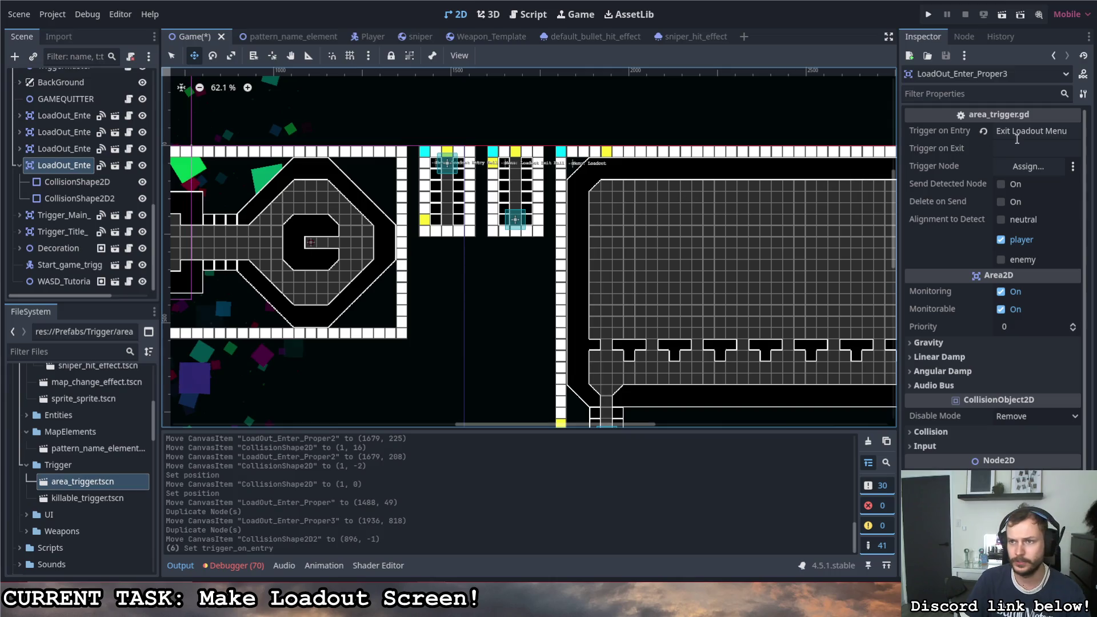
pyautogui.click(1034, 131)
pyautogui.write('exit')
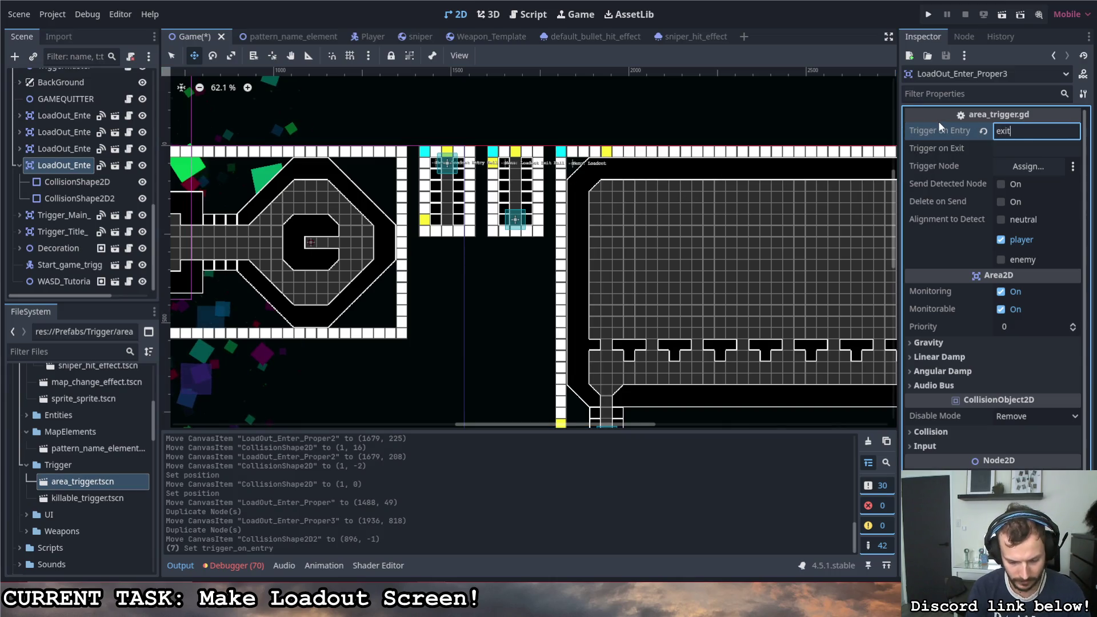
pyautogui.write('_loadout_')
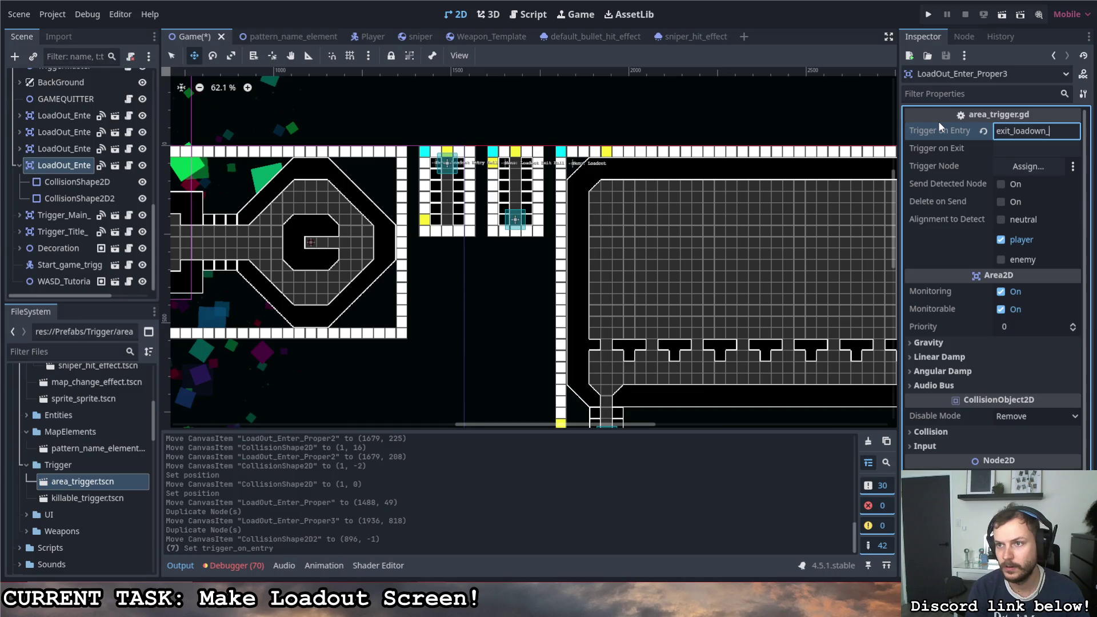
pyautogui.write('menu')
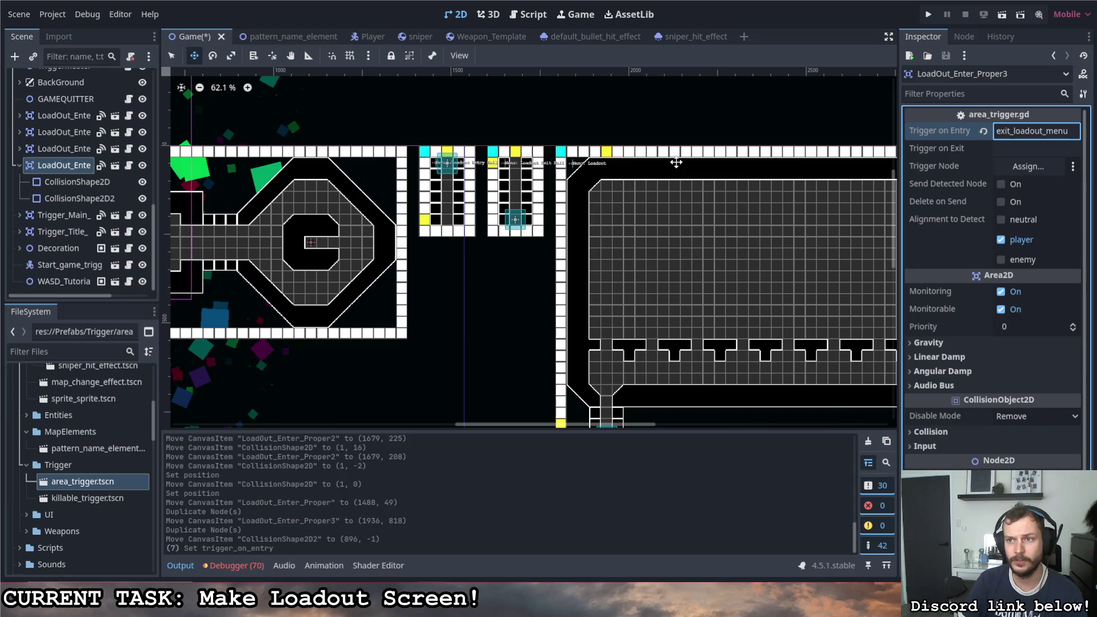
# Step: Fix the return trigger's entry event name so it reads return_to_main
pyautogui.click(71, 152)
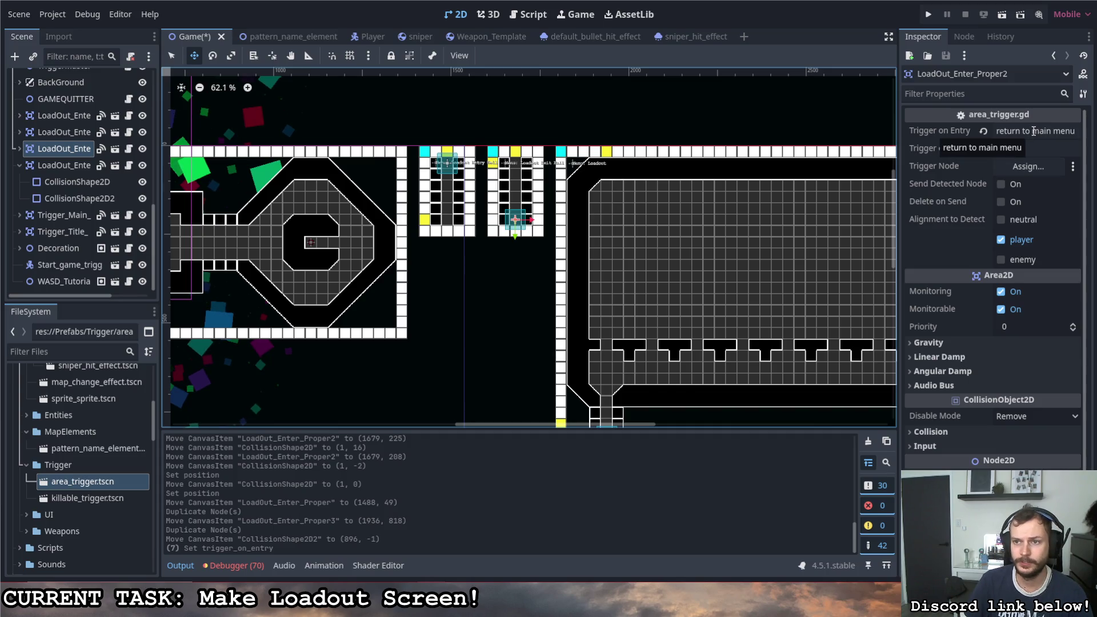
pyautogui.click(1031, 131)
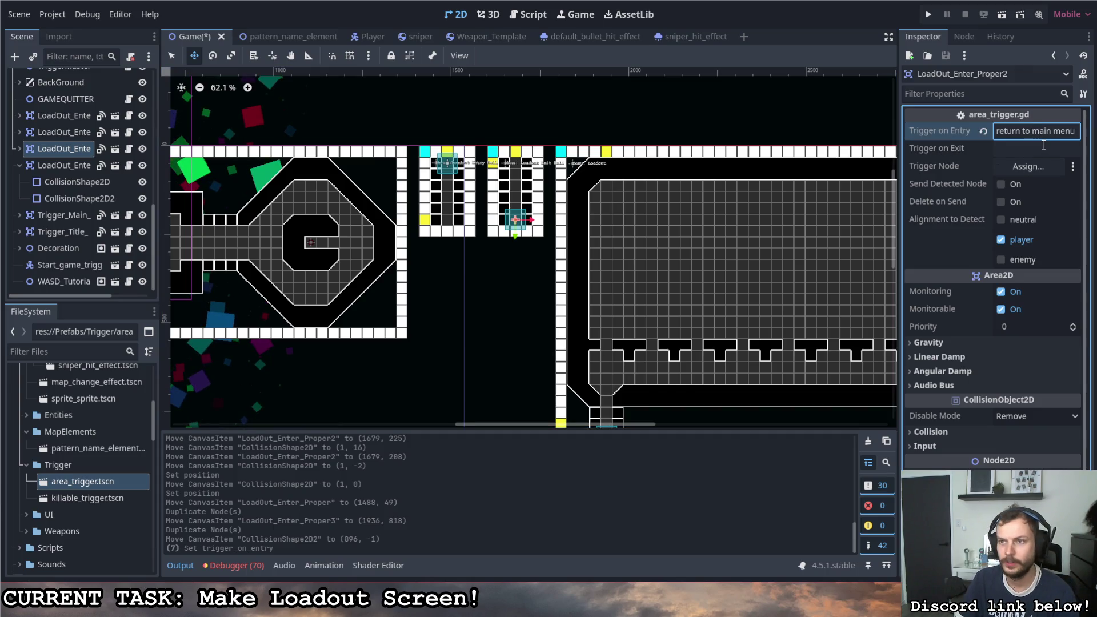
pyautogui.click(1080, 131)
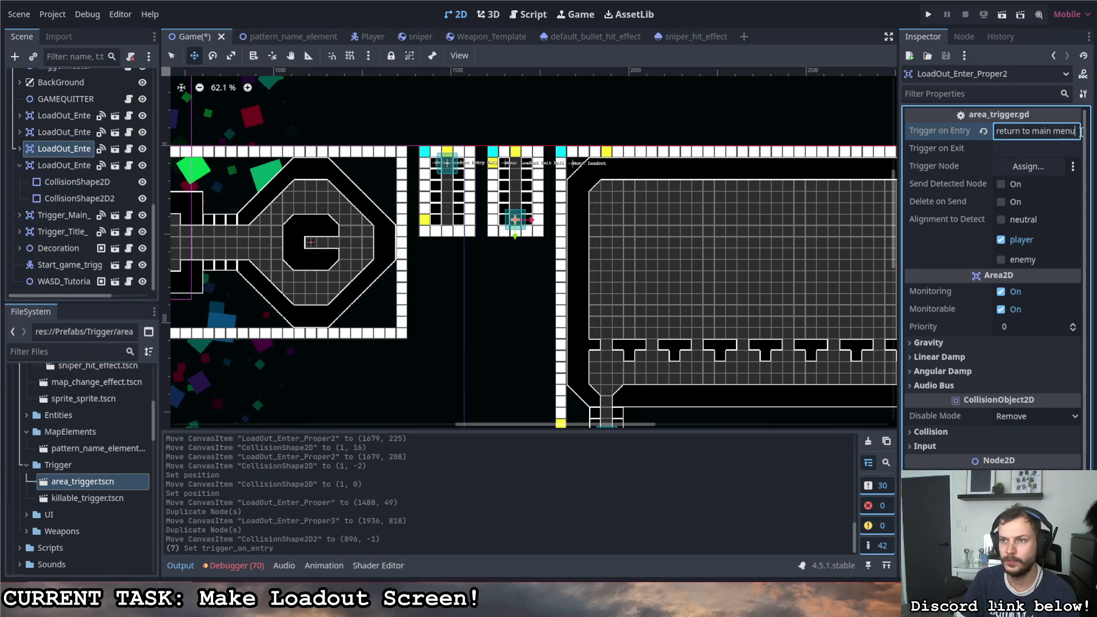
pyautogui.press('BackSpace')
pyautogui.press('BackSpace')
pyautogui.press('BackSpace')
pyautogui.click(1033, 130)
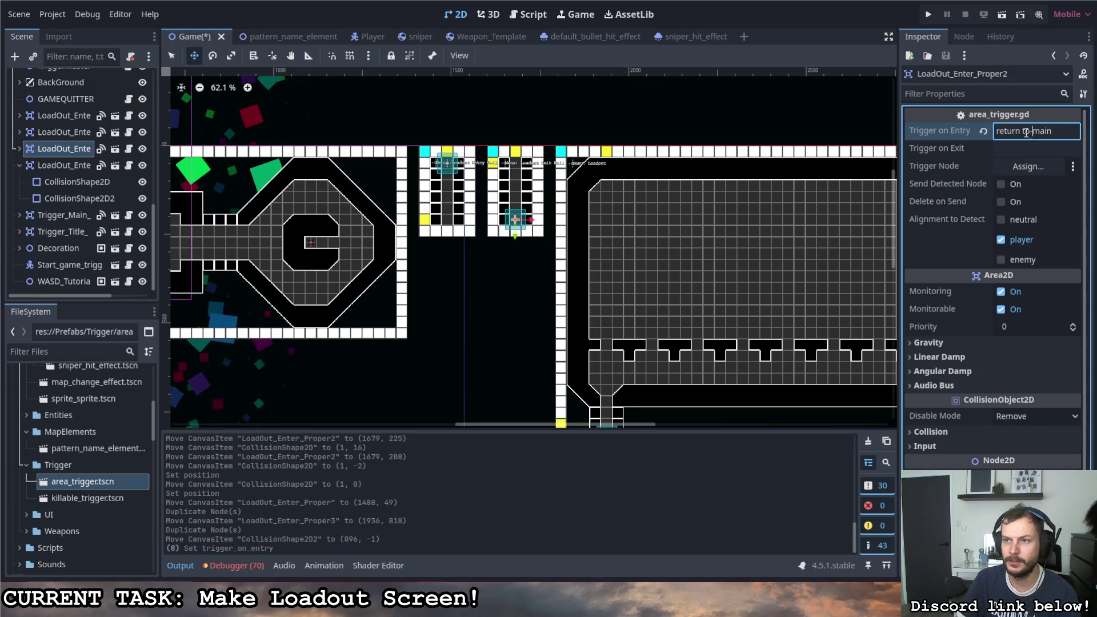
pyautogui.press('BackSpace')
pyautogui.write('-')
pyautogui.press('BackSpace')
pyautogui.write('_')
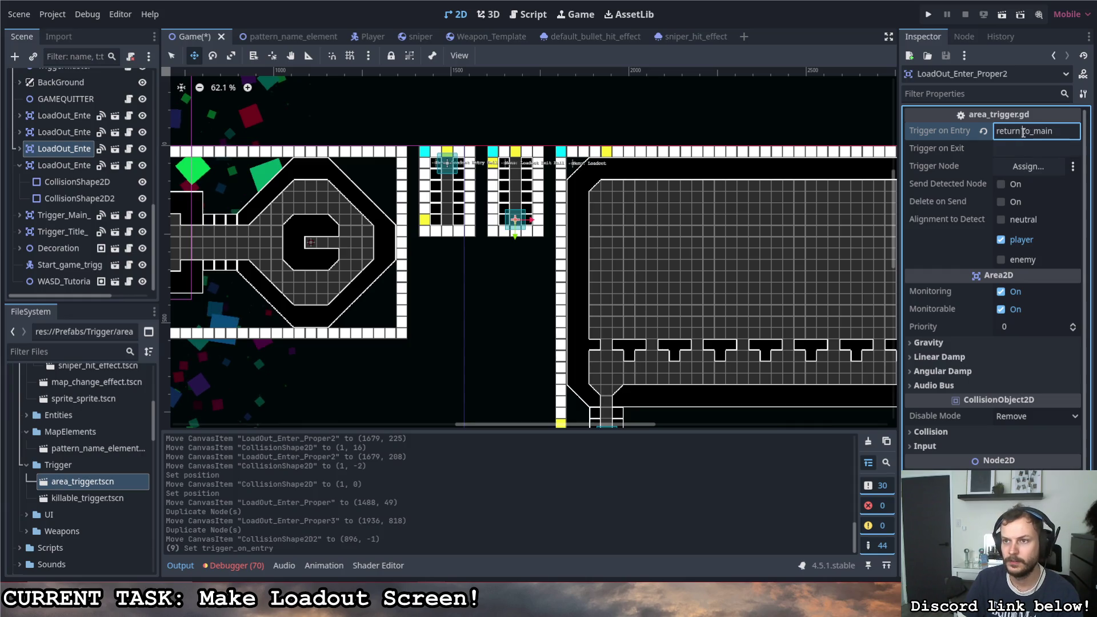
pyautogui.press('Left')
pyautogui.press('Left')
pyautogui.press('Left')
pyautogui.press('BackSpace')
pyautogui.write('_')
# Step: Replace the loadout menu trigger's entry event with enter_loadout_menu
pyautogui.click(64, 132)
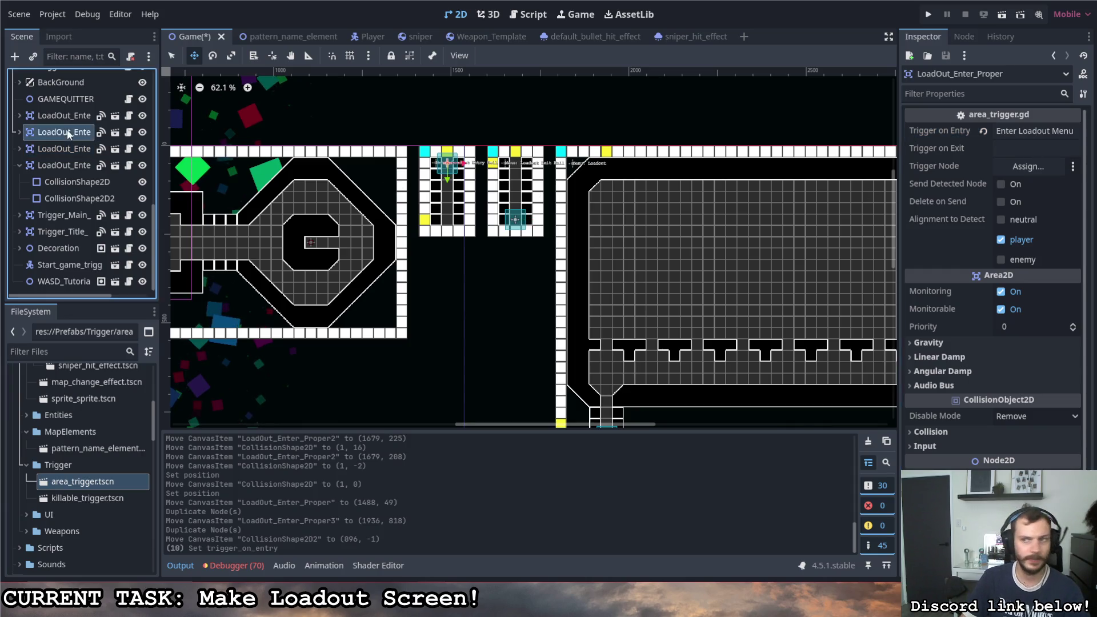
pyautogui.tripleClick(1073, 130)
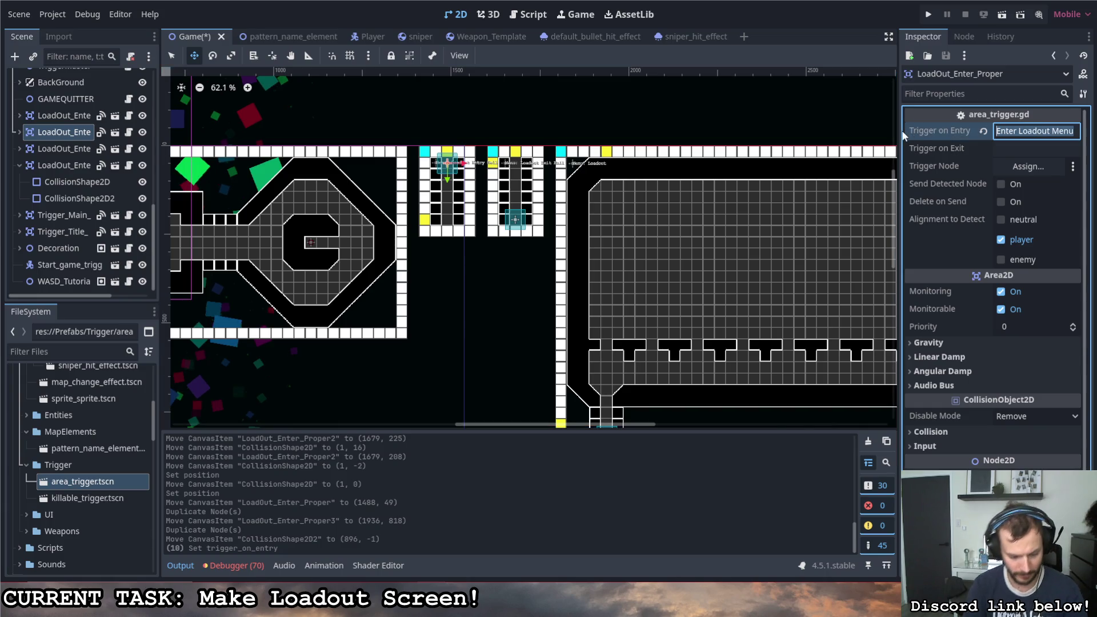
pyautogui.write('Enter')
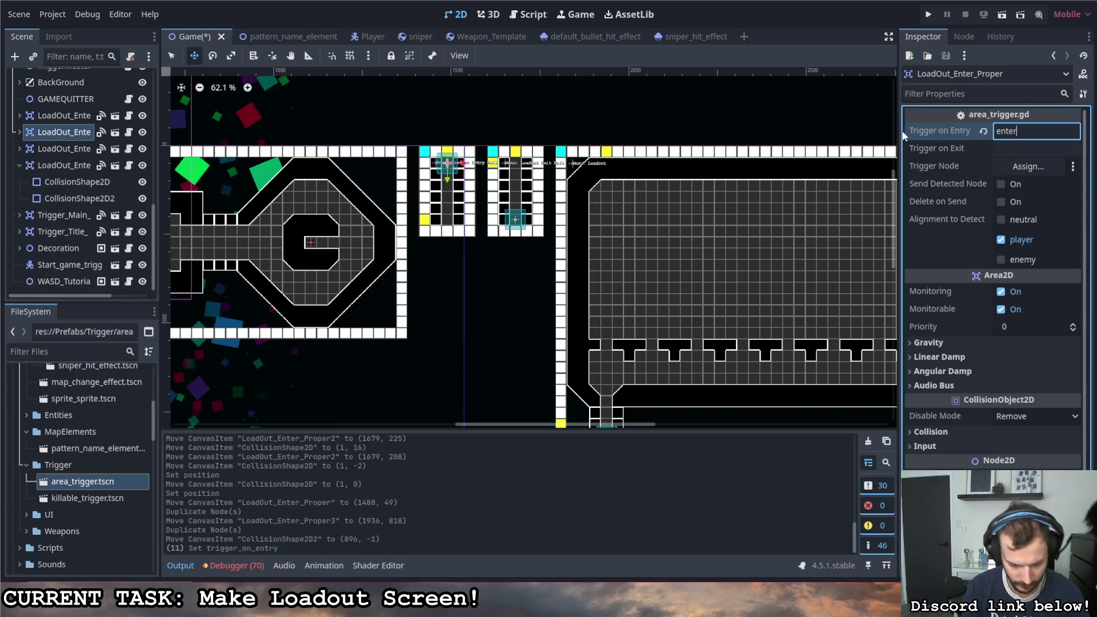
pyautogui.write('oadout_menu')
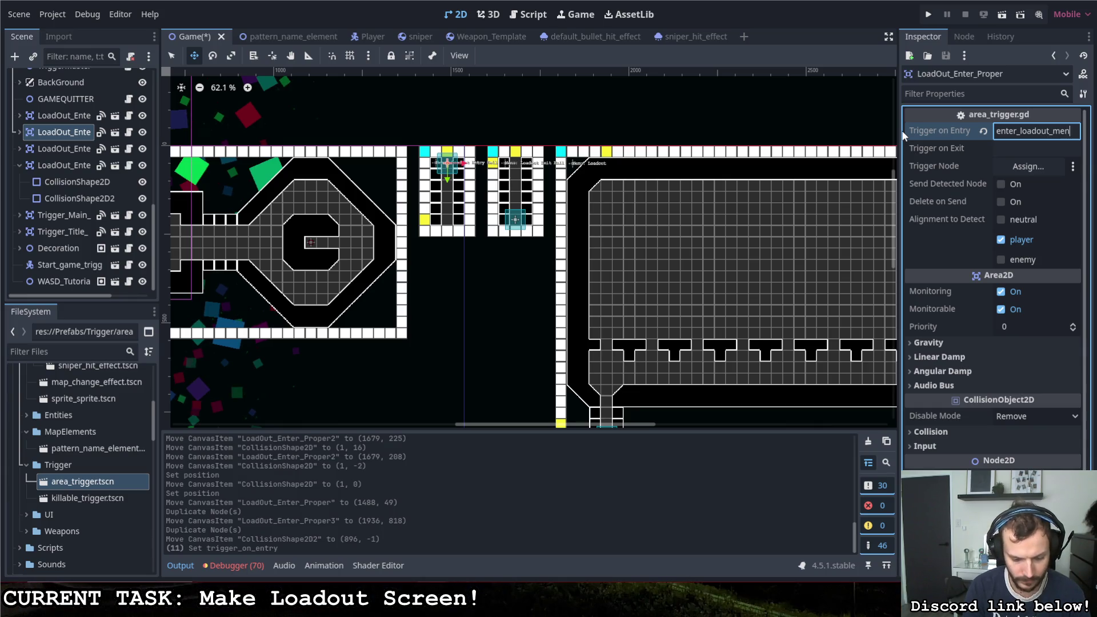
# Step: Set the loadout entry trigger's event to enter_loadout_entry and save the Game scene
pyautogui.click(63, 116)
pyautogui.moveTo(1063, 131); pyautogui.dragTo(938, 133)
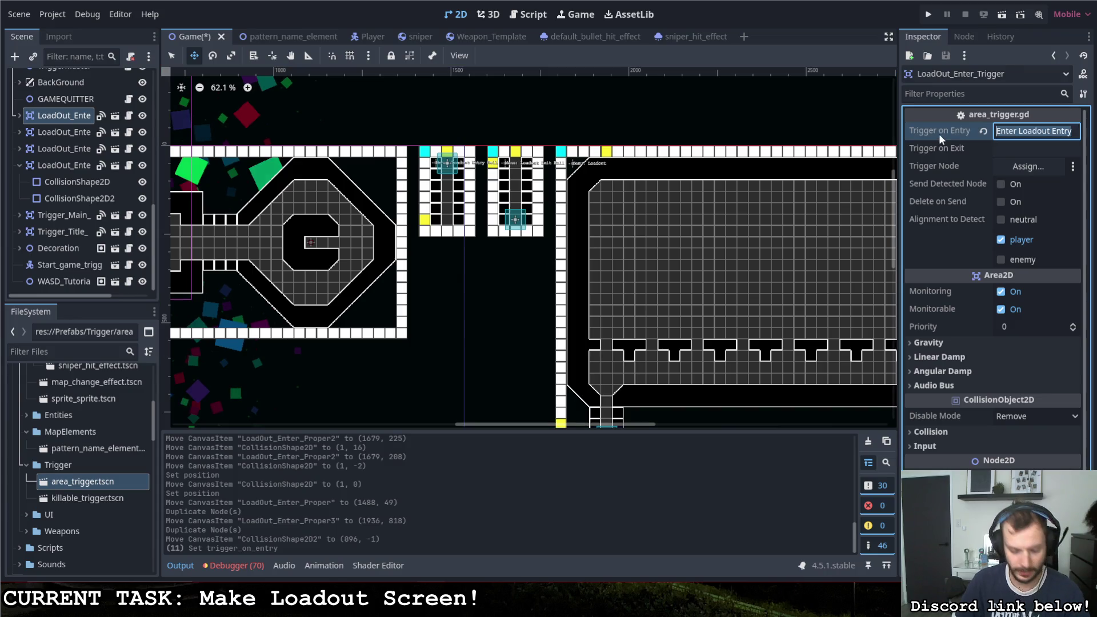
pyautogui.write('enter')
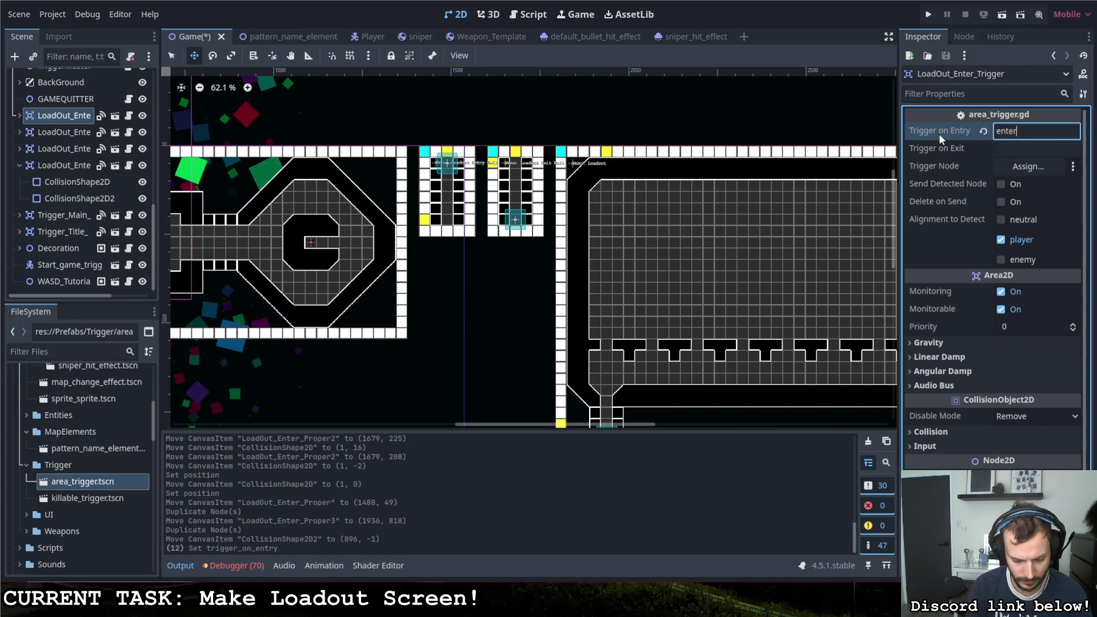
pyautogui.write('_loadout_entry')
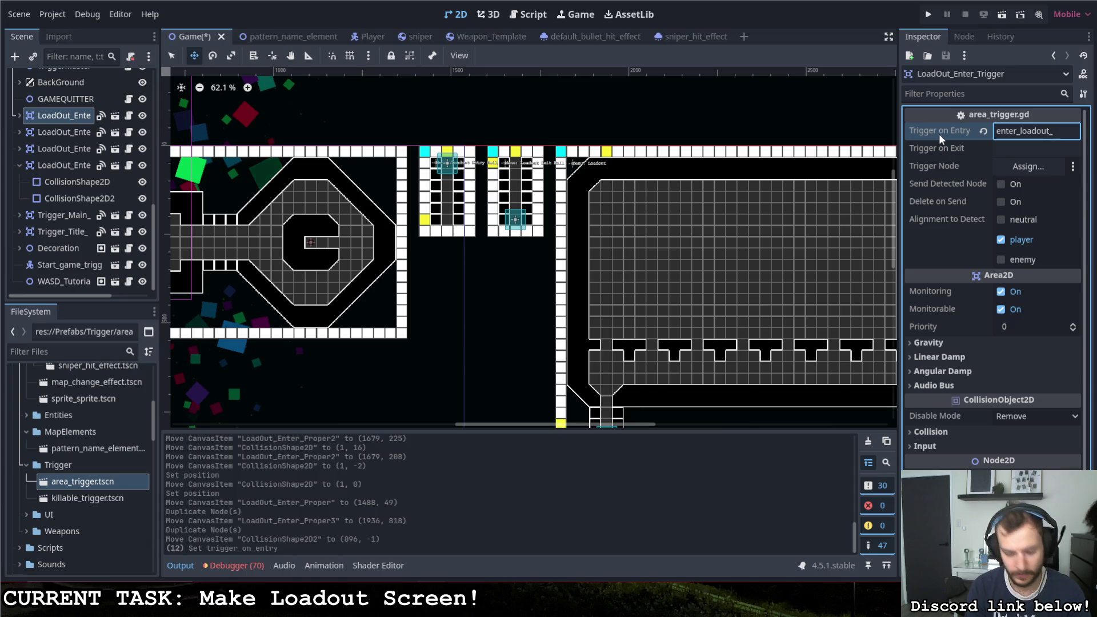
pyautogui.hotkey('ctrl', 's')
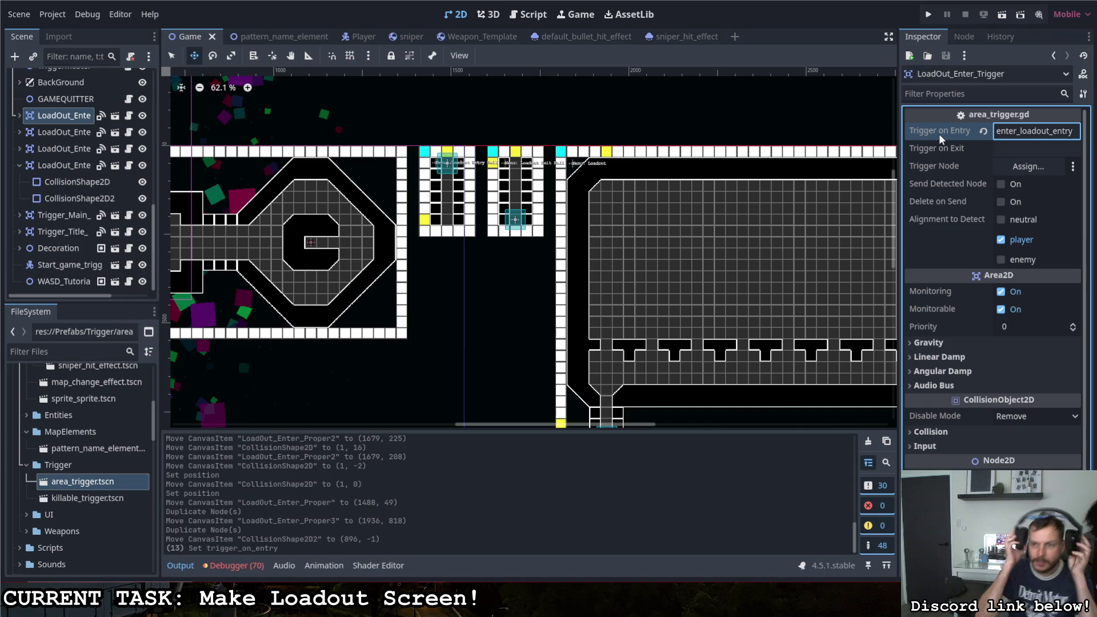
# Step: Collapse the exit trigger's child shapes and review the loadout menu and return-to-main triggers
pyautogui.scroll(10, 437, 188)
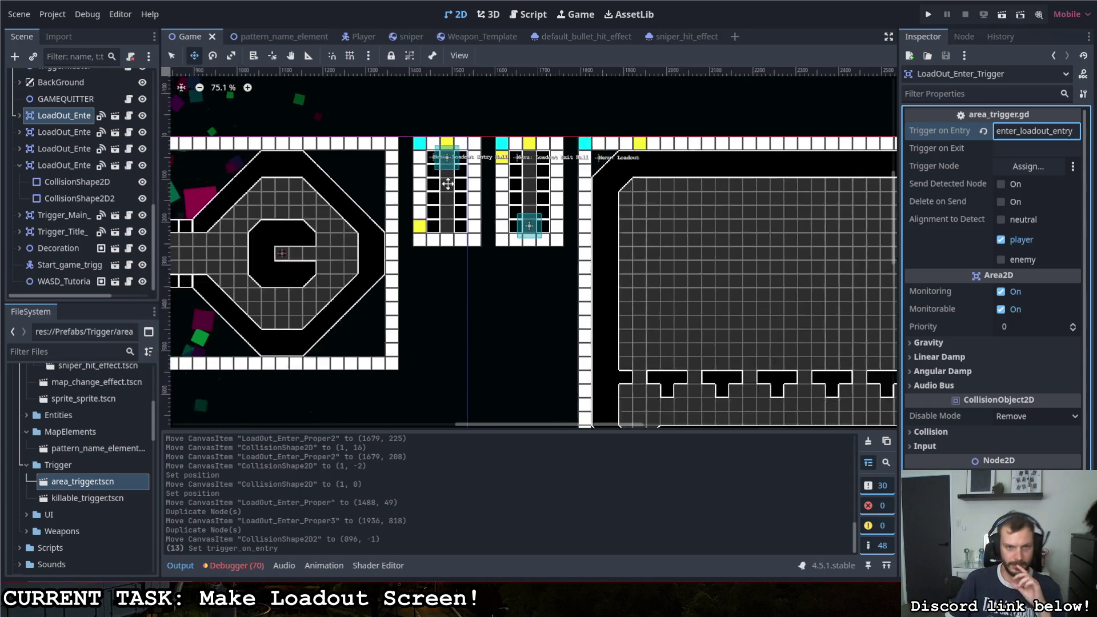
pyautogui.scroll(-5, 448, 197)
pyautogui.scroll(4, 502, 171)
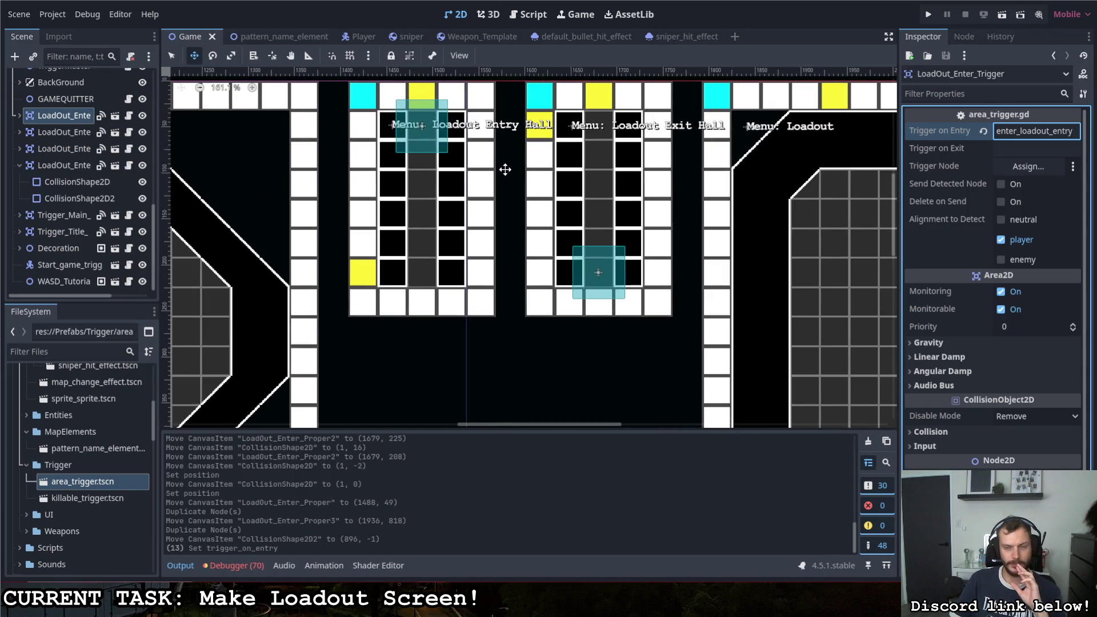
pyautogui.scroll(-1, 462, 217)
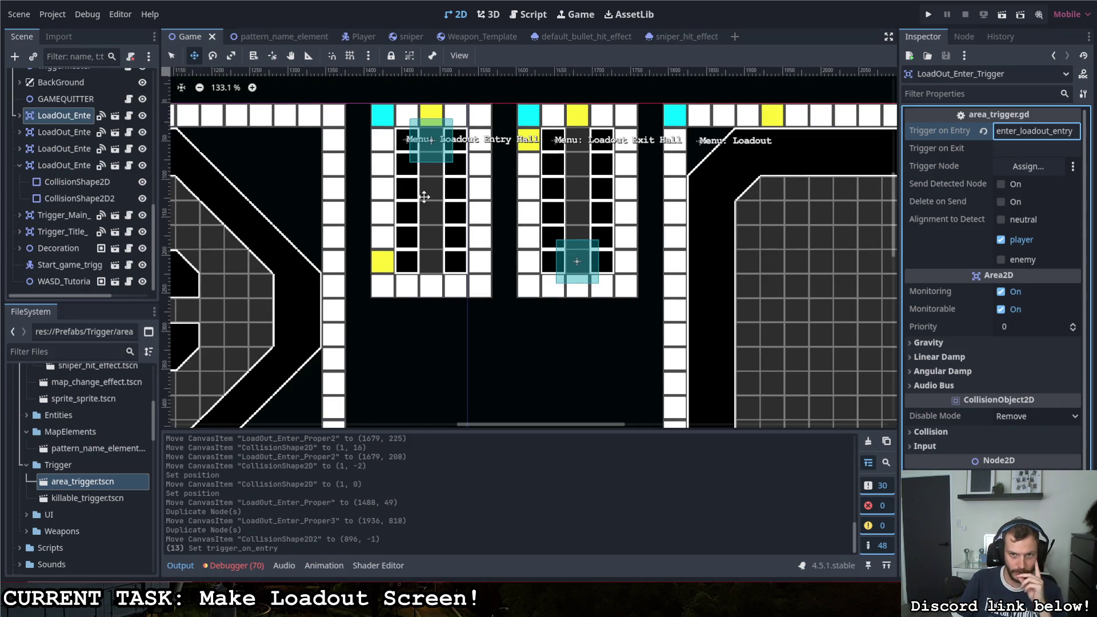
pyautogui.scroll(-4, 400, 203)
pyautogui.scroll(3, 634, 262)
pyautogui.scroll(-1, 564, 261)
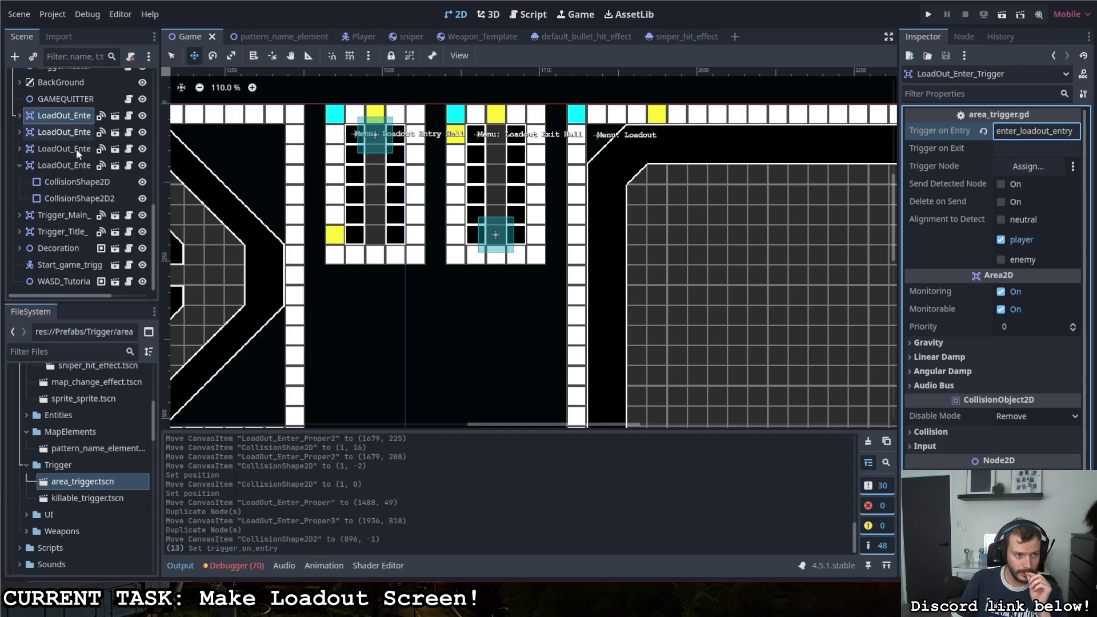
pyautogui.click(20, 165)
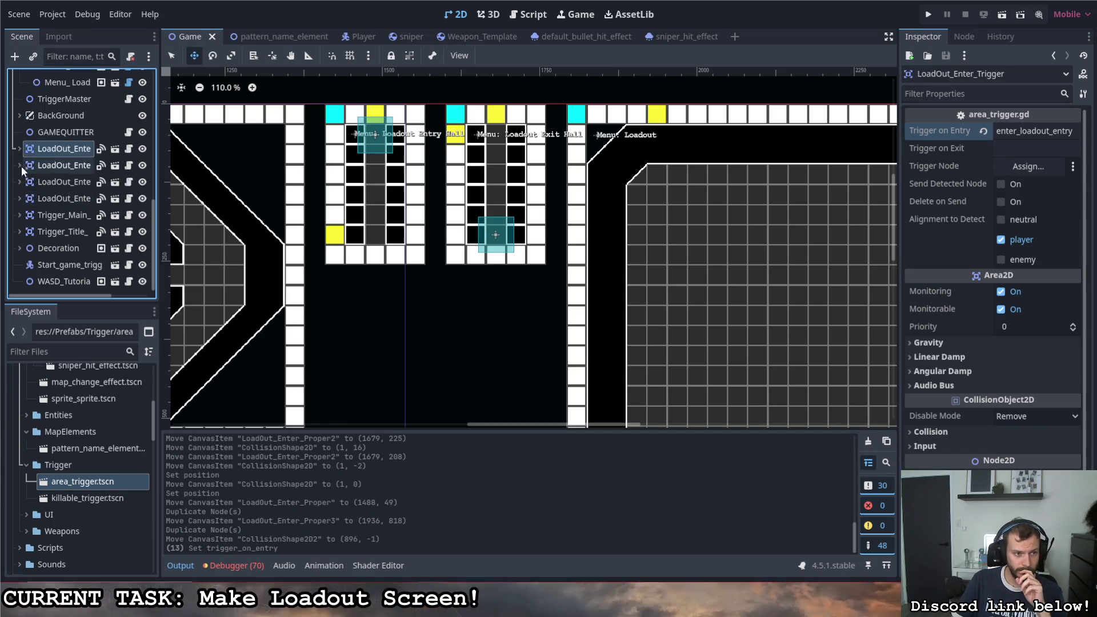
pyautogui.click(63, 162)
pyautogui.click(67, 182)
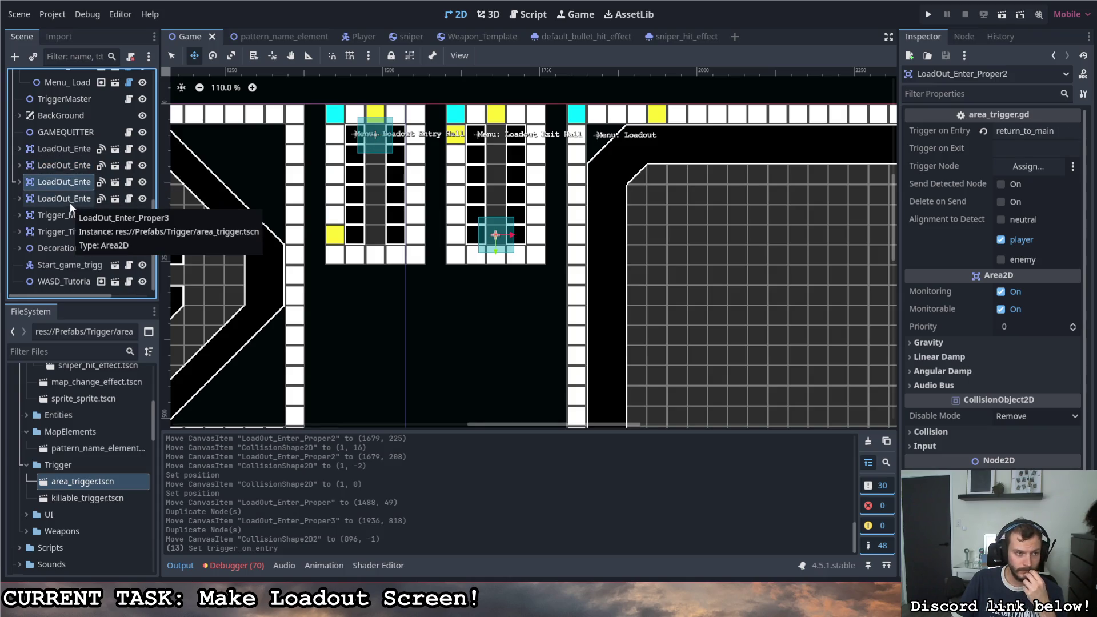
# Step: Check the return trigger's signals and groups, then review the exit, main menu and title camera triggers
pyautogui.click(964, 37)
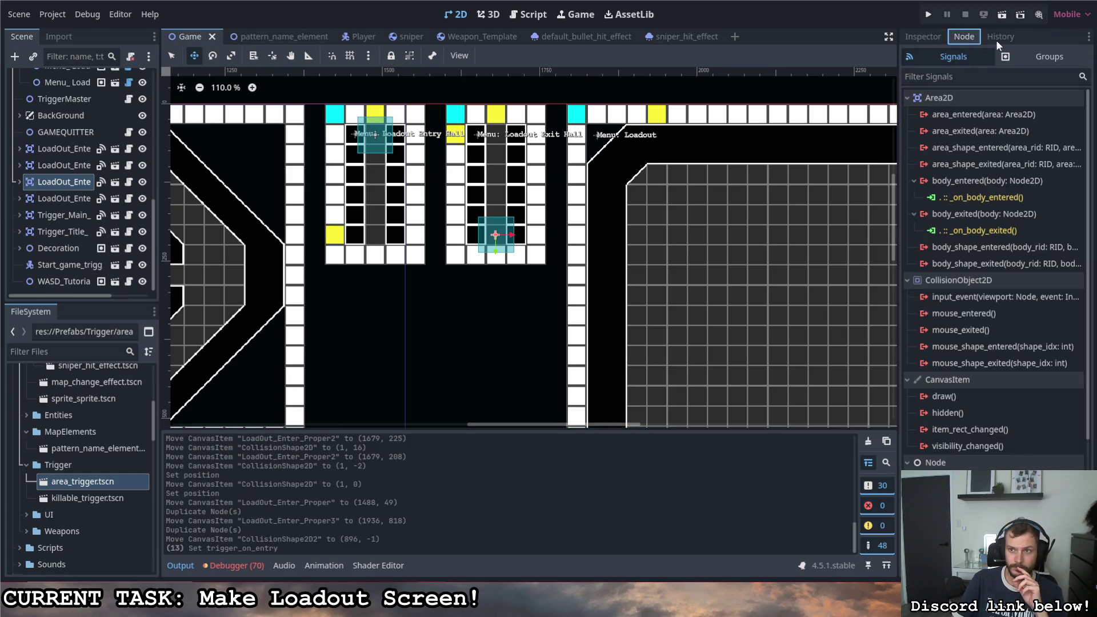
pyautogui.click(1024, 57)
pyautogui.click(922, 37)
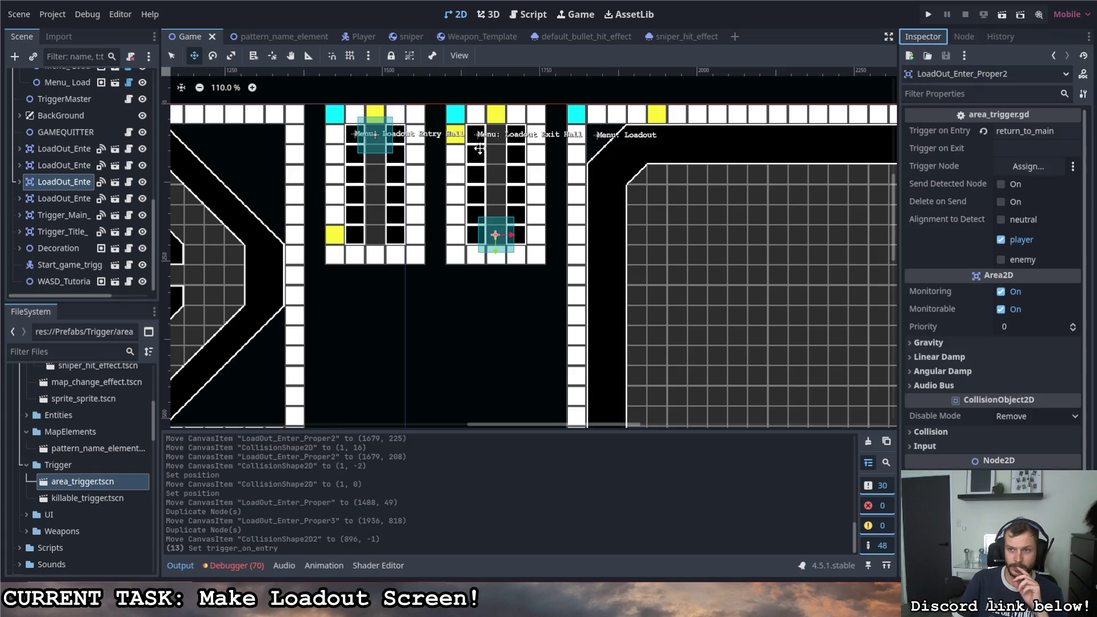
pyautogui.click(77, 200)
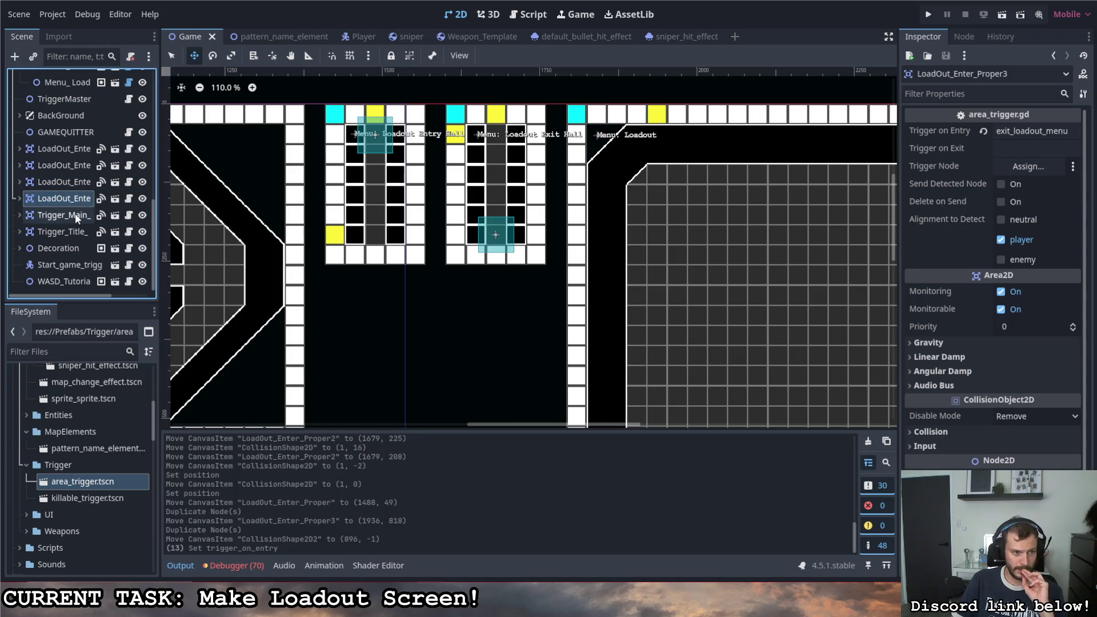
pyautogui.click(74, 215)
pyautogui.click(75, 230)
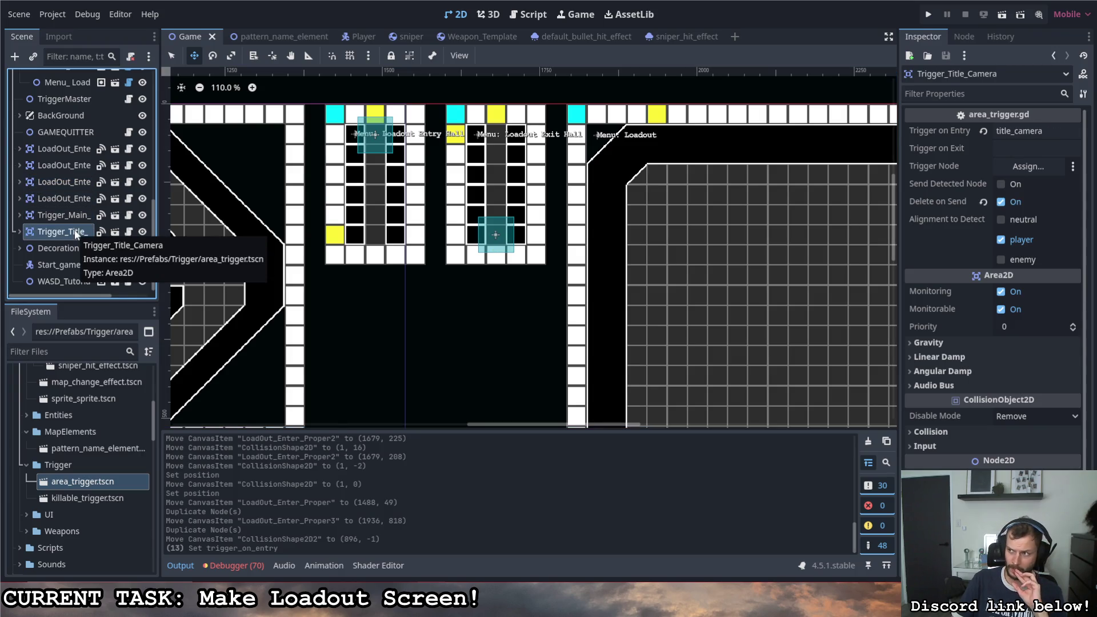
pyautogui.click(74, 215)
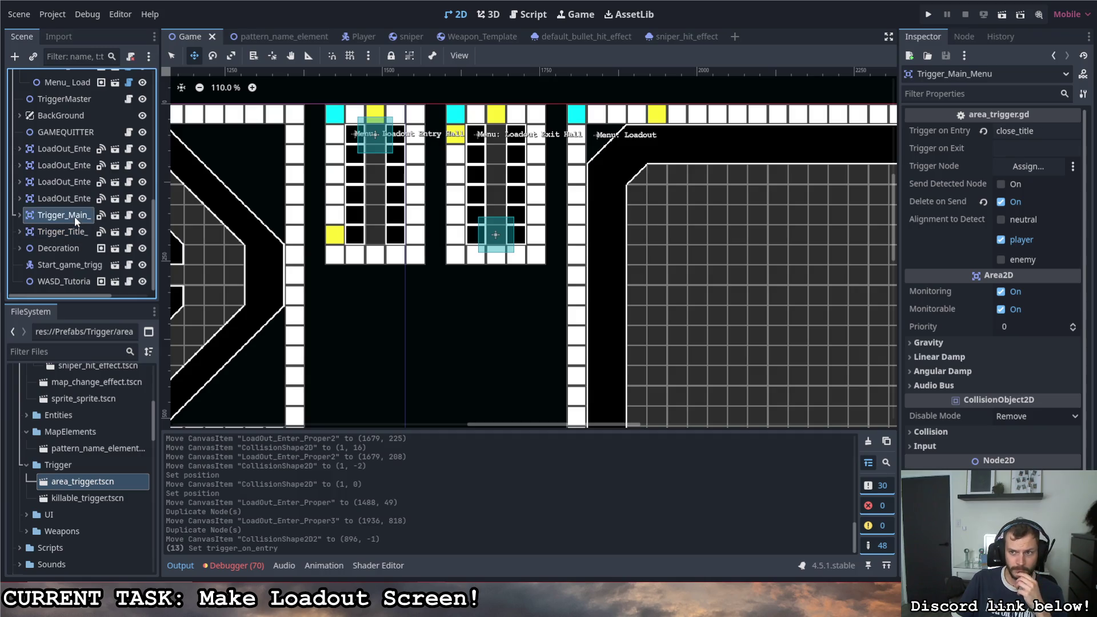
# Step: Inspect the loadout exit trigger, then step up to the trigger firing enter_loadout_entry
pyautogui.click(78, 198)
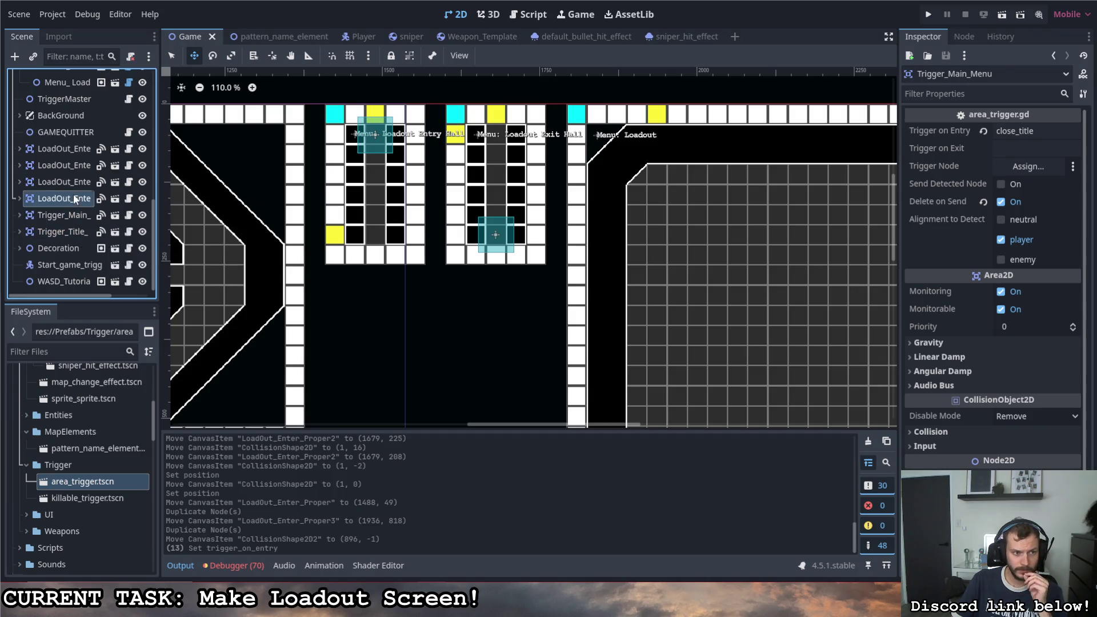
pyautogui.click(76, 182)
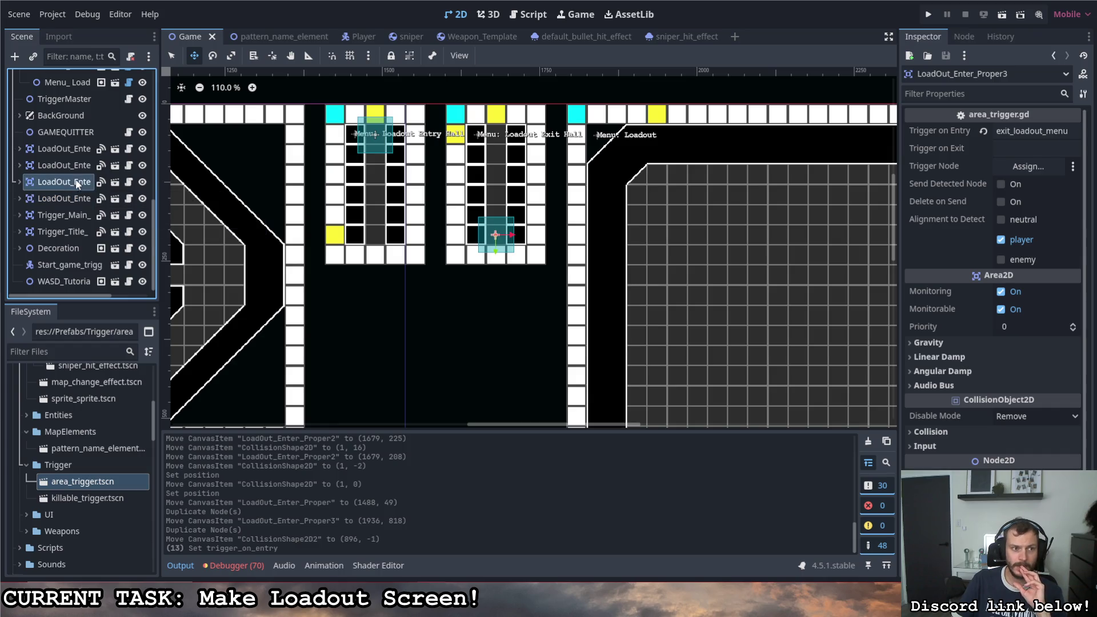
pyautogui.click(75, 166)
pyautogui.click(74, 148)
pyautogui.scroll(-4, 300, 209)
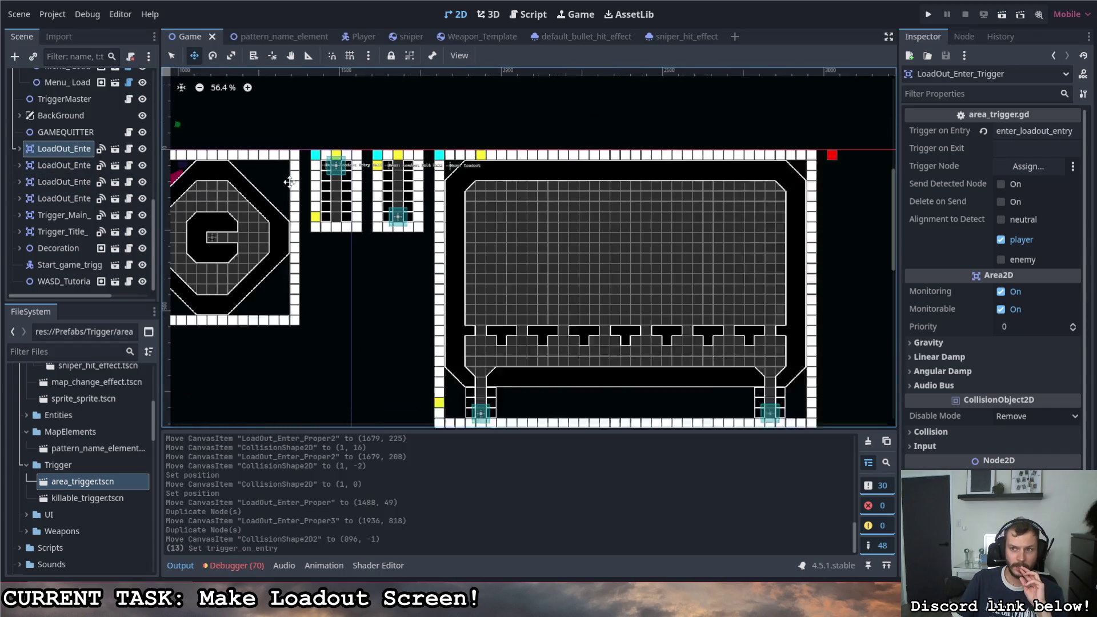
pyautogui.scroll(1, 509, 281)
pyautogui.scroll(-2, 509, 281)
pyautogui.scroll(1, 368, 206)
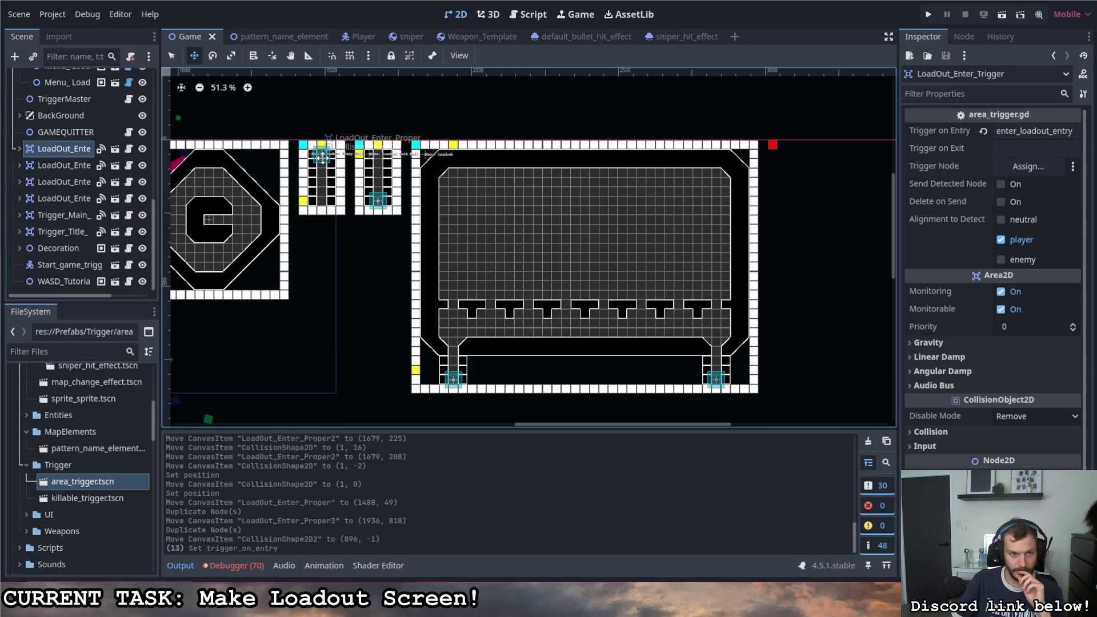
pyautogui.scroll(2, 494, 227)
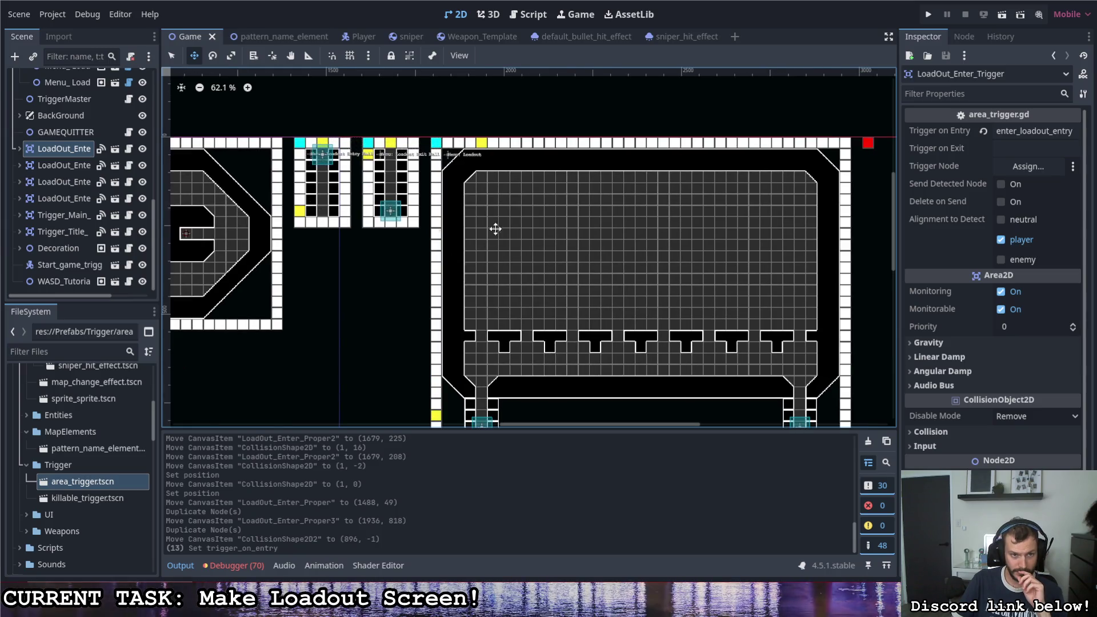
pyautogui.scroll(-5, 617, 247)
pyautogui.scroll(3, 294, 216)
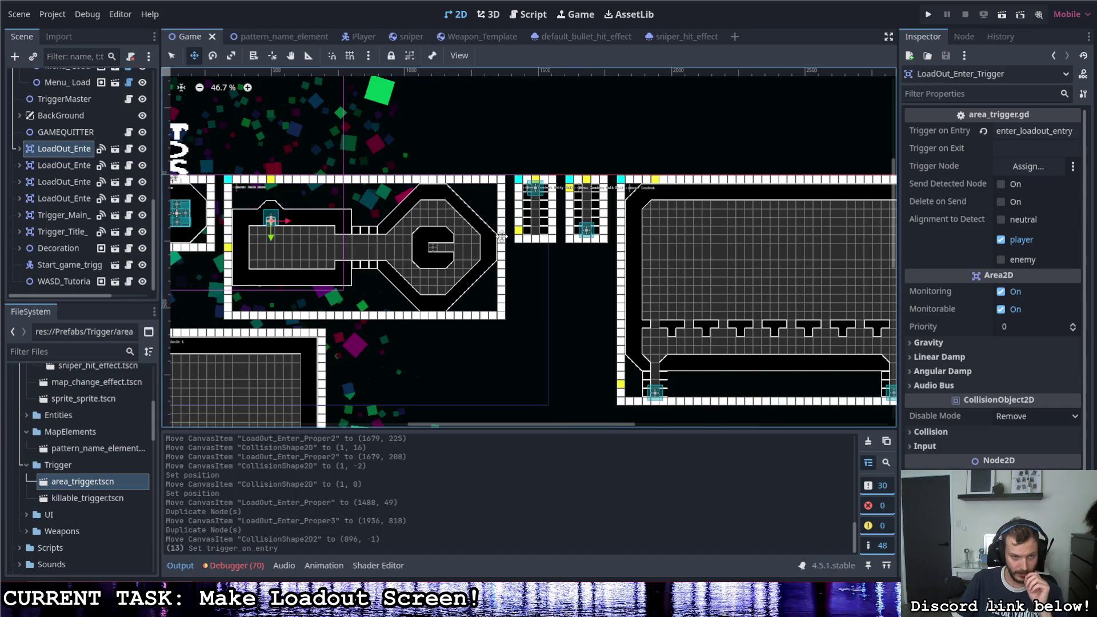
pyautogui.scroll(2, 526, 222)
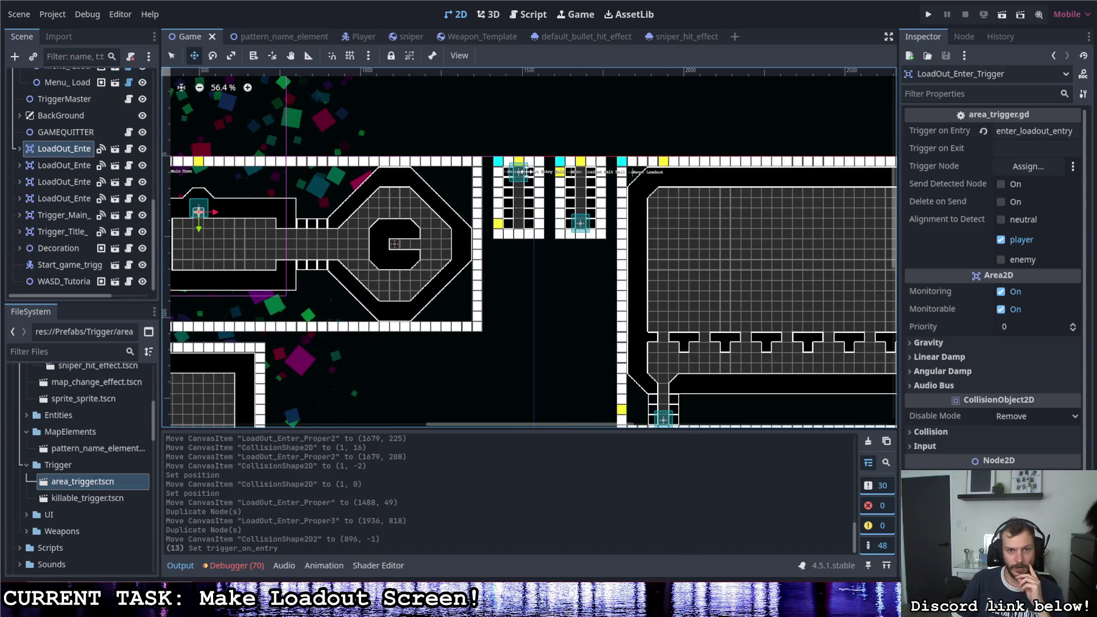
pyautogui.scroll(6, 533, 156)
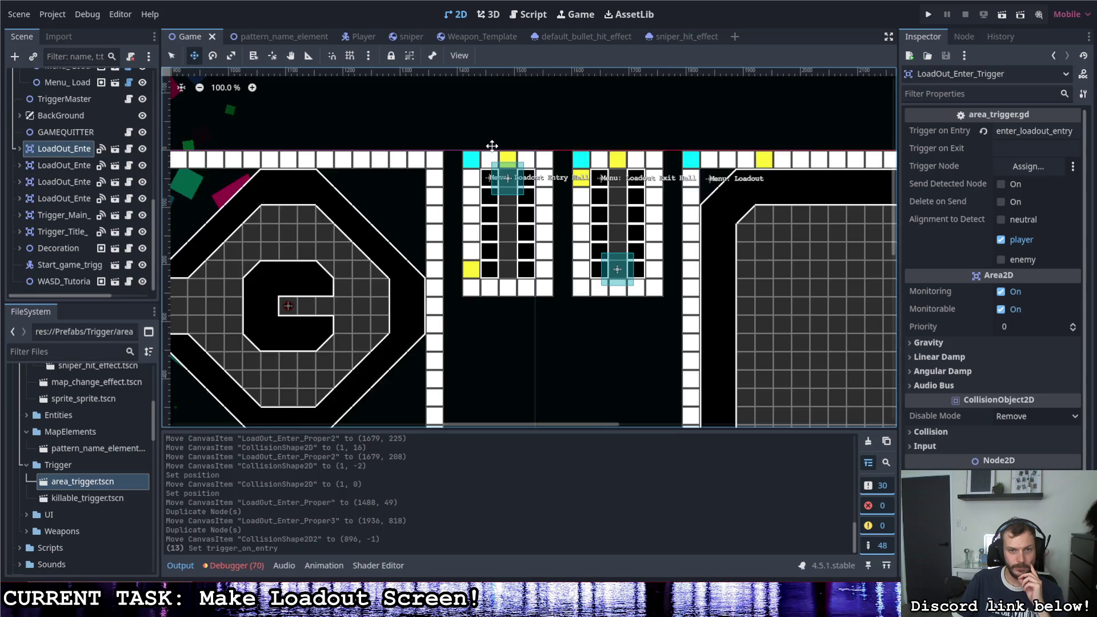
pyautogui.scroll(-5, 490, 148)
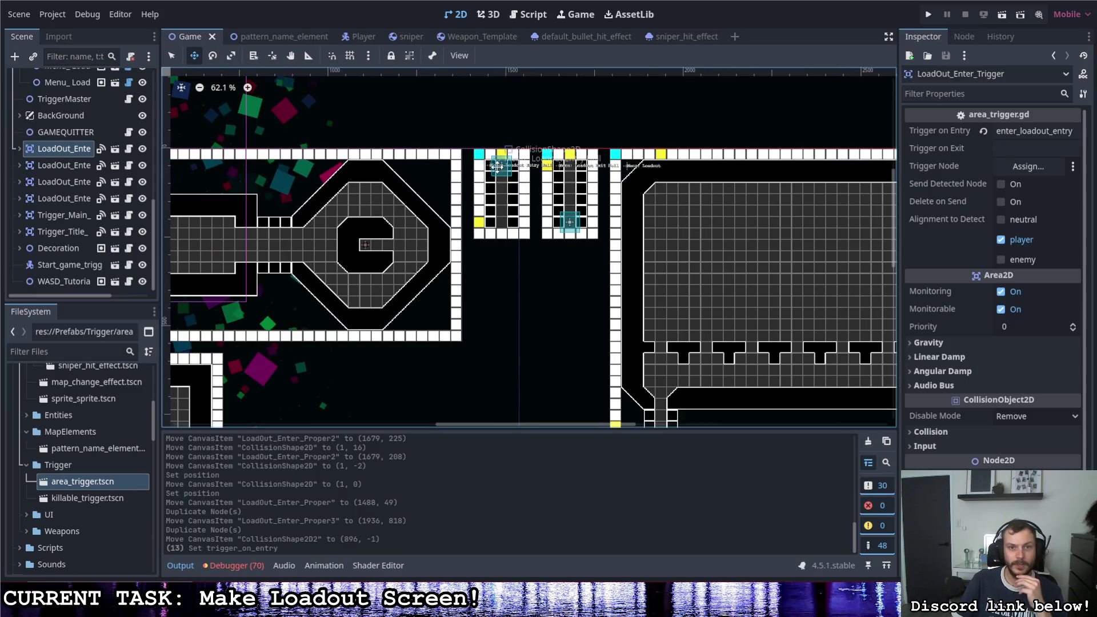
pyautogui.click(64, 165)
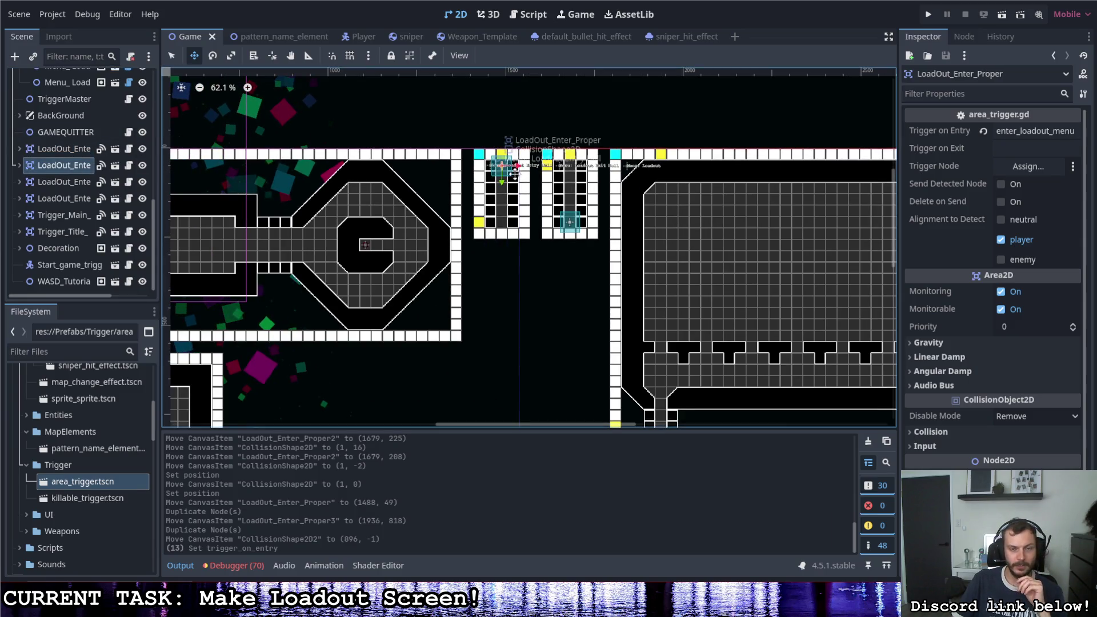
pyautogui.scroll(-2, 480, 182)
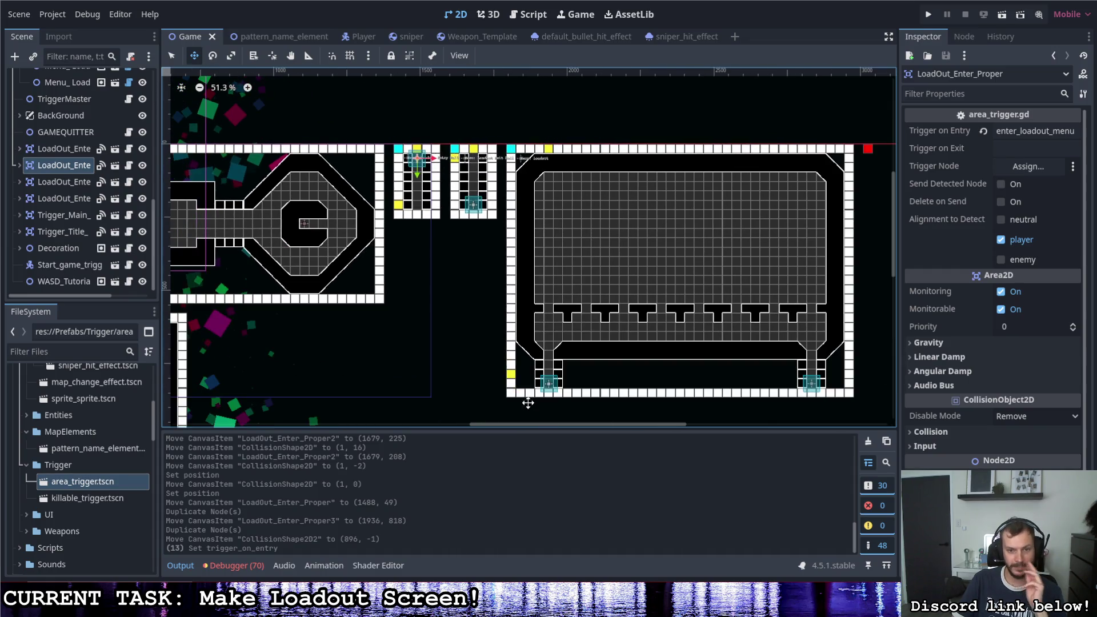
pyautogui.scroll(-1, 791, 340)
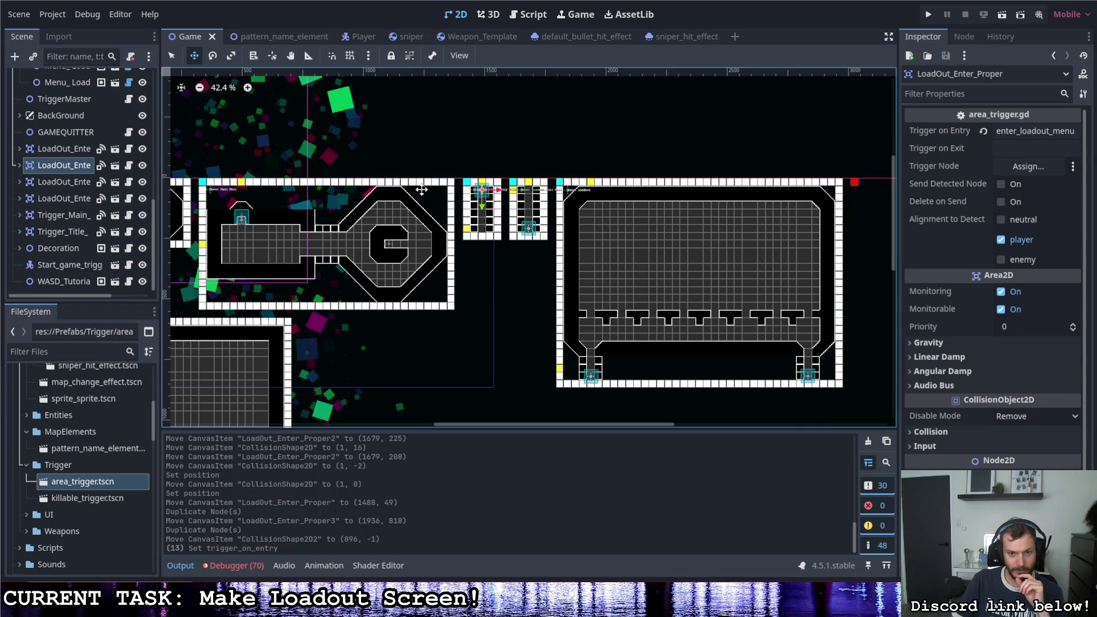
pyautogui.scroll(2, 754, 411)
pyautogui.scroll(-1, 503, 257)
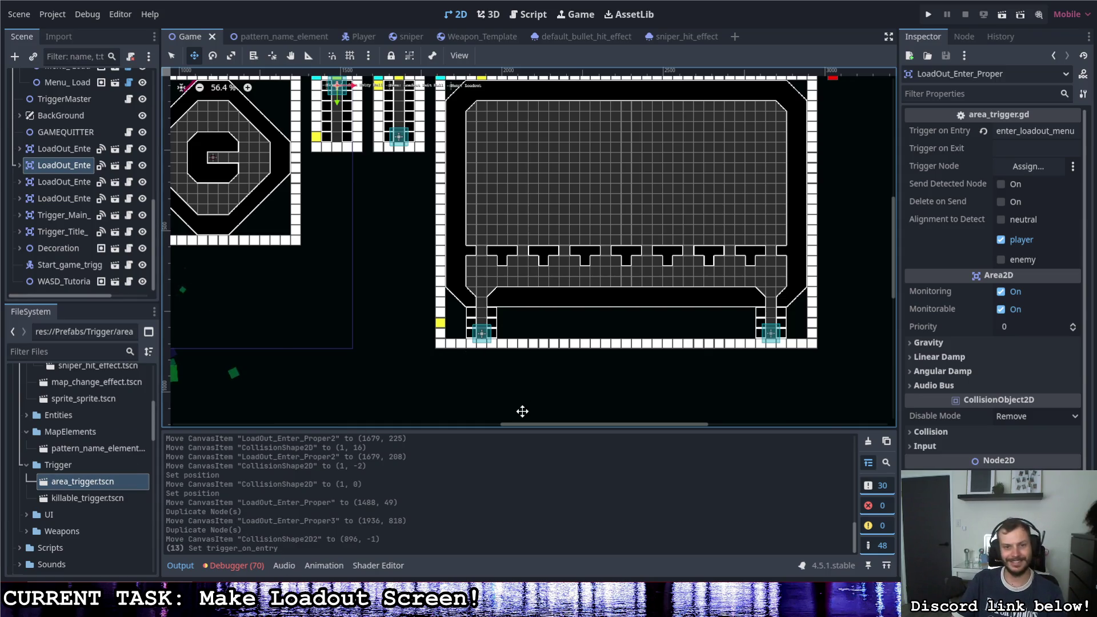
pyautogui.scroll(-2, 384, 309)
pyautogui.scroll(1, 468, 372)
pyautogui.scroll(-3, 362, 282)
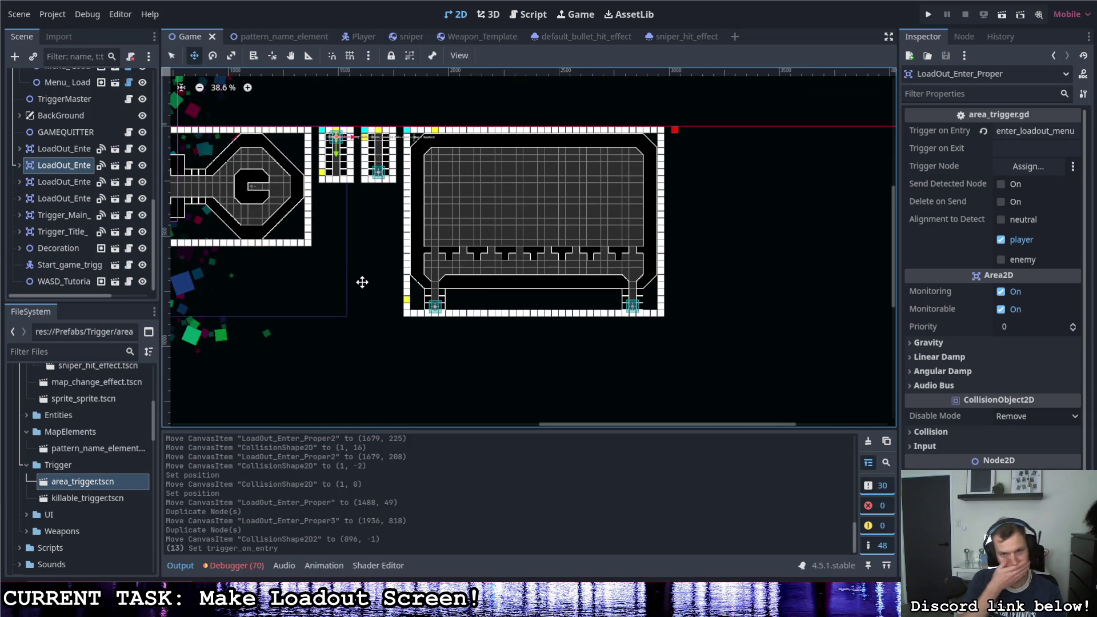
pyautogui.scroll(4, 411, 396)
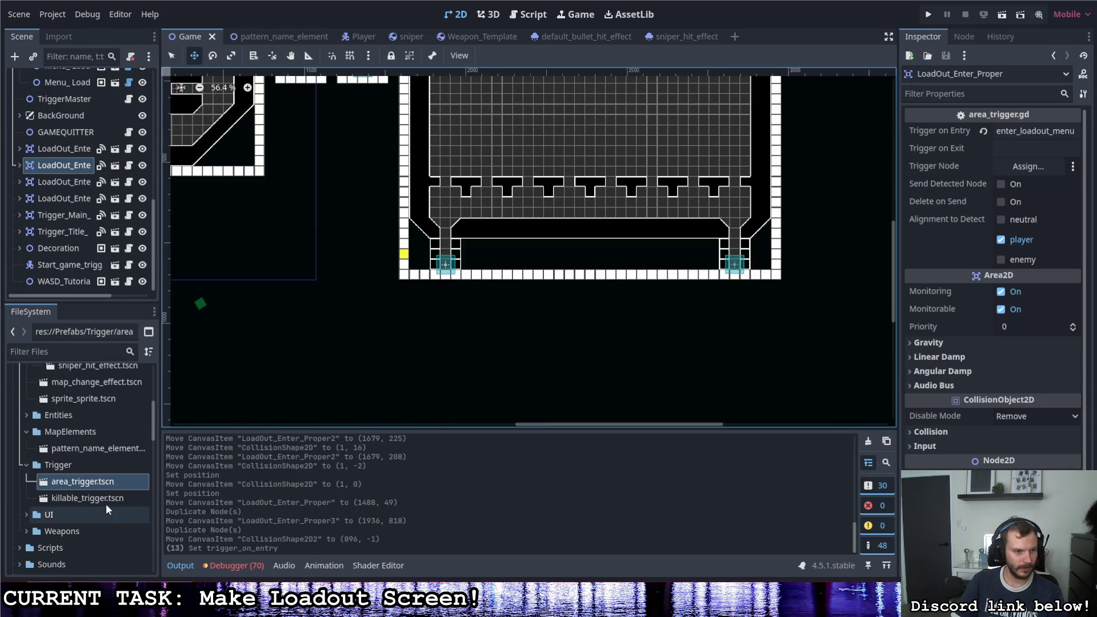
pyautogui.scroll(3, 106, 503)
# Step: Select the TileMap node and try the Rectangle paint tool before returning to Select
pyautogui.scroll(3, 66, 117)
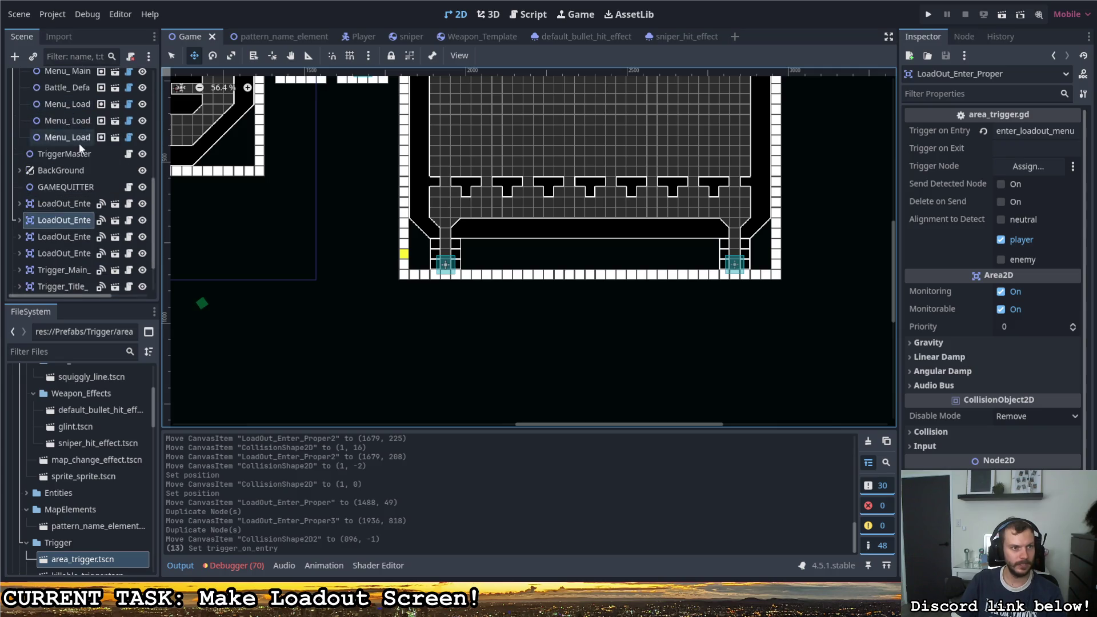
pyautogui.click(59, 147)
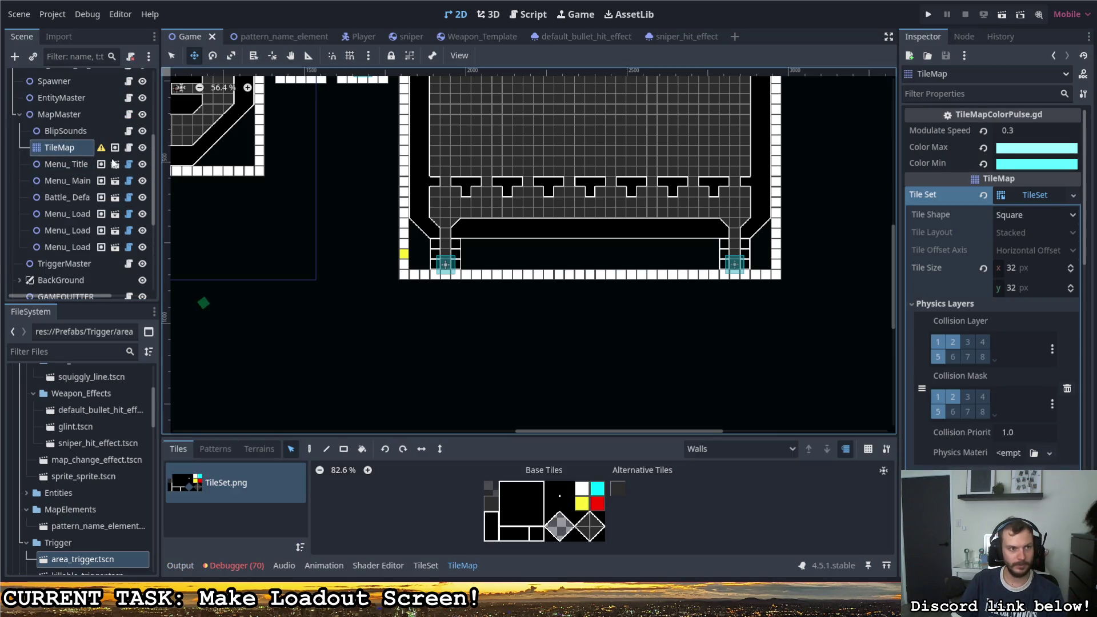
pyautogui.scroll(3, 433, 320)
pyautogui.click(343, 449)
pyautogui.scroll(-2, 326, 313)
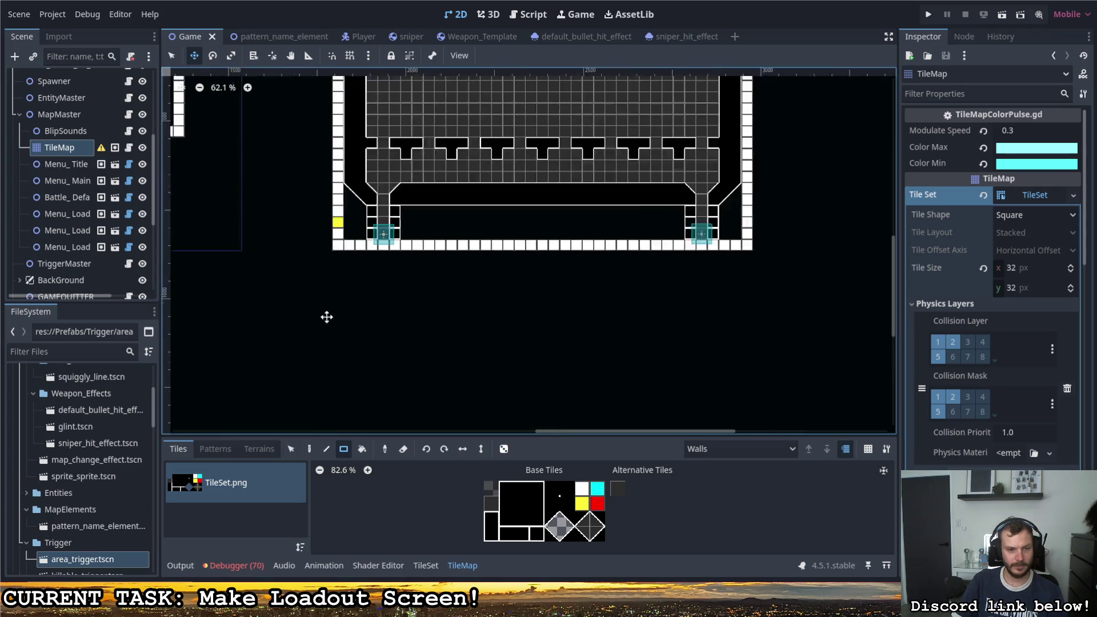
pyautogui.click(291, 449)
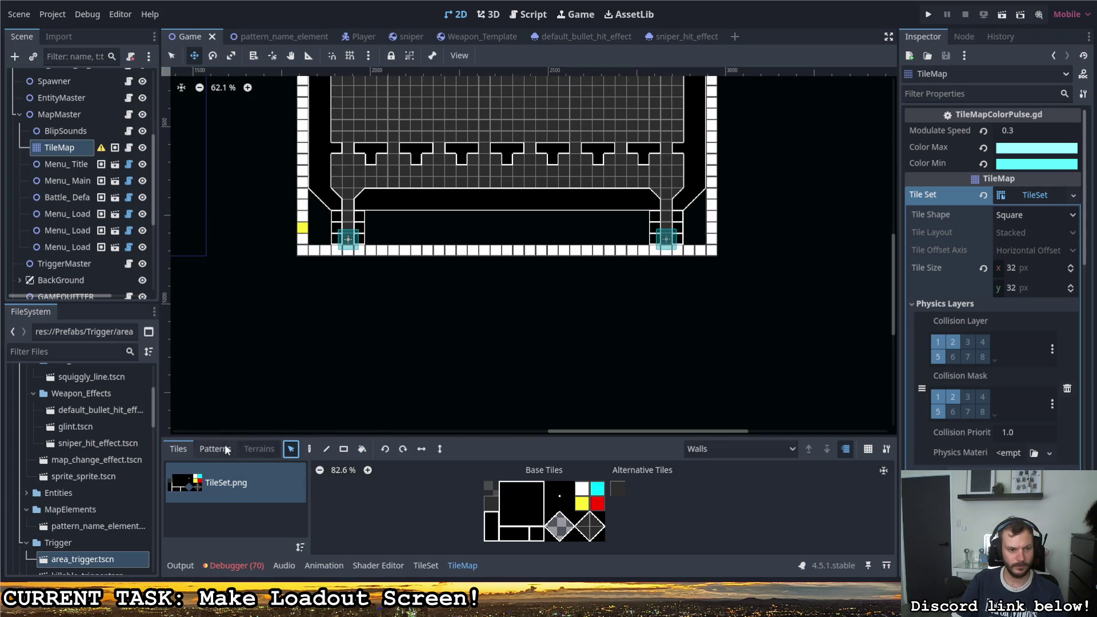
# Step: Cancel an accidental tilemap move and pick a tile below the loadout room with Select
pyautogui.scroll(-8, 492, 372)
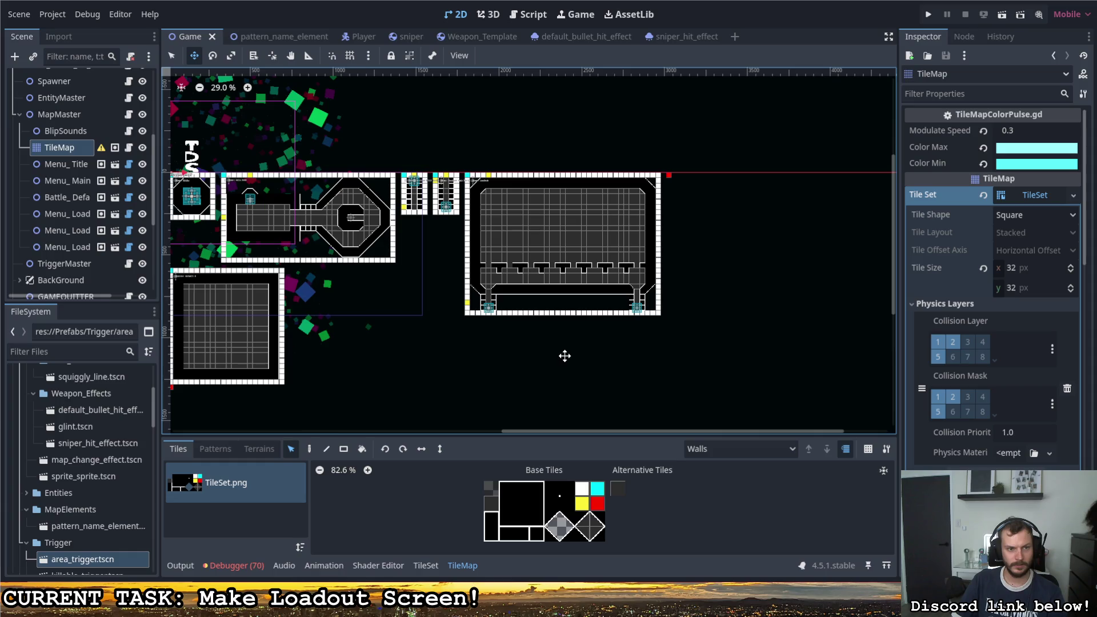
pyautogui.scroll(1, 563, 354)
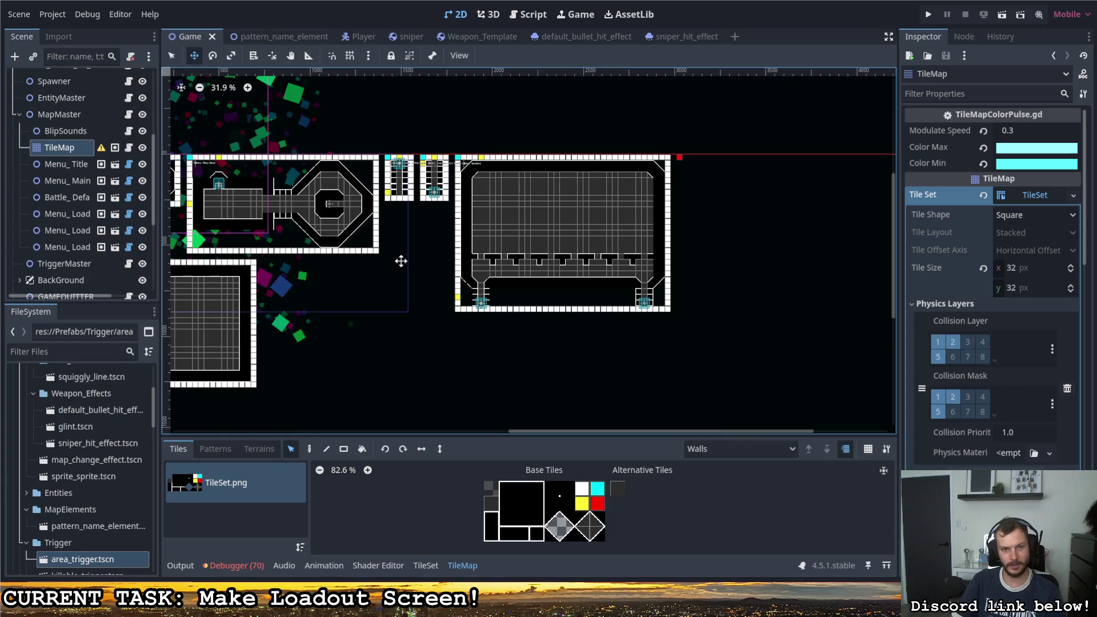
pyautogui.scroll(4, 641, 263)
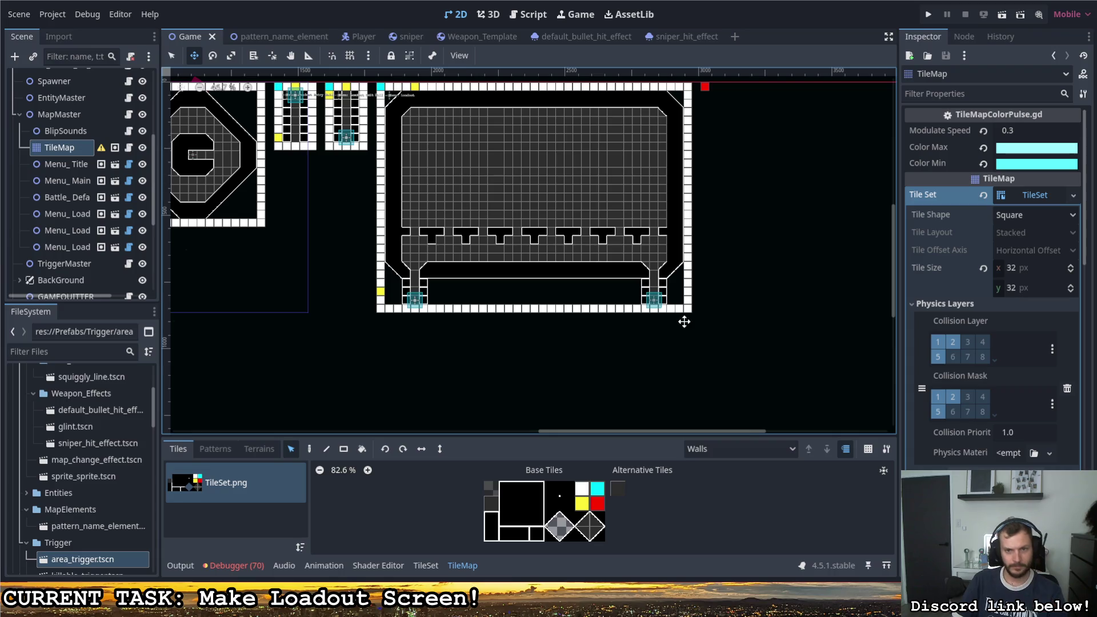
pyautogui.moveTo(656, 358)
pyautogui.mouseDown()
pyautogui.moveTo(653, 301)
pyautogui.moveTo(718, 350)
pyautogui.mouseUp()
pyautogui.rightClick(718, 350)
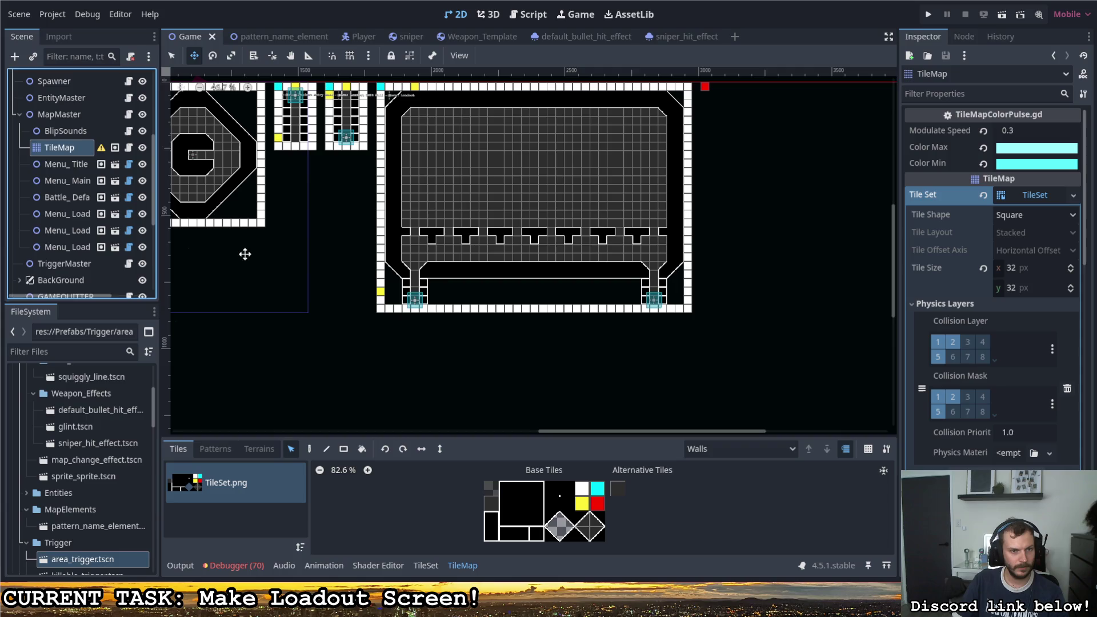
pyautogui.press('q')
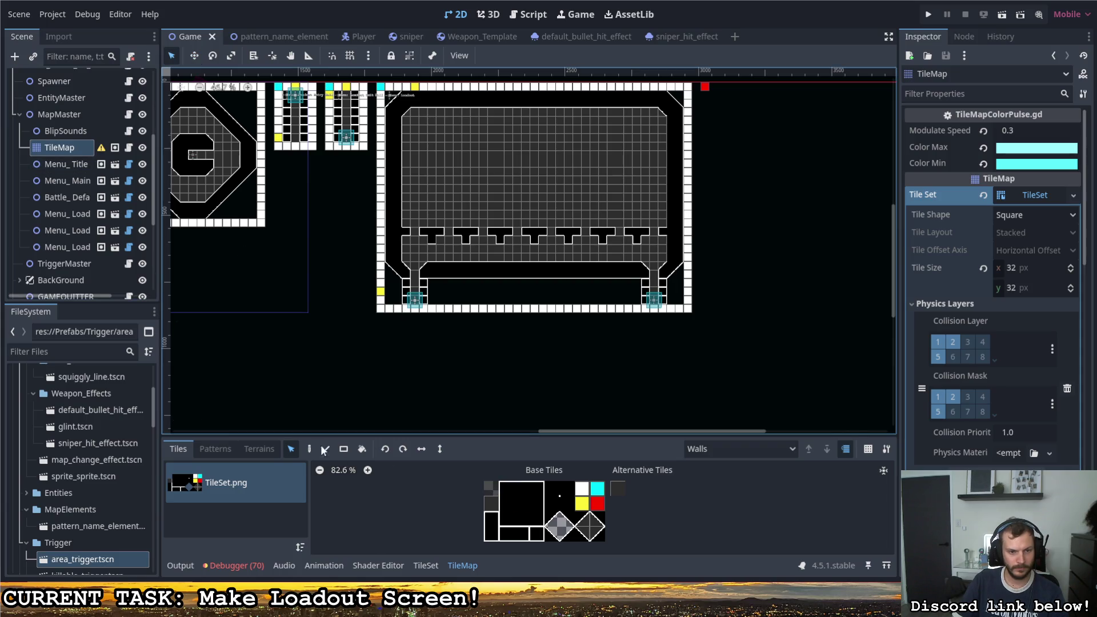
pyautogui.click(380, 309)
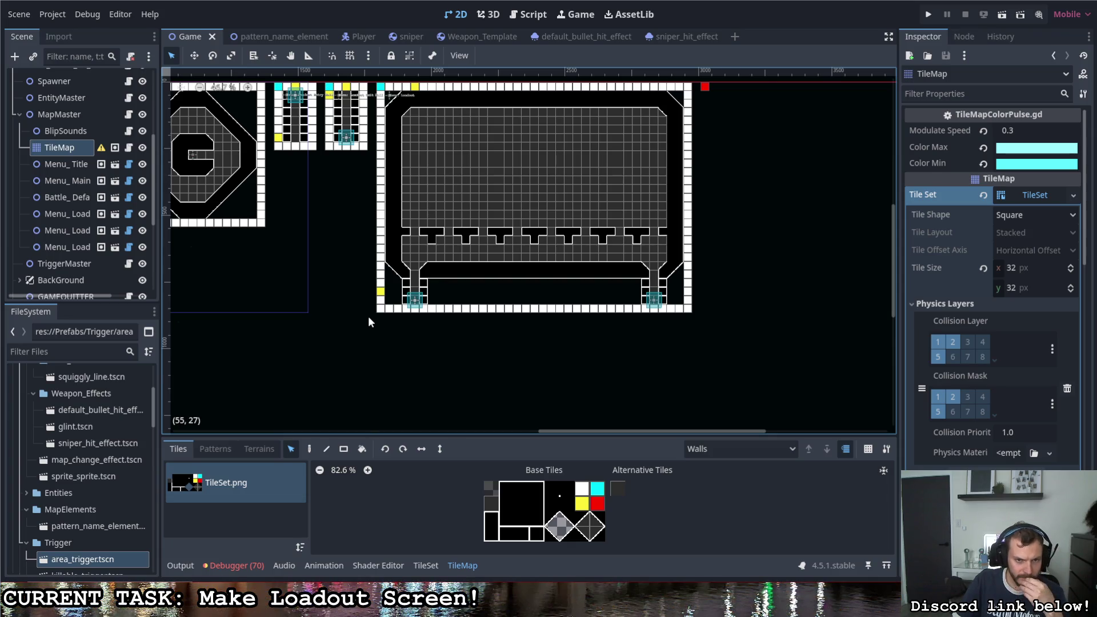
# Step: Lower the room's bottom wall row and fill the wall columns down to it with white tiles
pyautogui.moveTo(368, 314)
pyautogui.mouseDown()
pyautogui.moveTo(663, 332)
pyautogui.moveTo(704, 310)
pyautogui.mouseUp()
pyautogui.moveTo(632, 308); pyautogui.dragTo(630, 393)
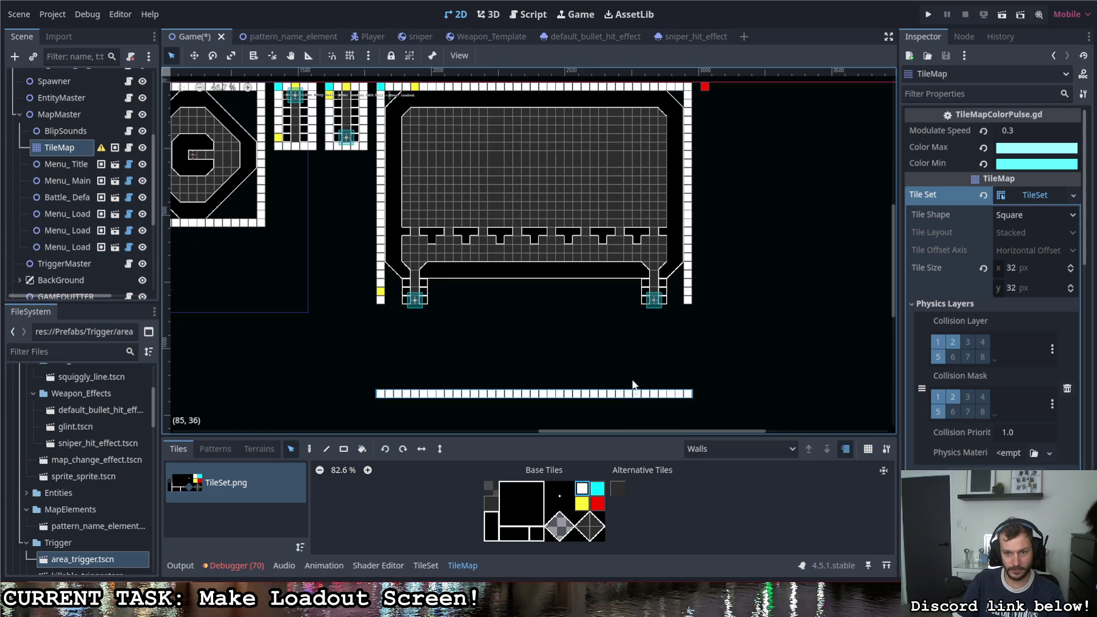
pyautogui.click(583, 489)
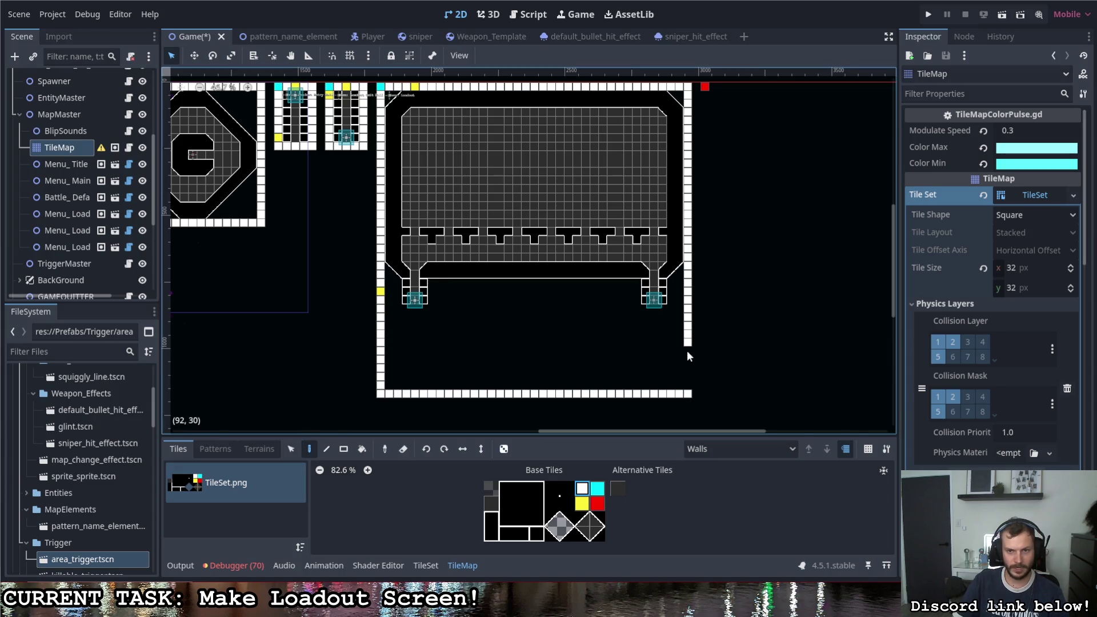
pyautogui.scroll(1, 661, 325)
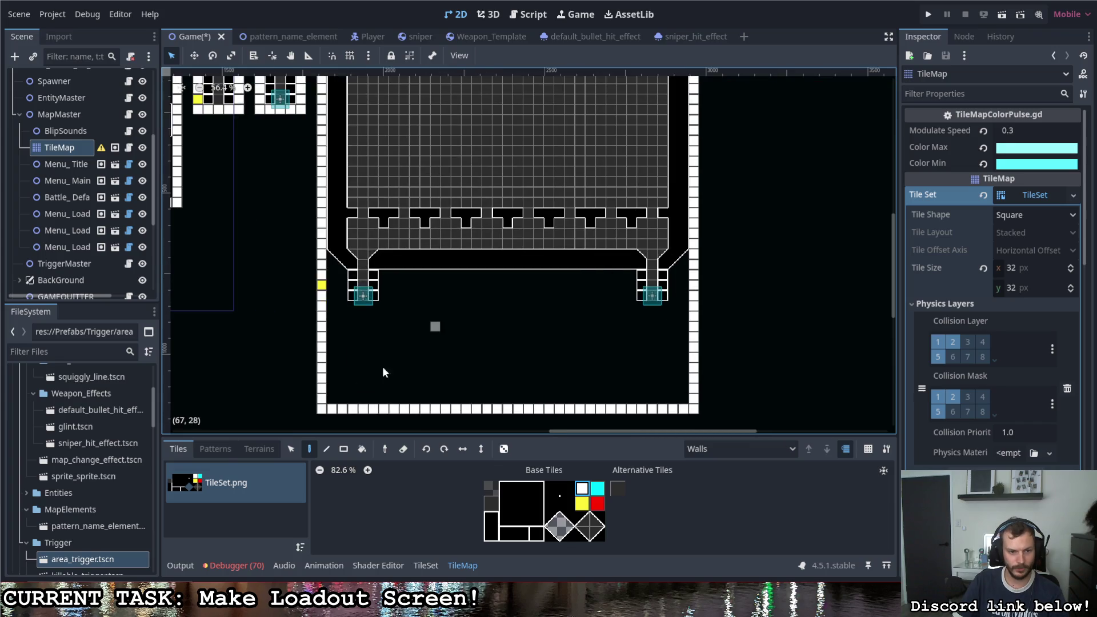
pyautogui.click(343, 449)
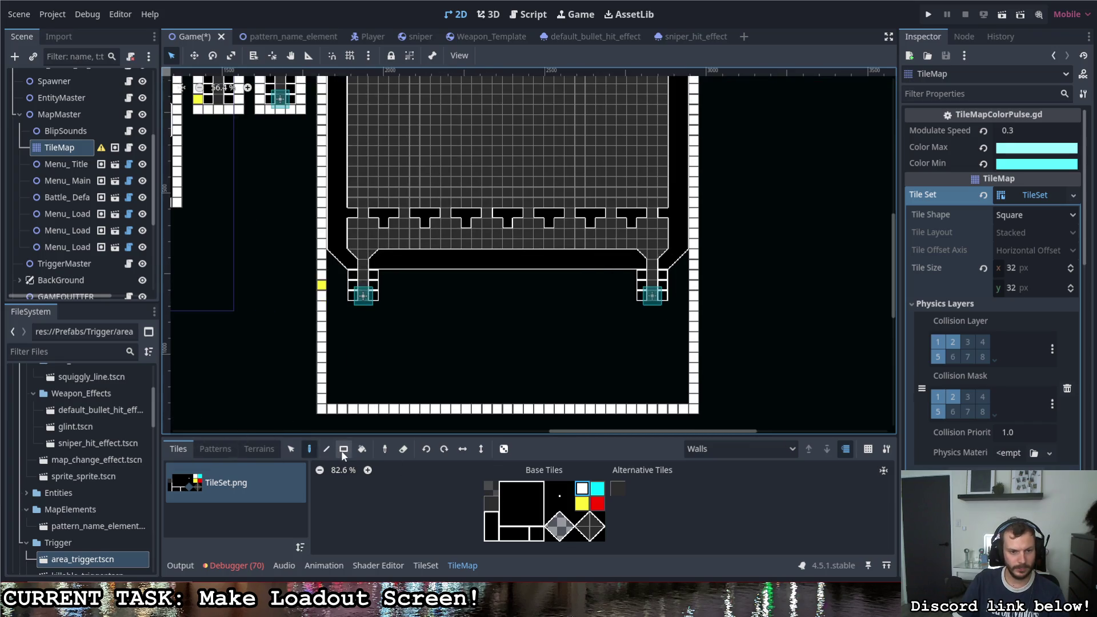
pyautogui.moveTo(333, 320)
pyautogui.mouseDown()
pyautogui.moveTo(614, 303)
pyautogui.moveTo(670, 285)
pyautogui.mouseUp()
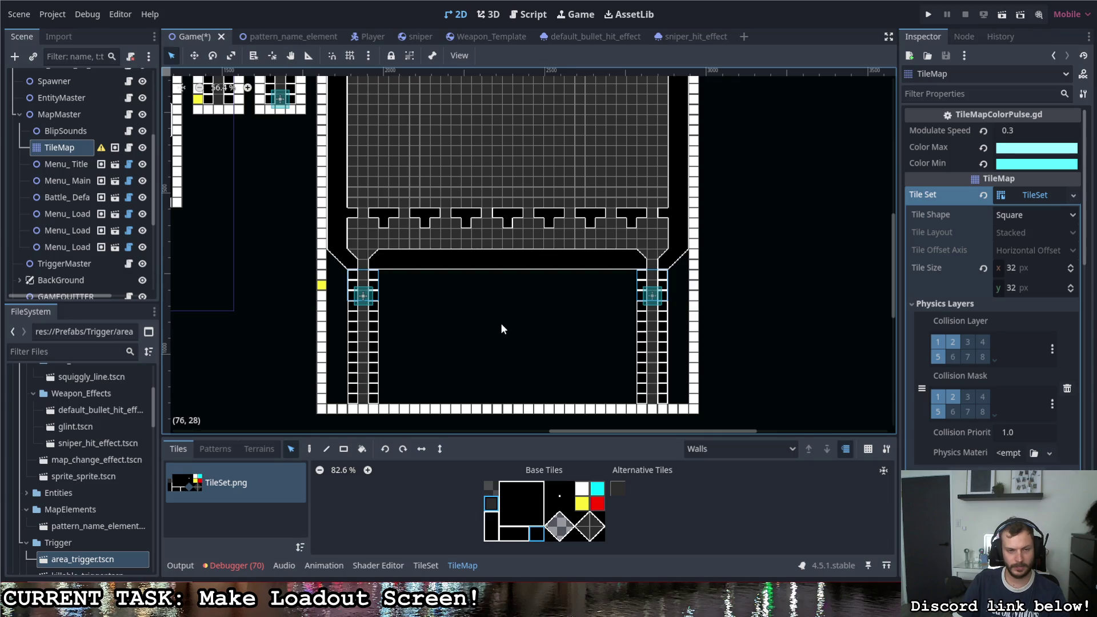
# Step: Paint yellow tiles into the room's left wall
pyautogui.scroll(1, 501, 320)
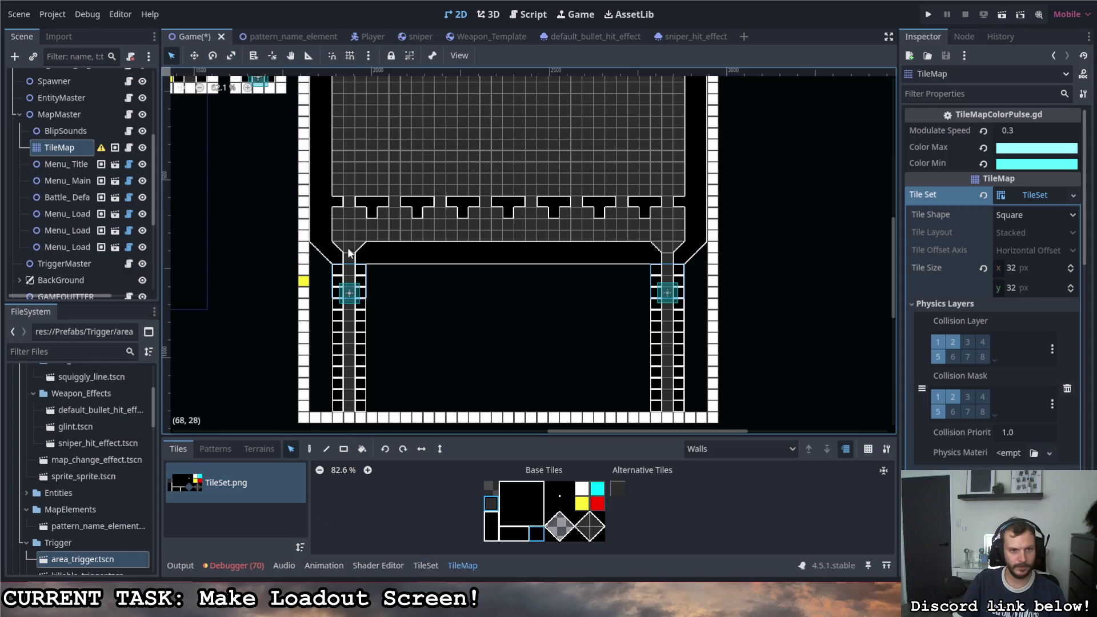
pyautogui.scroll(-2, 451, 320)
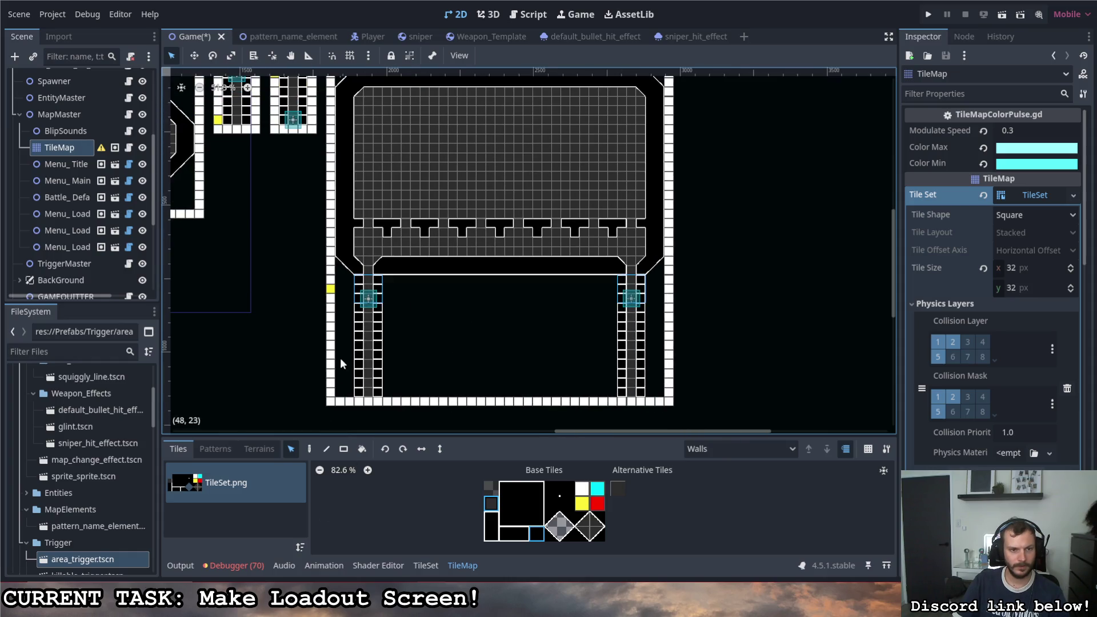
pyautogui.click(582, 503)
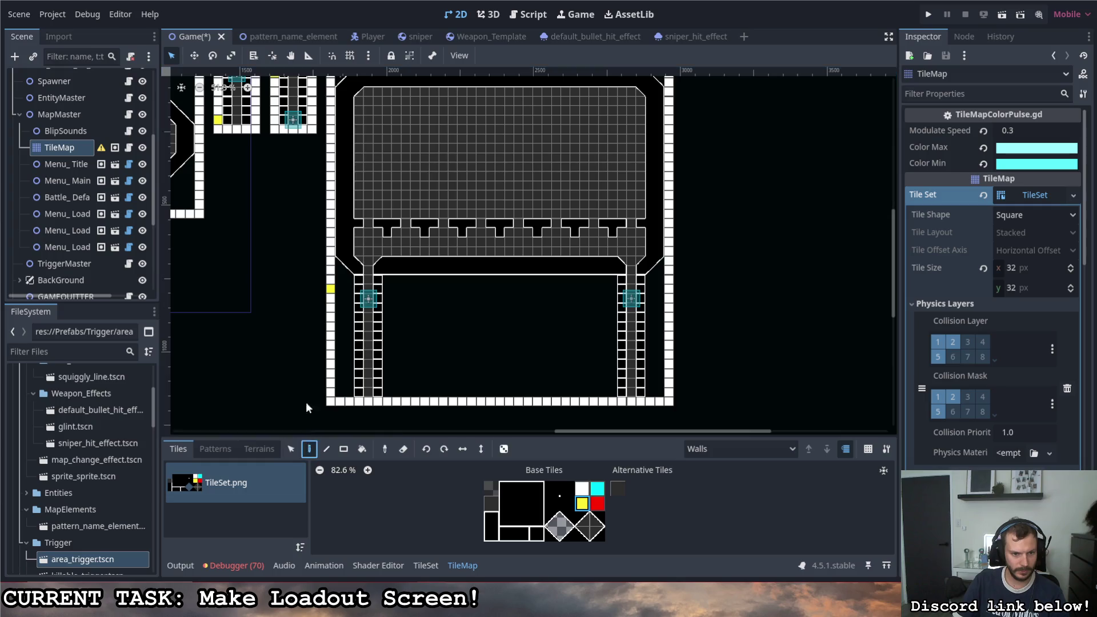
pyautogui.click(330, 280)
pyautogui.click(582, 487)
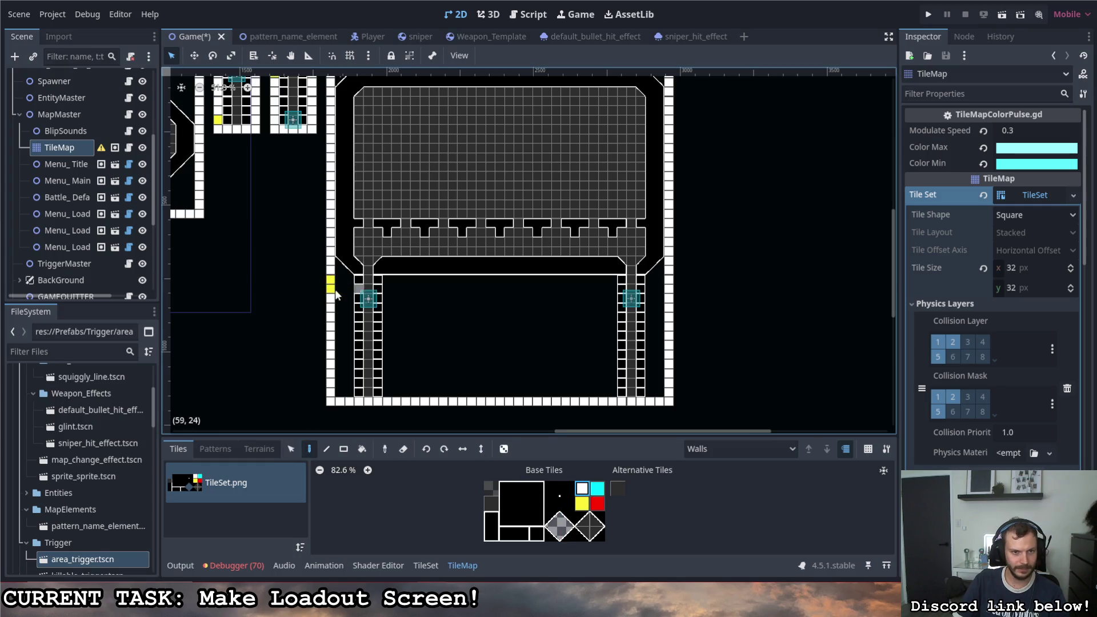
pyautogui.scroll(-1, 448, 348)
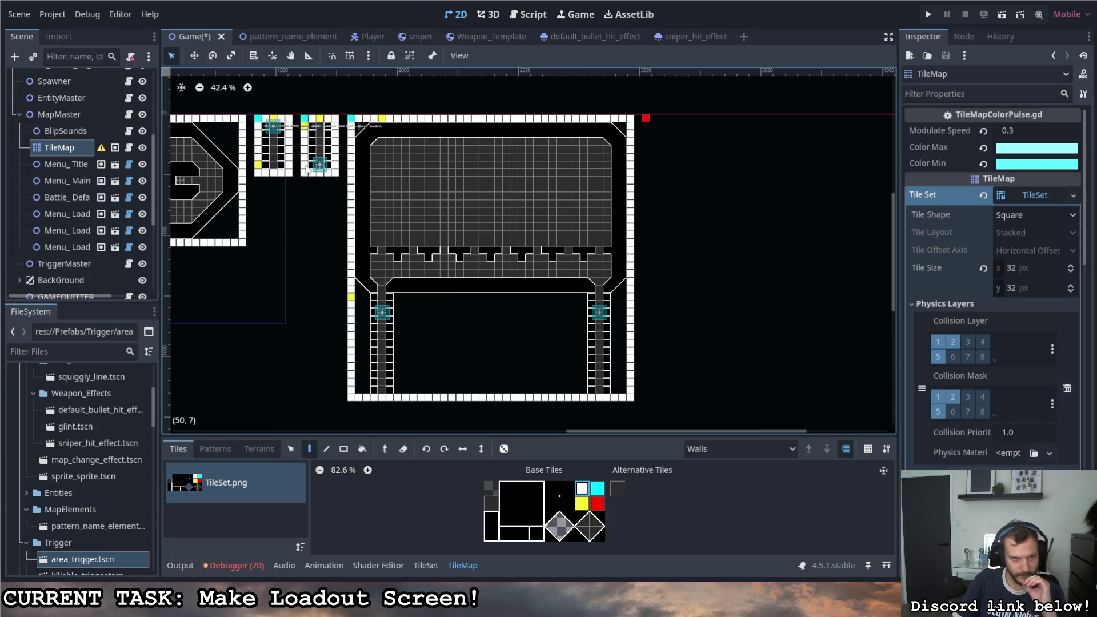
# Step: Move the two corridor columns further down and lift their top tile row into the wall row
pyautogui.scroll(4, 288, 137)
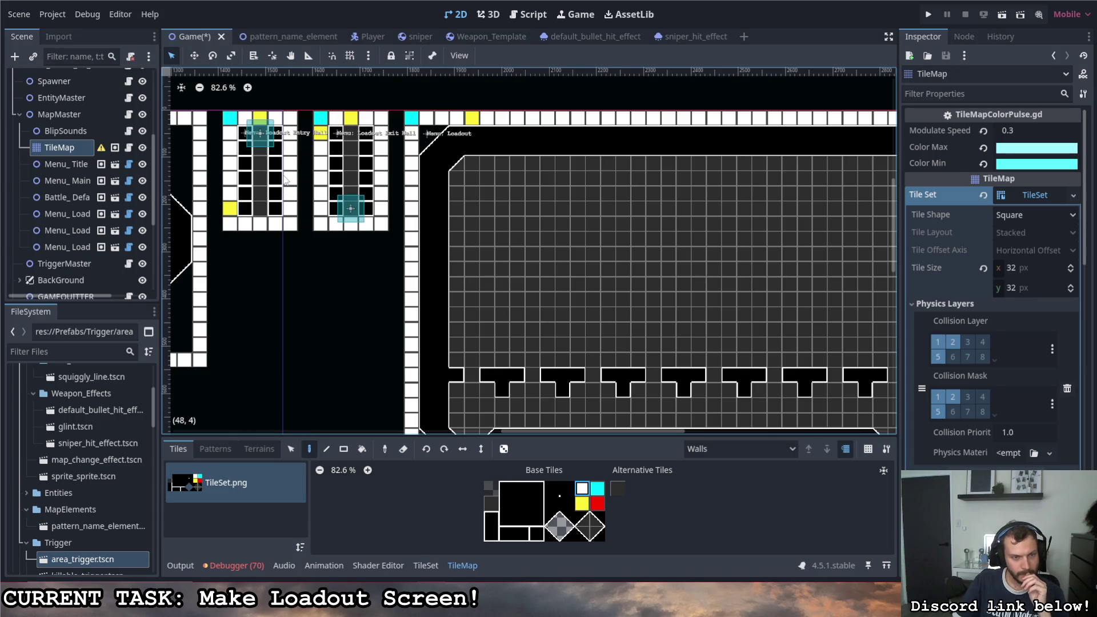
pyautogui.scroll(-3, 283, 179)
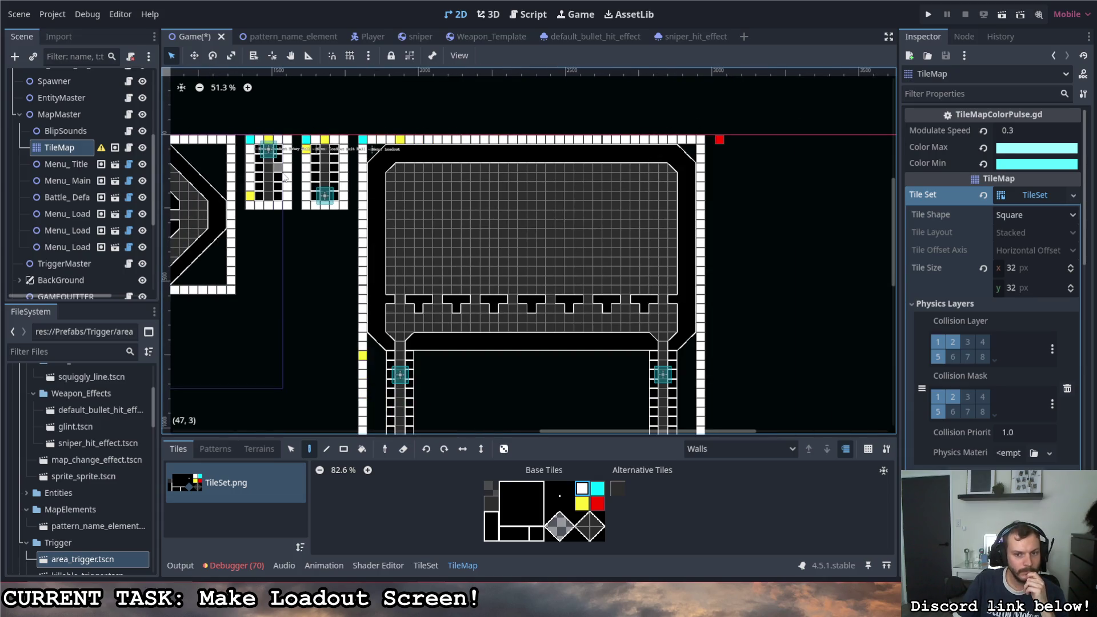
pyautogui.scroll(-2, 400, 257)
pyautogui.scroll(2, 331, 160)
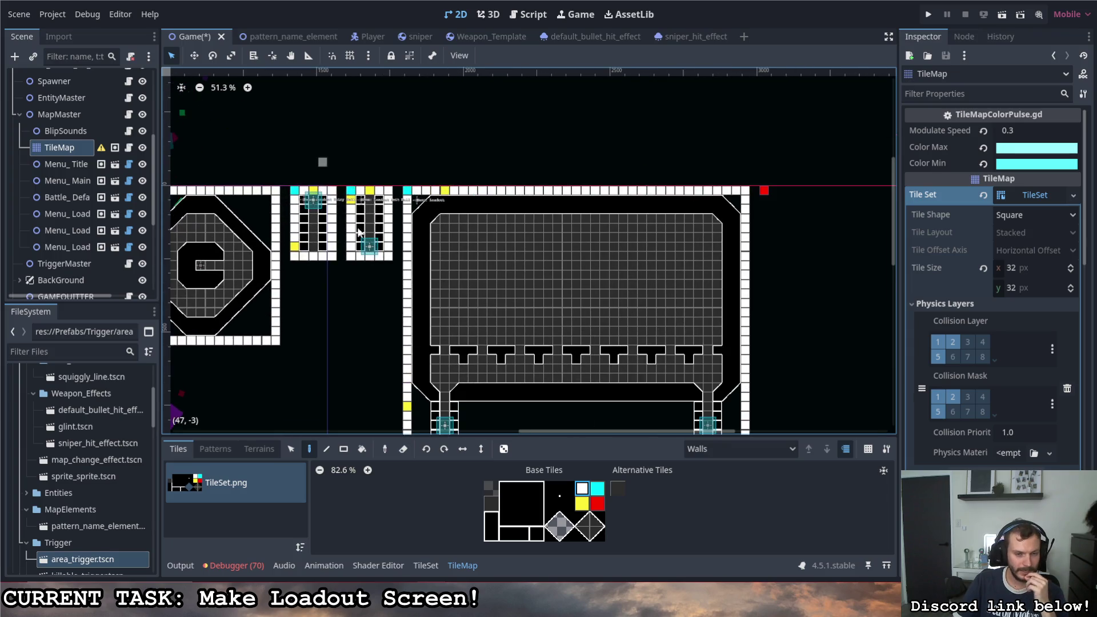
pyautogui.click(291, 449)
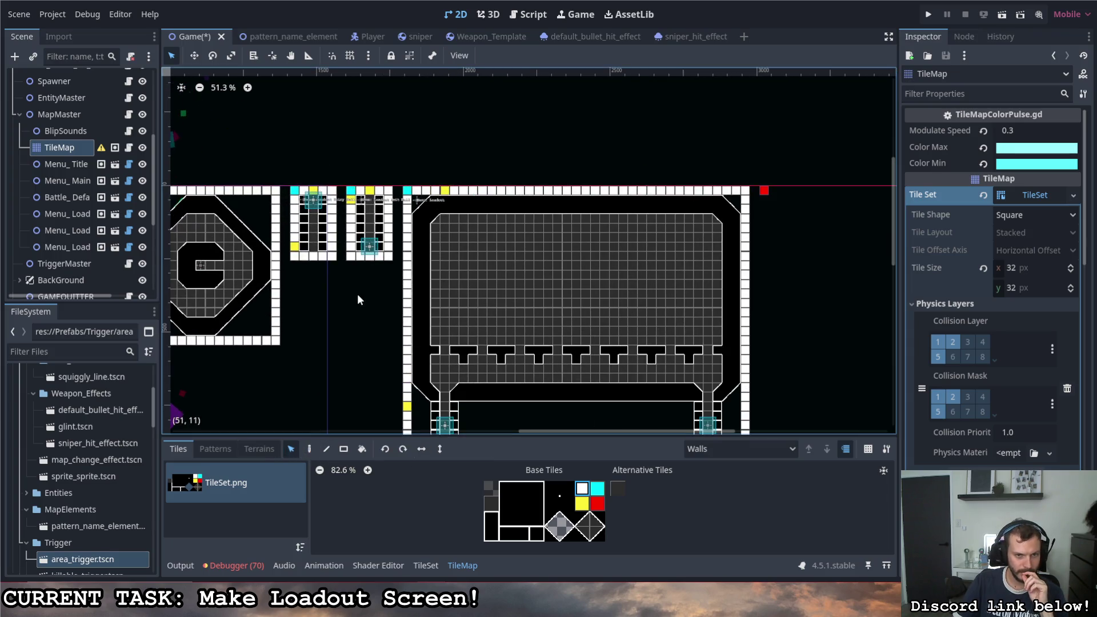
pyautogui.moveTo(390, 284); pyautogui.dragTo(291, 183)
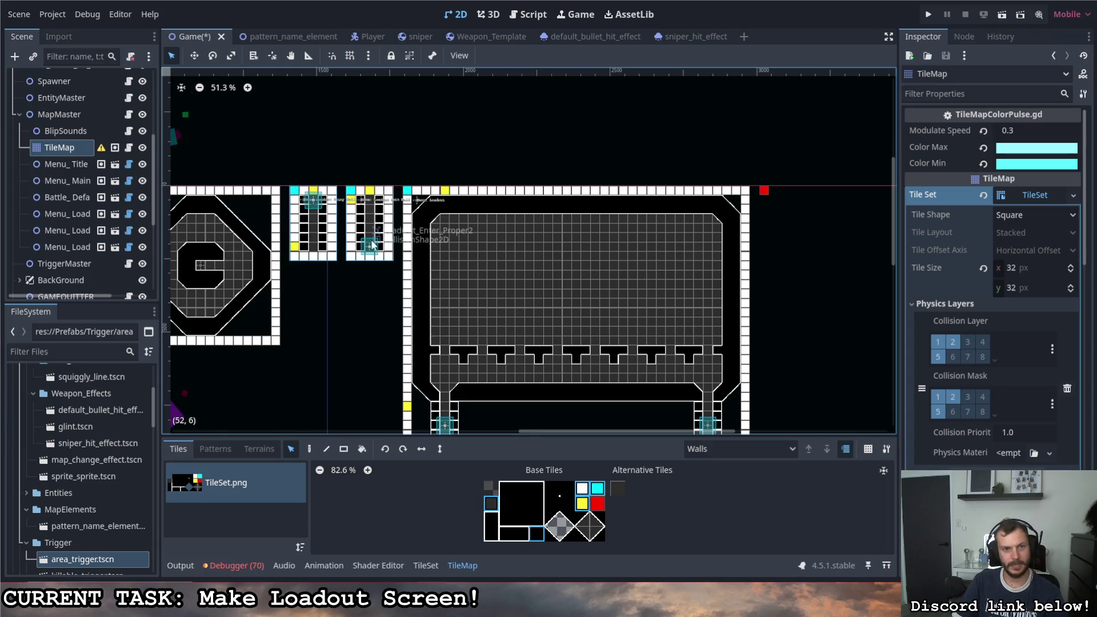
pyautogui.moveTo(371, 235)
pyautogui.mouseDown()
pyautogui.moveTo(371, 225)
pyautogui.moveTo(371, 309)
pyautogui.moveTo(370, 263)
pyautogui.mouseUp()
pyautogui.scroll(2, 286, 183)
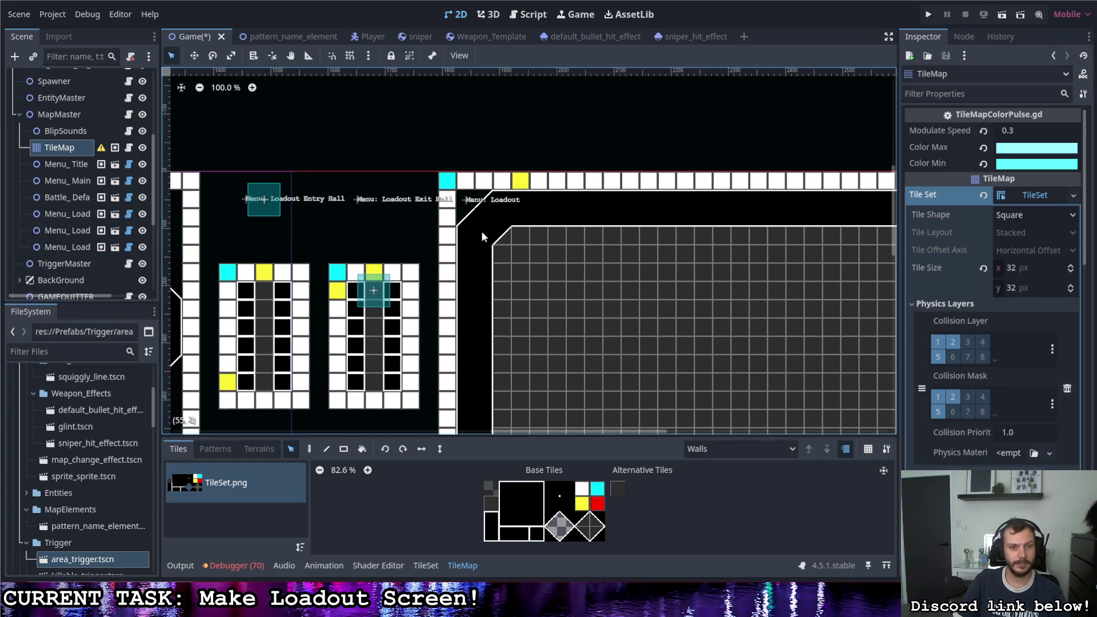
pyautogui.moveTo(288, 267)
pyautogui.mouseDown()
pyautogui.moveTo(442, 267)
pyautogui.moveTo(442, 200)
pyautogui.mouseUp()
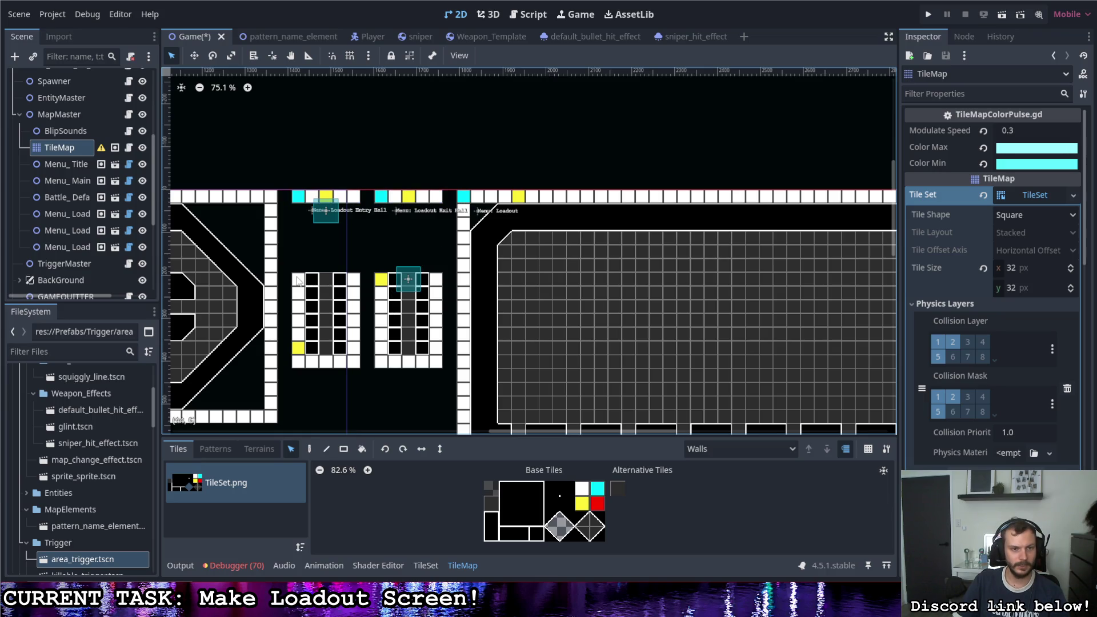
# Step: Pick the white wall tile and select both corridor blocks to paint their extension
pyautogui.click(582, 488)
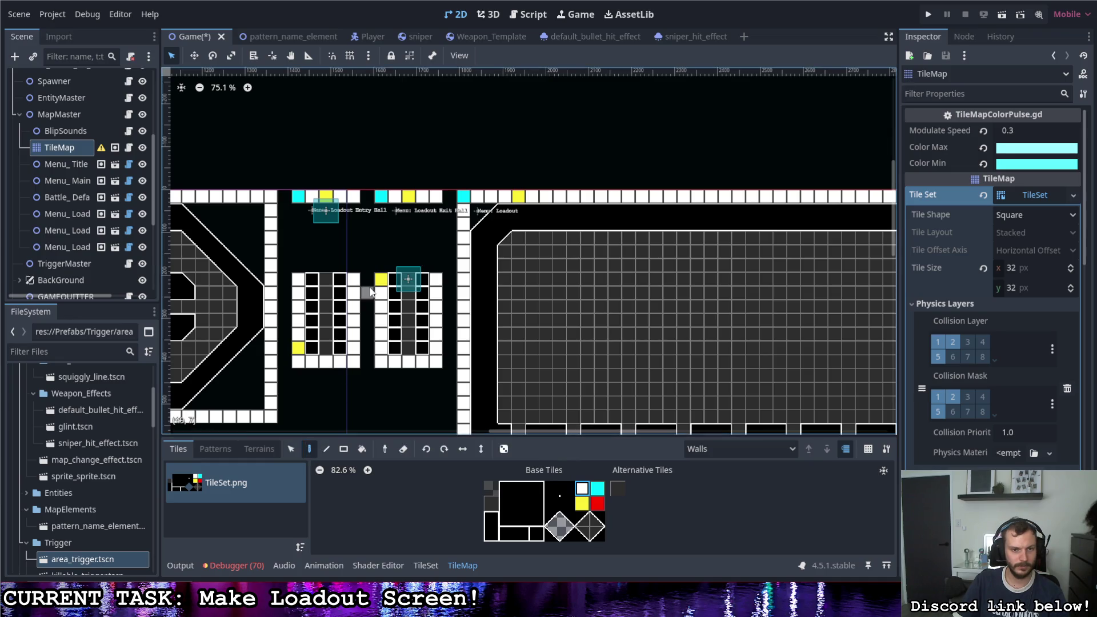
pyautogui.click(291, 449)
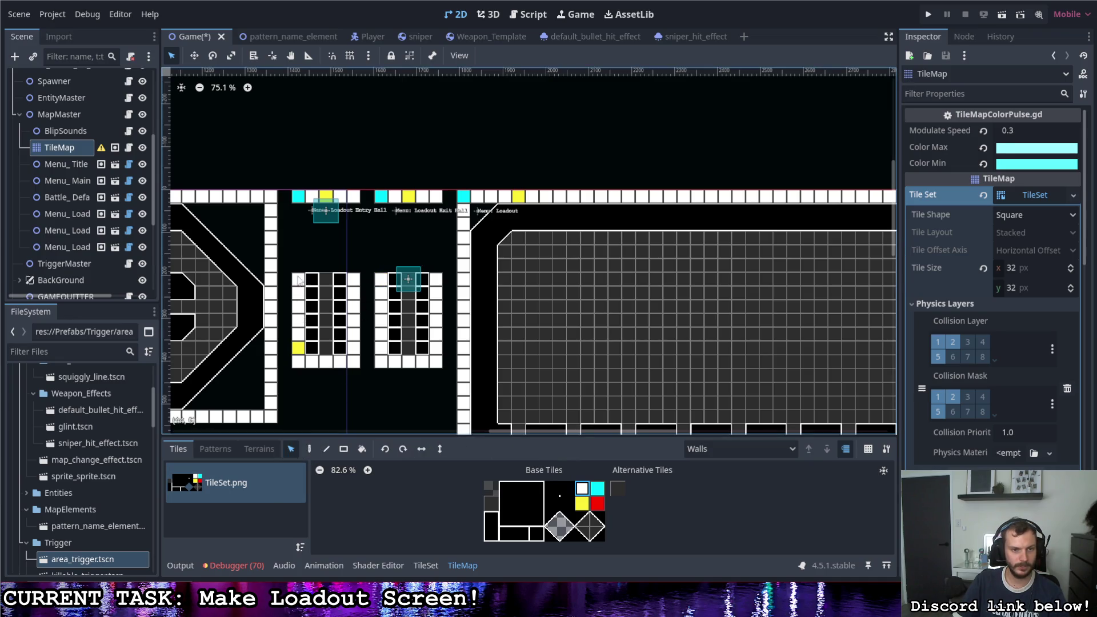
pyautogui.moveTo(298, 279)
pyautogui.mouseDown()
pyautogui.moveTo(436, 341)
pyautogui.moveTo(425, 269)
pyautogui.moveTo(421, 313)
pyautogui.mouseUp()
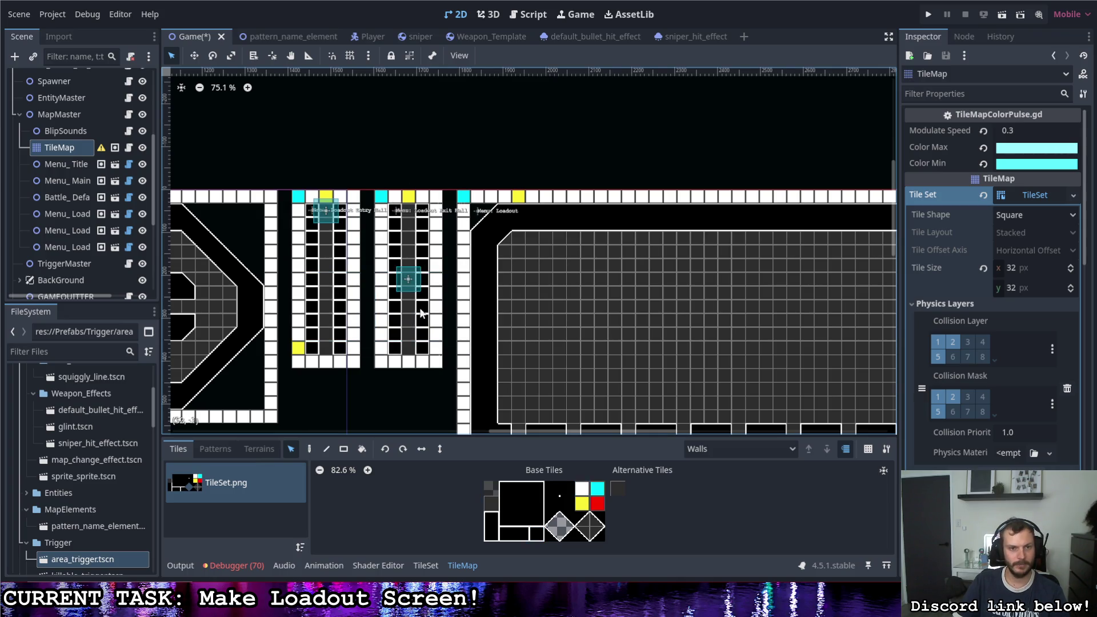
pyautogui.scroll(1, 421, 313)
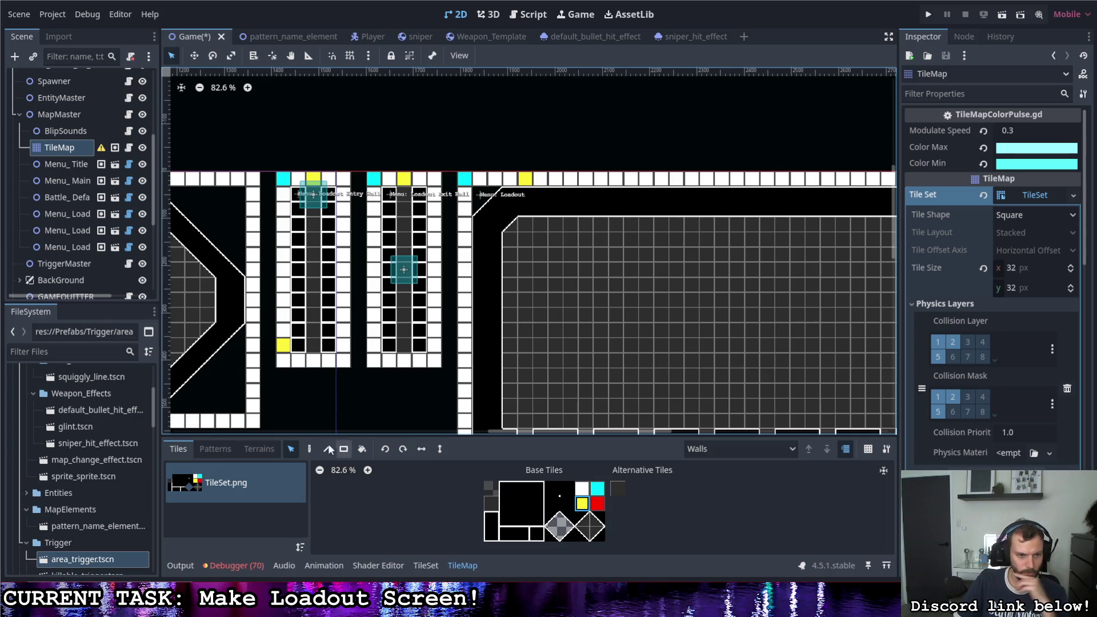
pyautogui.click(310, 449)
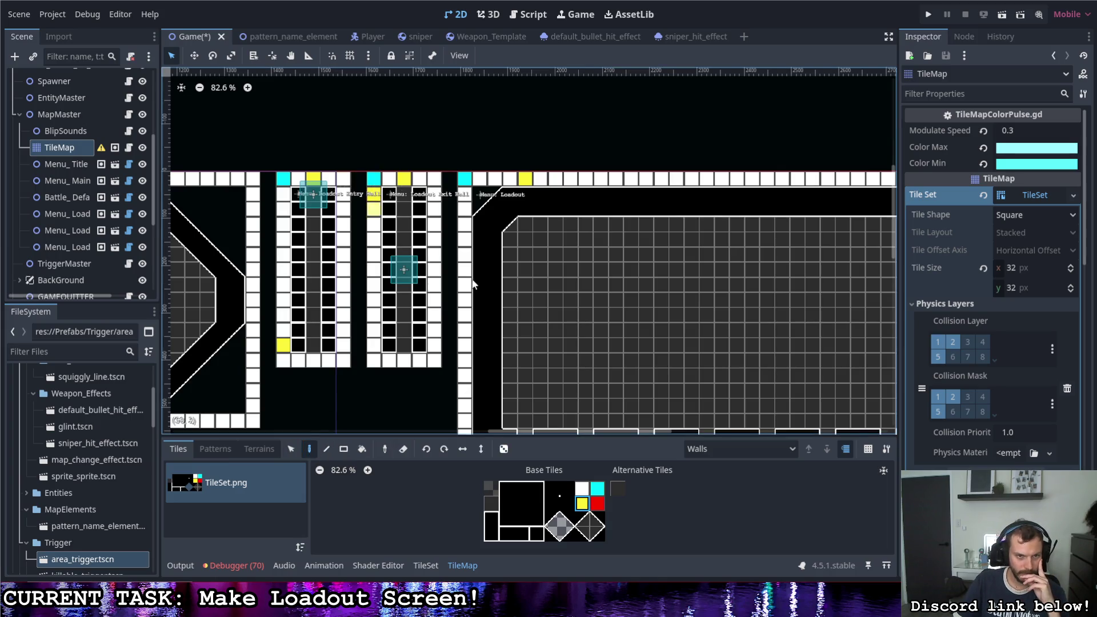
pyautogui.scroll(1, 473, 284)
pyautogui.hscroll(-2, 473, 284)
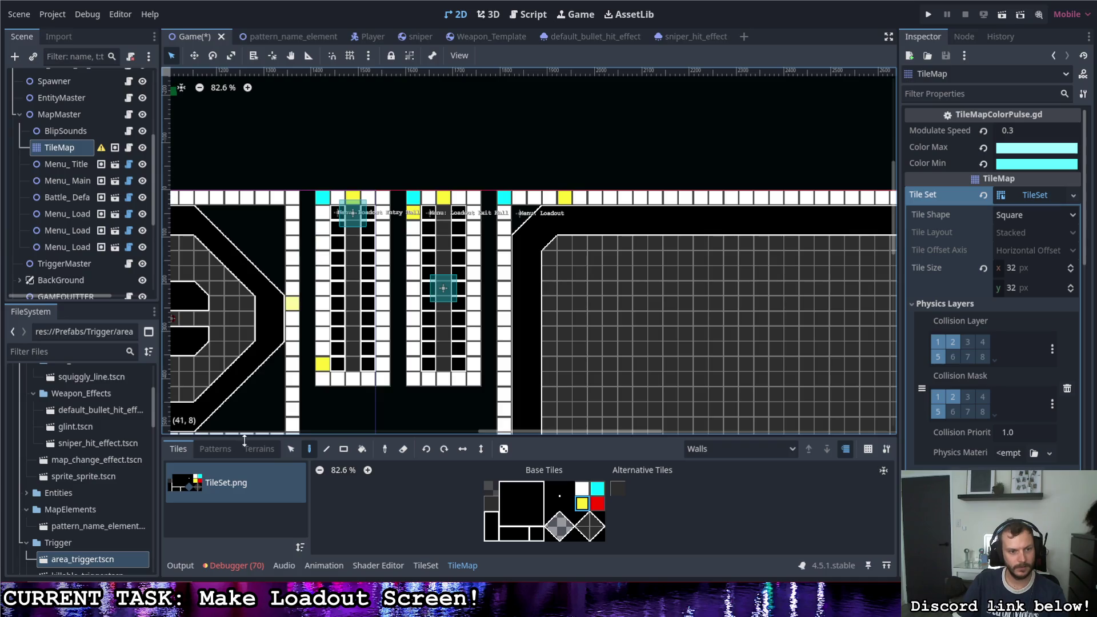
# Step: Move the entry and exit hall trigger collision shapes down their corridors
pyautogui.click(59, 114)
pyautogui.click(66, 131)
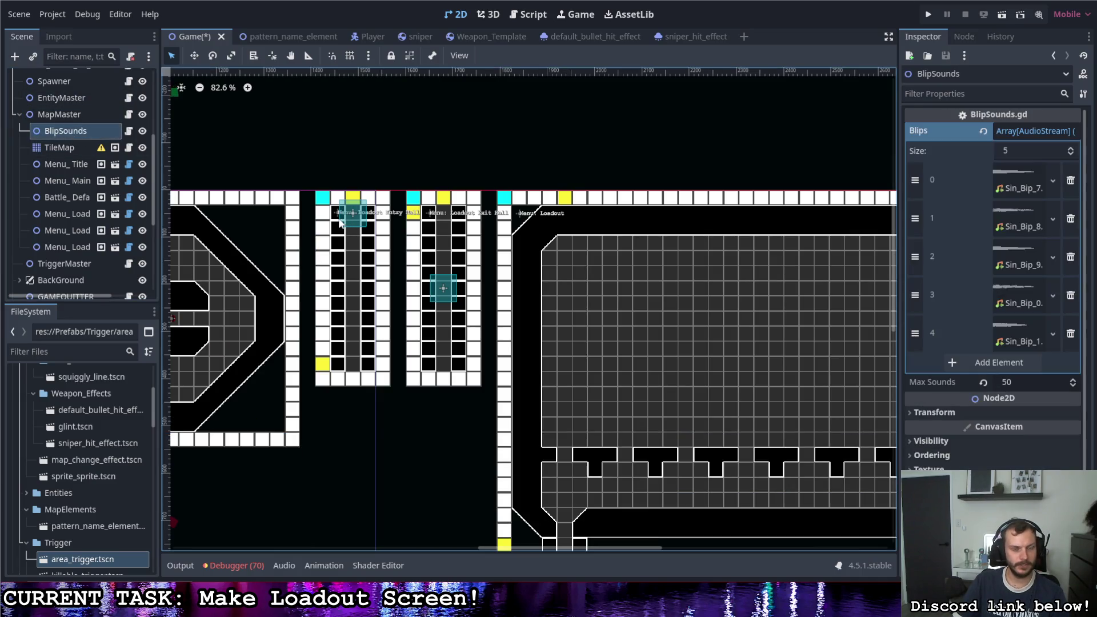
pyautogui.click(346, 217)
pyautogui.press('w')
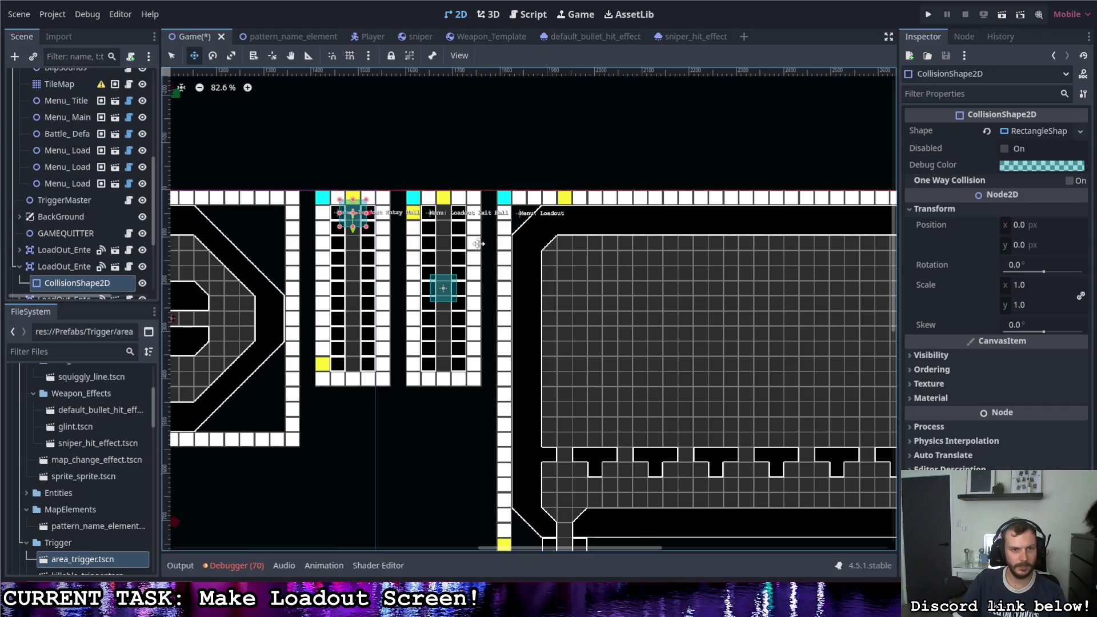
pyautogui.moveTo(476, 245); pyautogui.dragTo(474, 293)
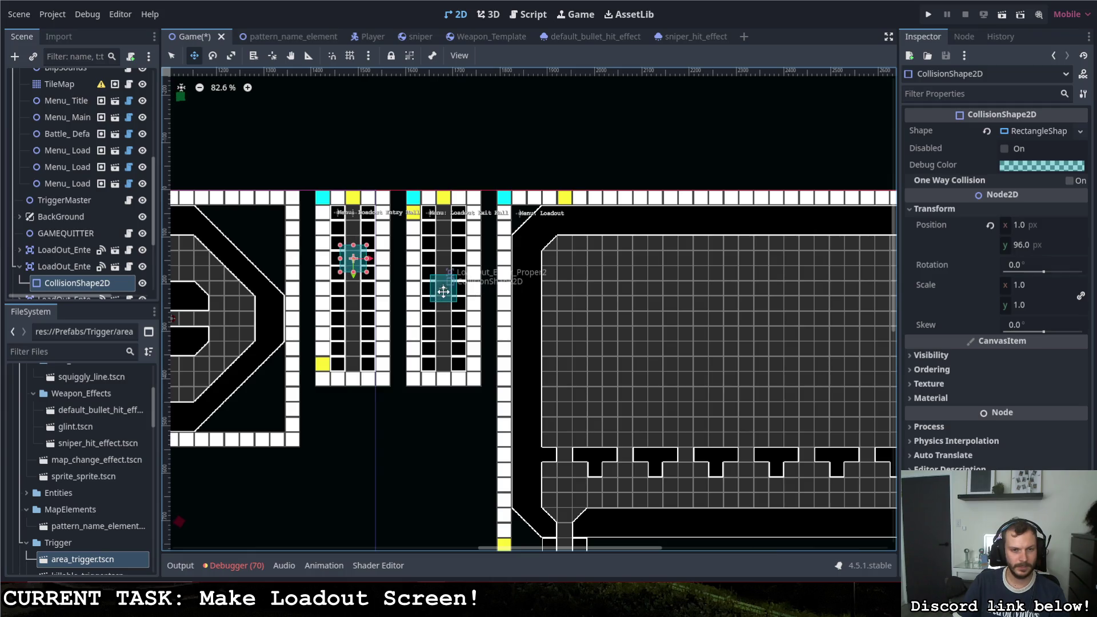
pyautogui.press('q')
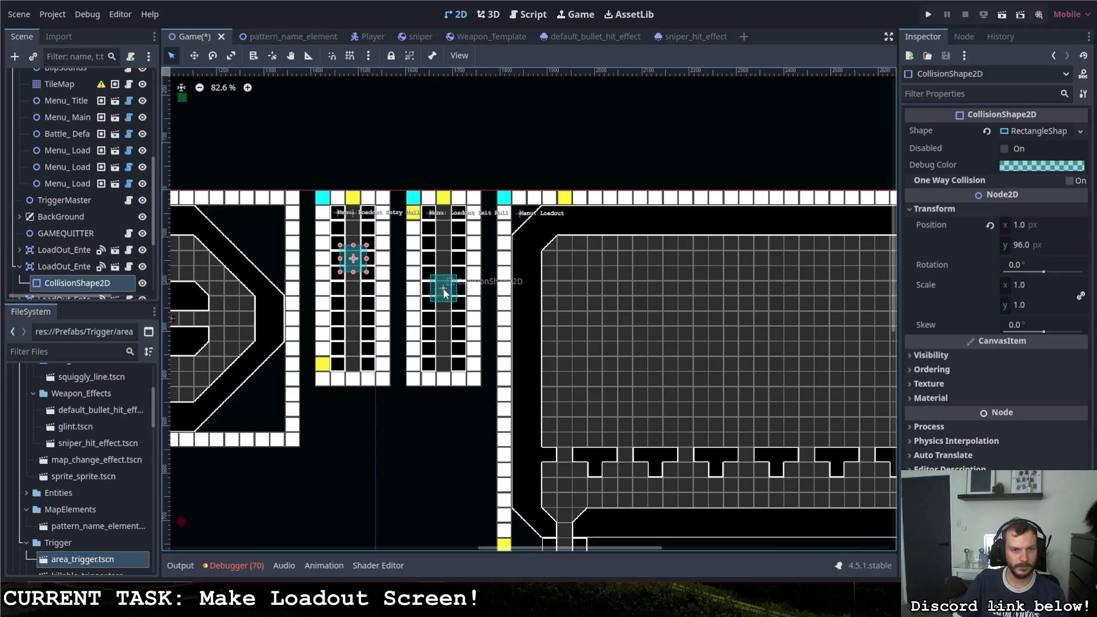
pyautogui.click(443, 289)
pyautogui.press('w')
pyautogui.moveTo(523, 282); pyautogui.dragTo(522, 312)
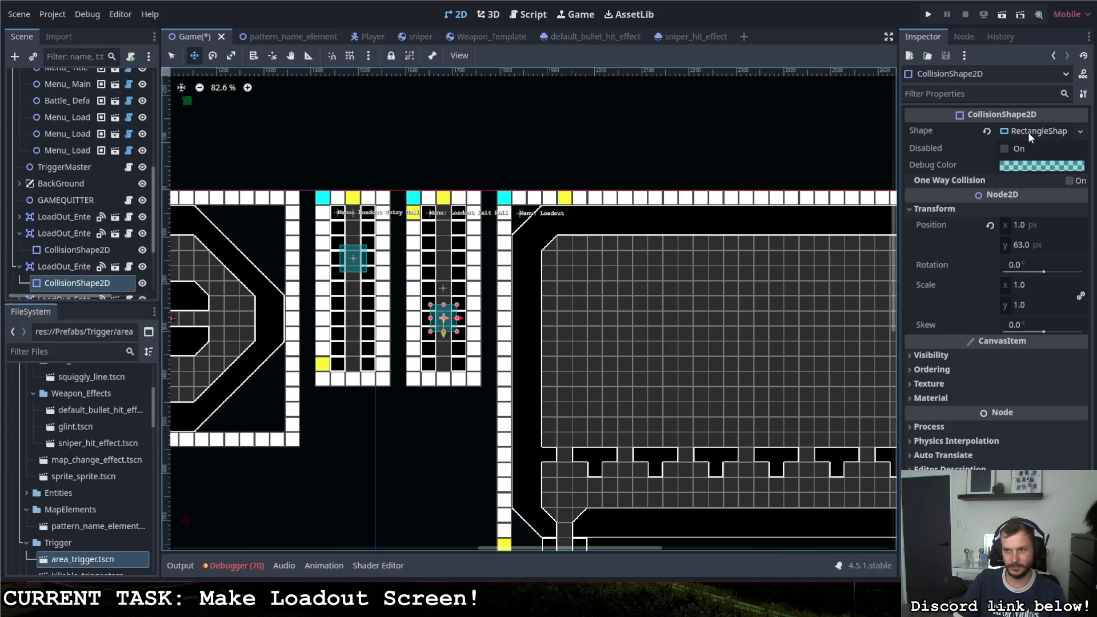
# Step: Collapse MapMaster and the LoadOut nodes, then select the LoadOut_Enter_Proper2 trigger
pyautogui.scroll(-3, 85, 274)
pyautogui.scroll(4, 82, 270)
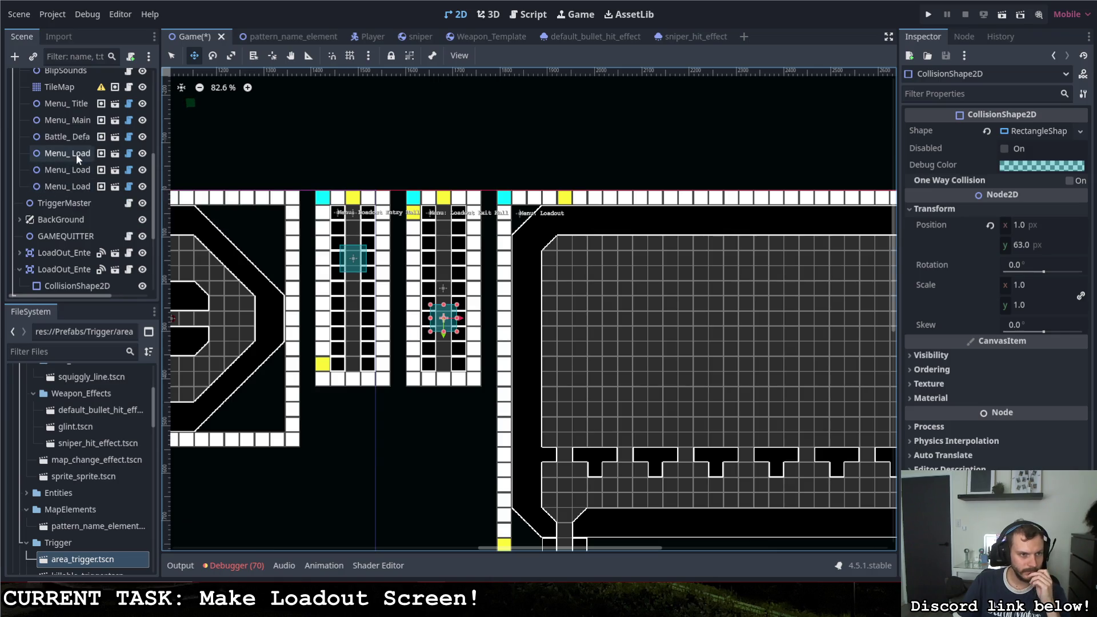
pyautogui.scroll(3, 80, 182)
pyautogui.scroll(-3, 64, 168)
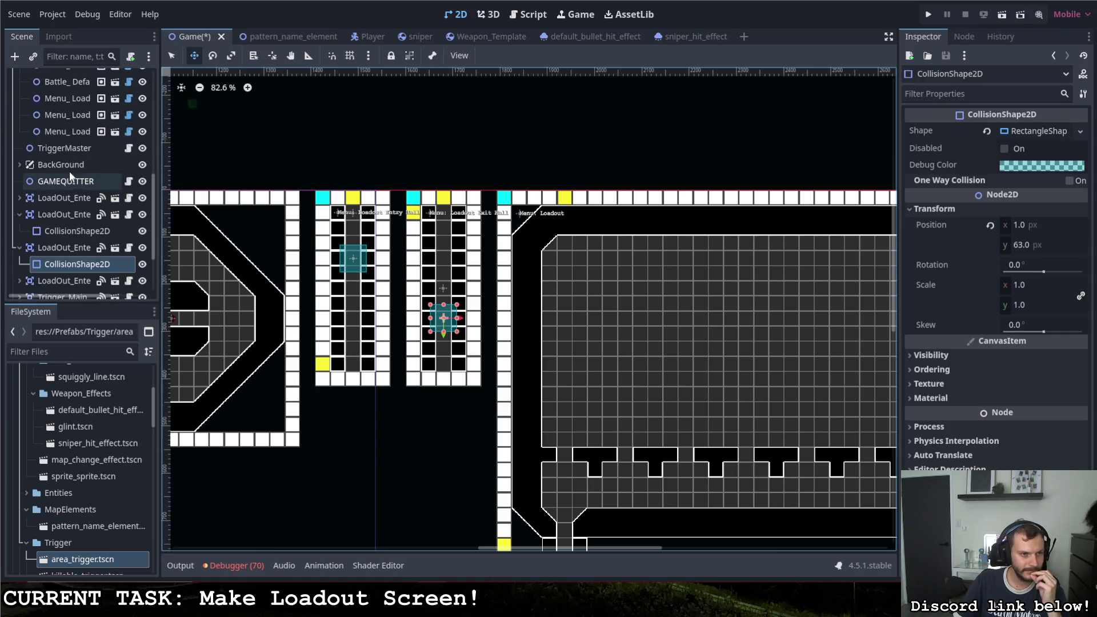
pyautogui.scroll(3, 74, 182)
pyautogui.click(19, 136)
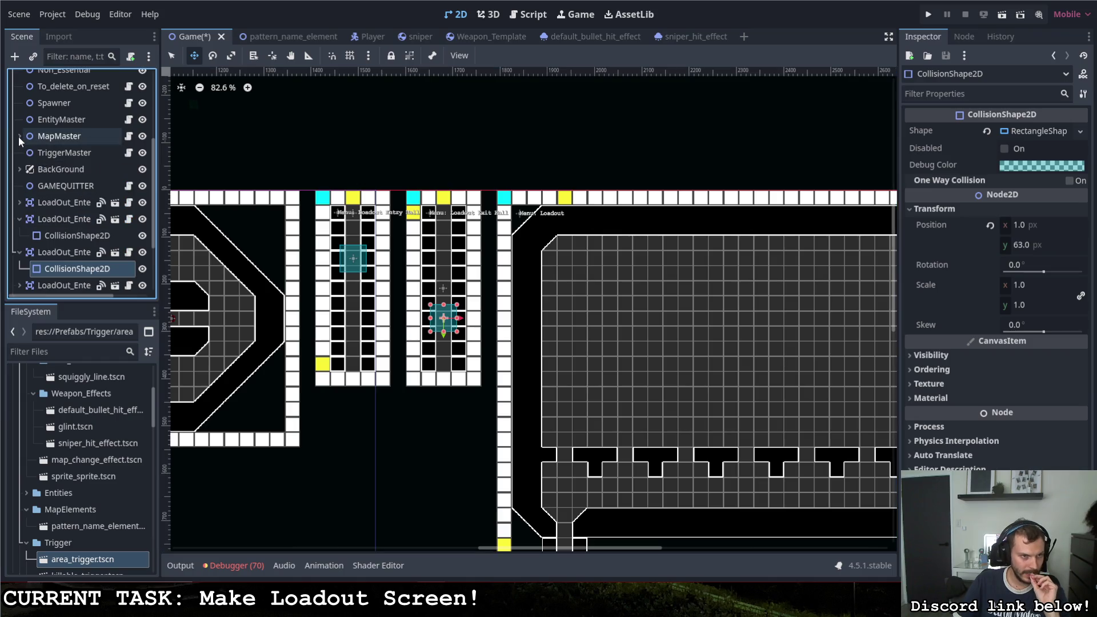
pyautogui.scroll(-1, 54, 193)
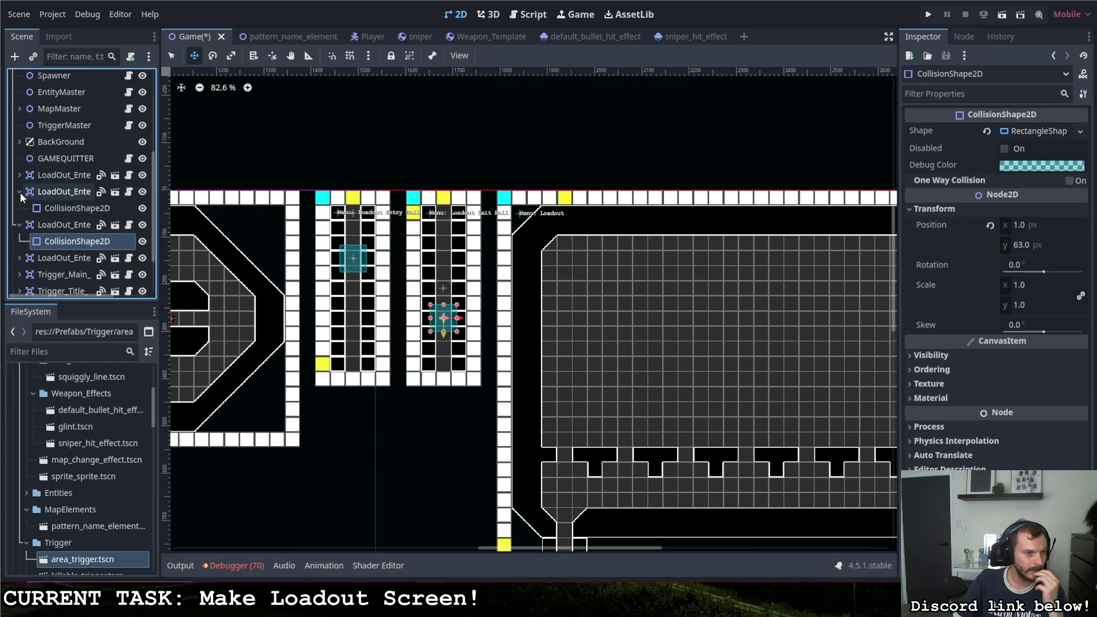
pyautogui.click(19, 192)
pyautogui.click(19, 208)
pyautogui.scroll(-1, 26, 212)
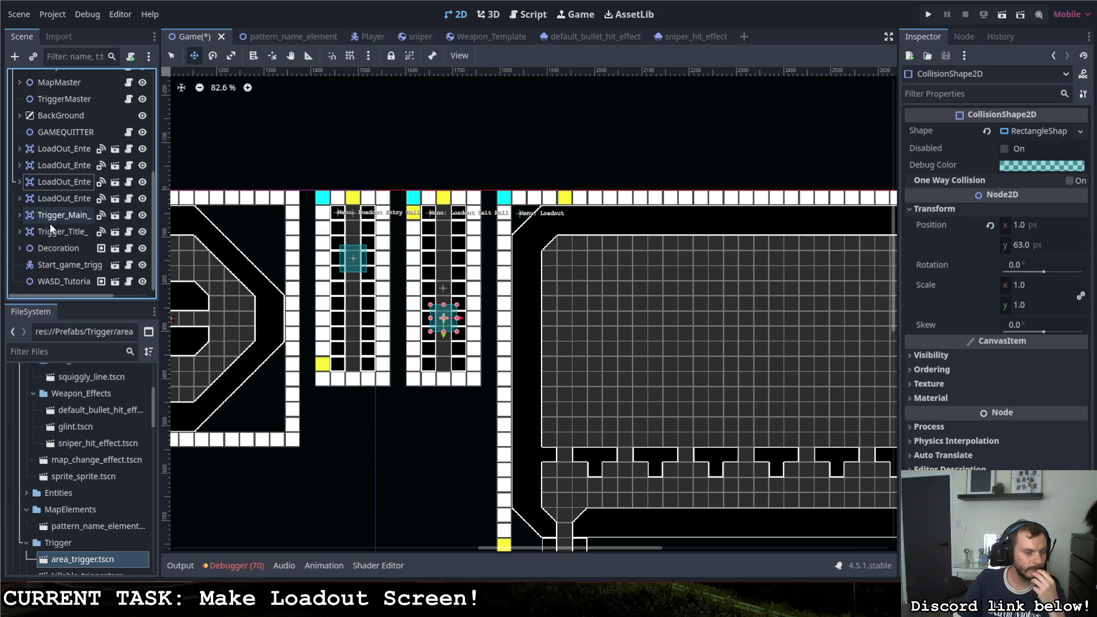
pyautogui.scroll(1, 49, 212)
pyautogui.click(55, 179)
pyautogui.click(59, 192)
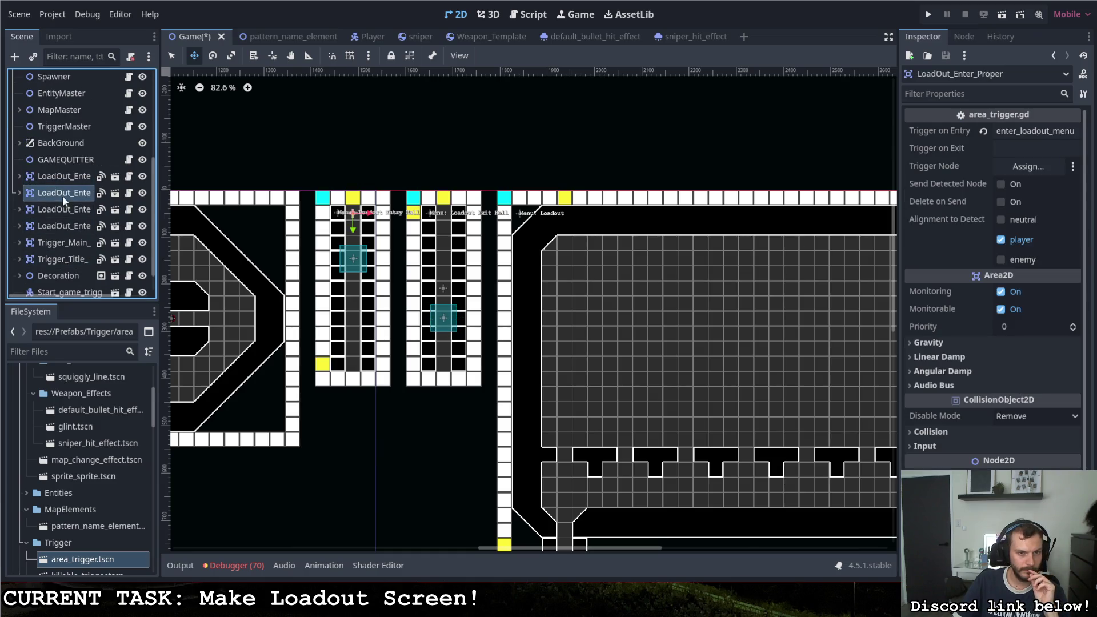
pyautogui.click(67, 209)
pyautogui.click(73, 226)
pyautogui.click(72, 210)
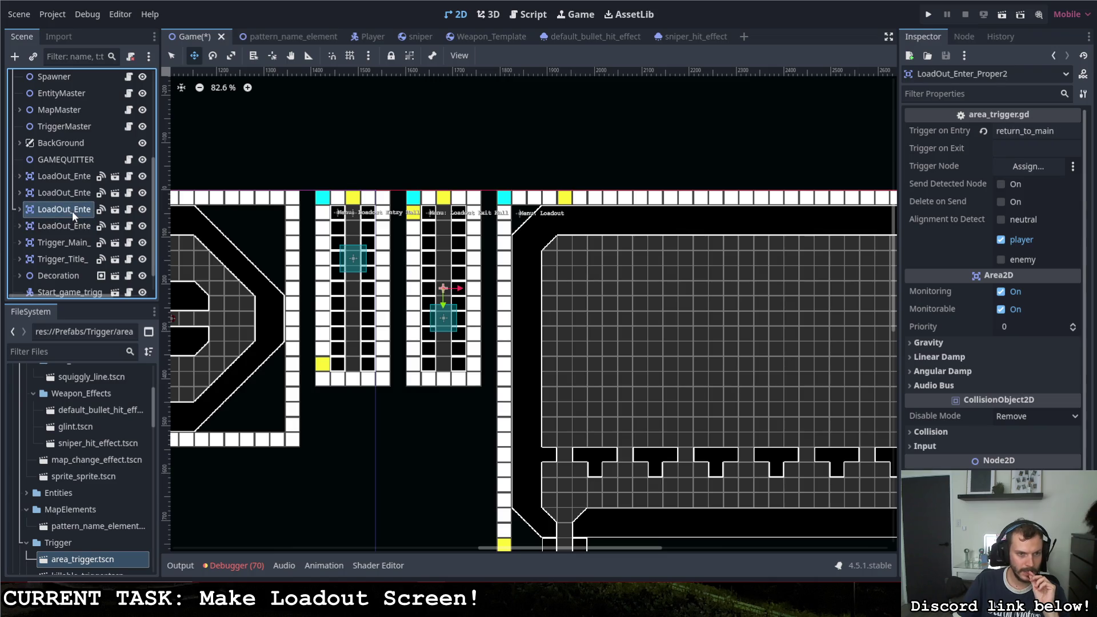
# Step: Move the return_to_main trigger 63 px down and reset its collision shape's position to zero
pyautogui.moveTo(485, 295); pyautogui.dragTo(486, 327)
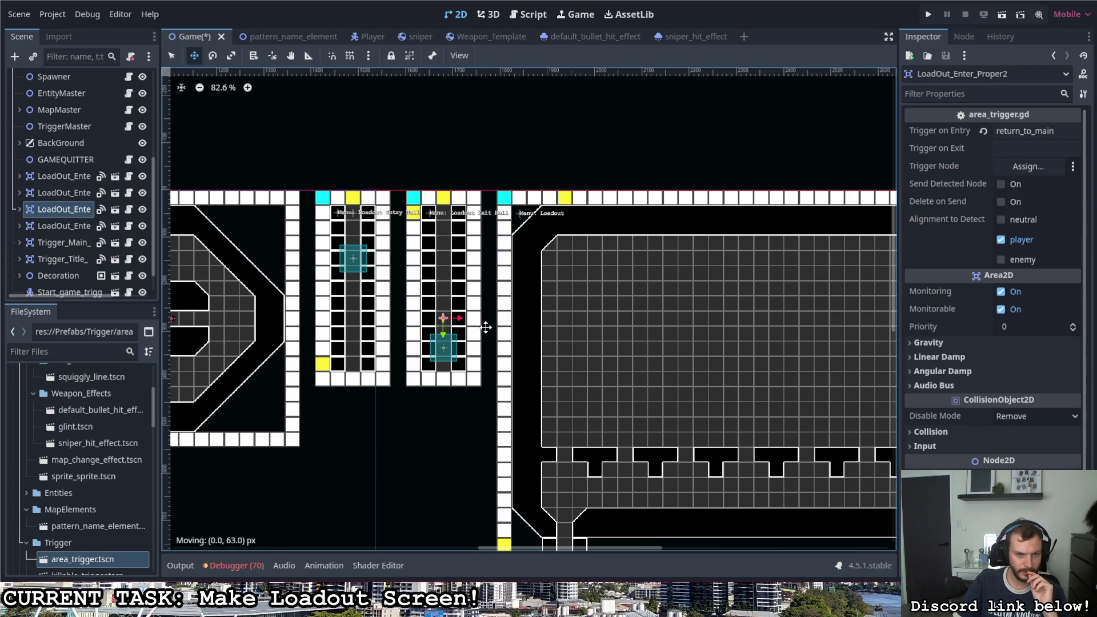
pyautogui.click(444, 342)
pyautogui.moveTo(486, 341); pyautogui.dragTo(485, 317)
pyautogui.click(990, 226)
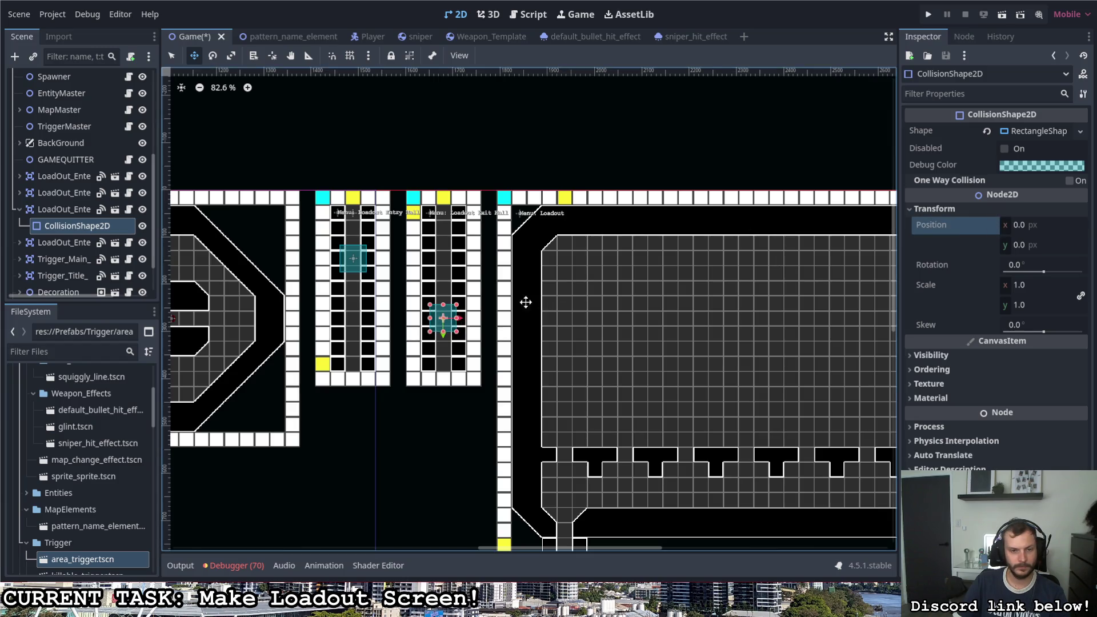
# Step: Lower the loadout entry trigger in its corridor and reset its collision shape's position to (0, 0)
pyautogui.click(52, 209)
pyautogui.click(60, 192)
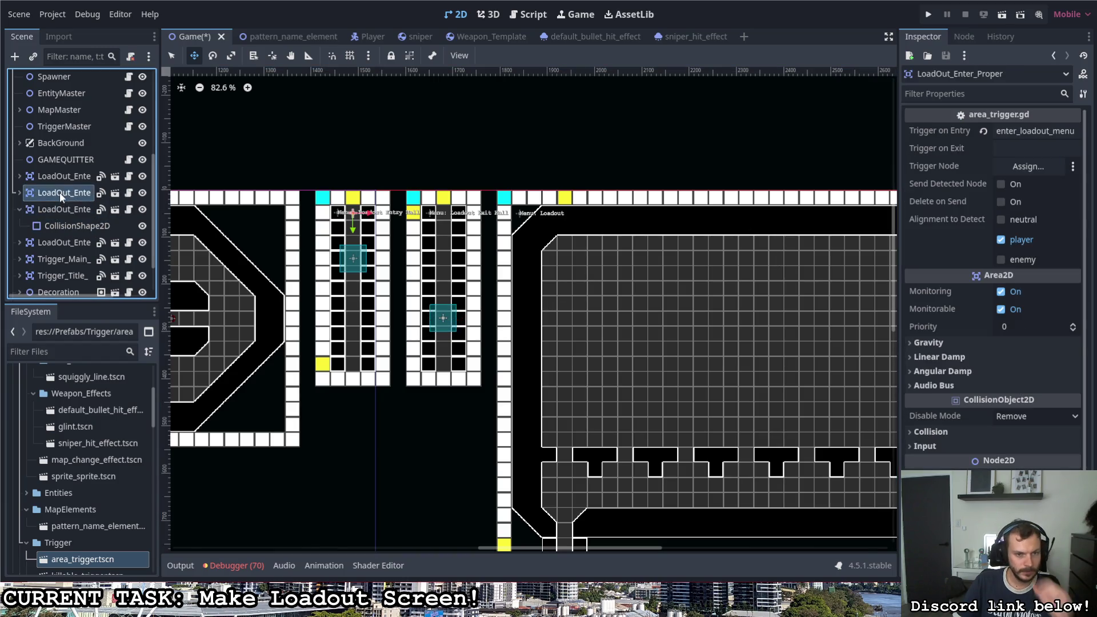
pyautogui.moveTo(441, 256); pyautogui.dragTo(440, 301)
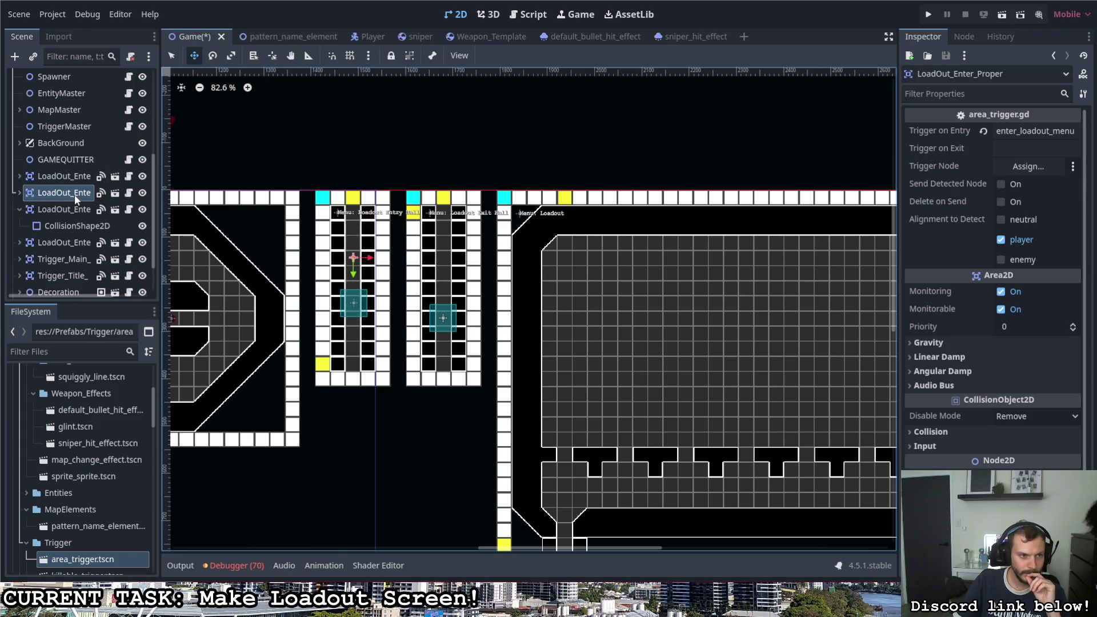
pyautogui.click(21, 193)
pyautogui.click(51, 208)
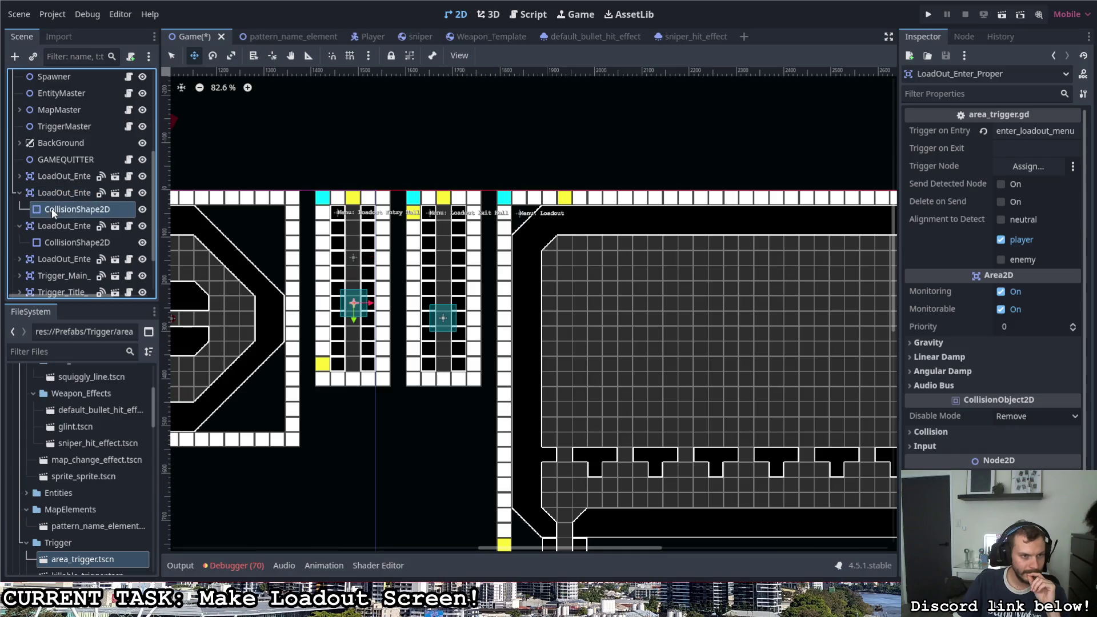
pyautogui.click(991, 225)
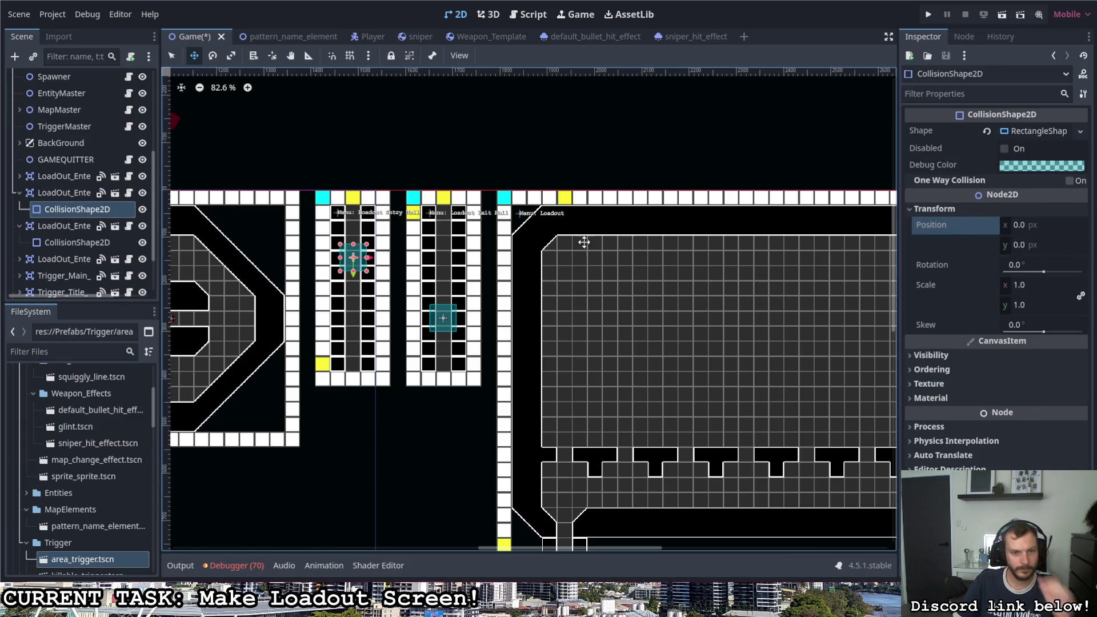
pyautogui.scroll(-5, 627, 389)
pyautogui.scroll(2, 627, 389)
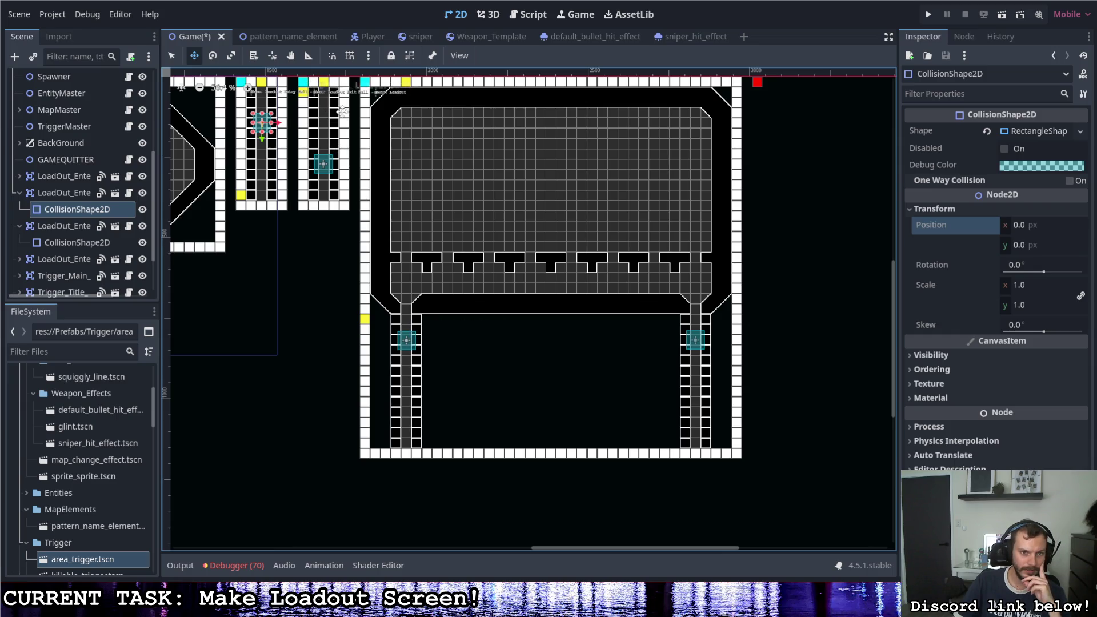
pyautogui.scroll(-3, 541, 308)
pyautogui.scroll(2, 386, 254)
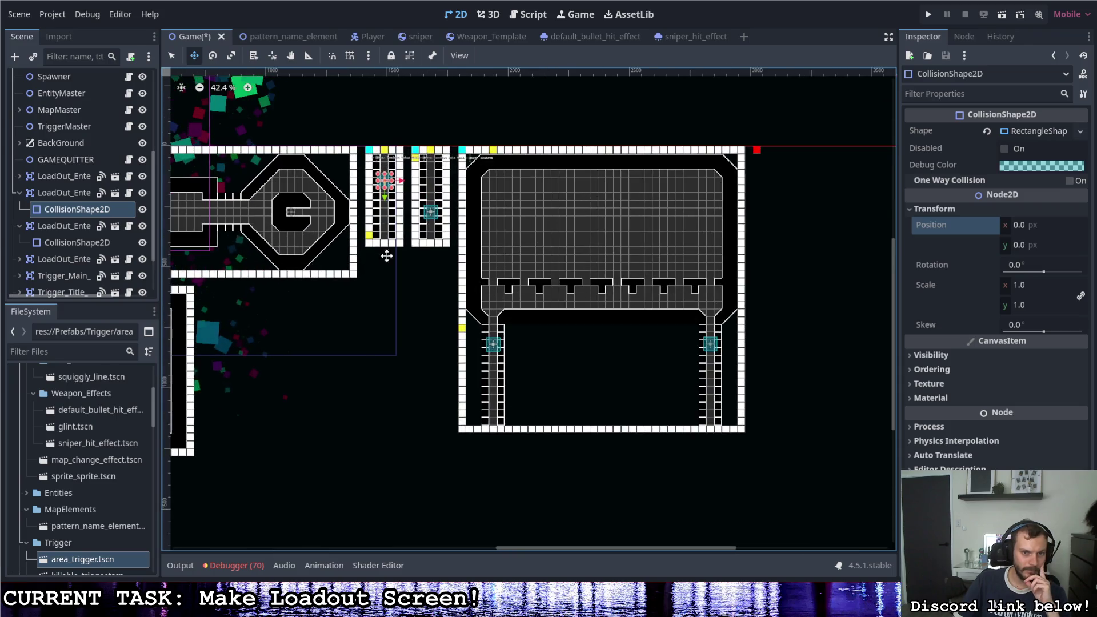
pyautogui.scroll(-1, 525, 231)
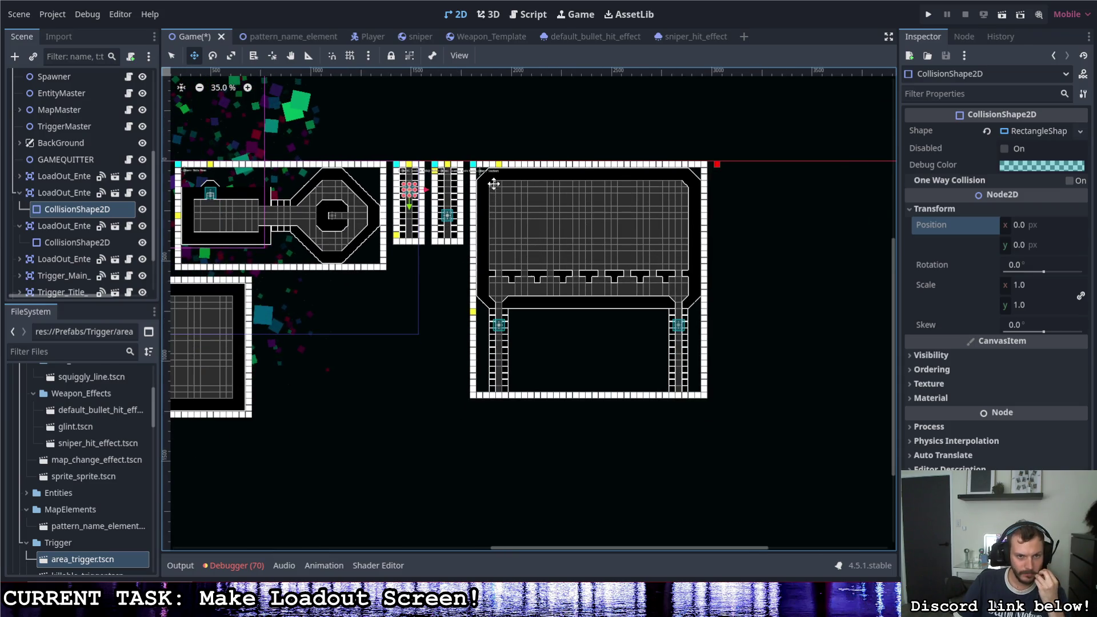
pyautogui.scroll(2, 493, 183)
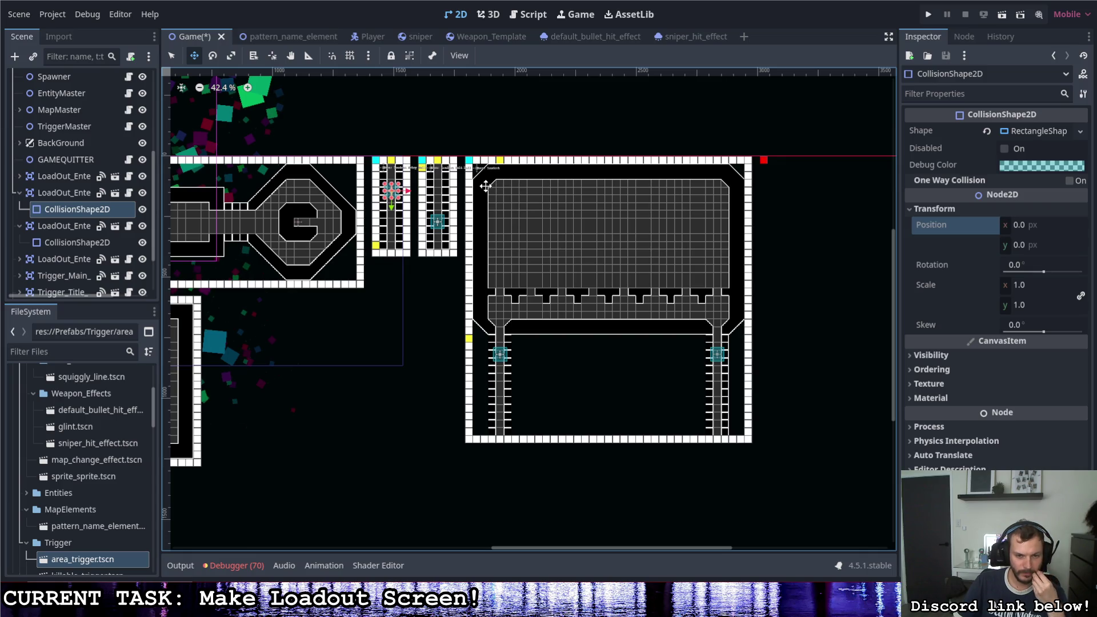
pyautogui.scroll(-2, 482, 189)
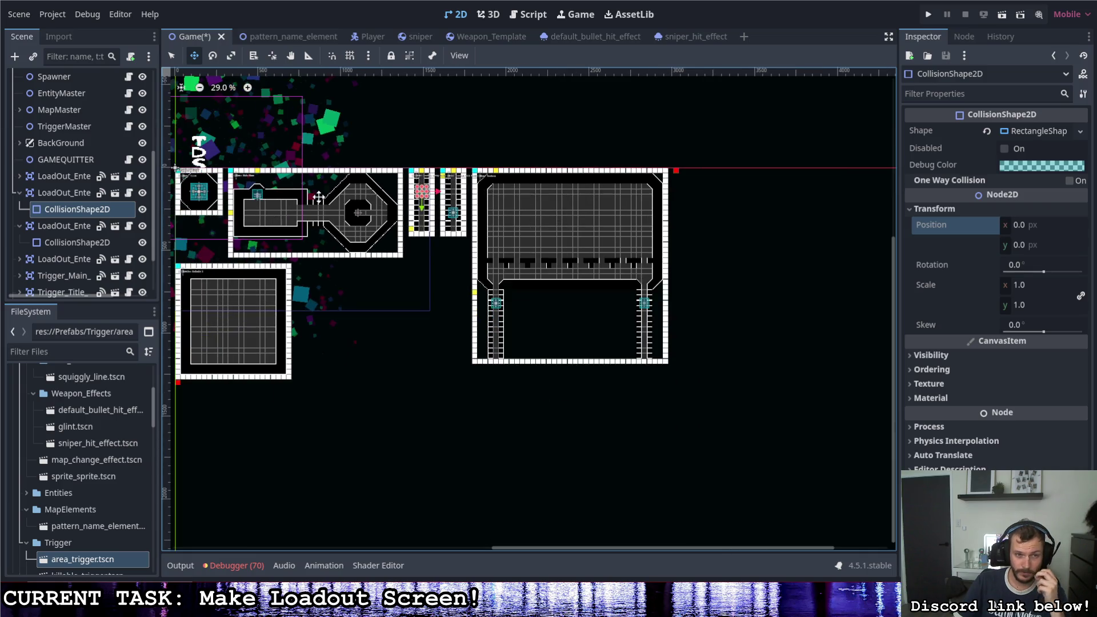
pyautogui.scroll(2, 318, 196)
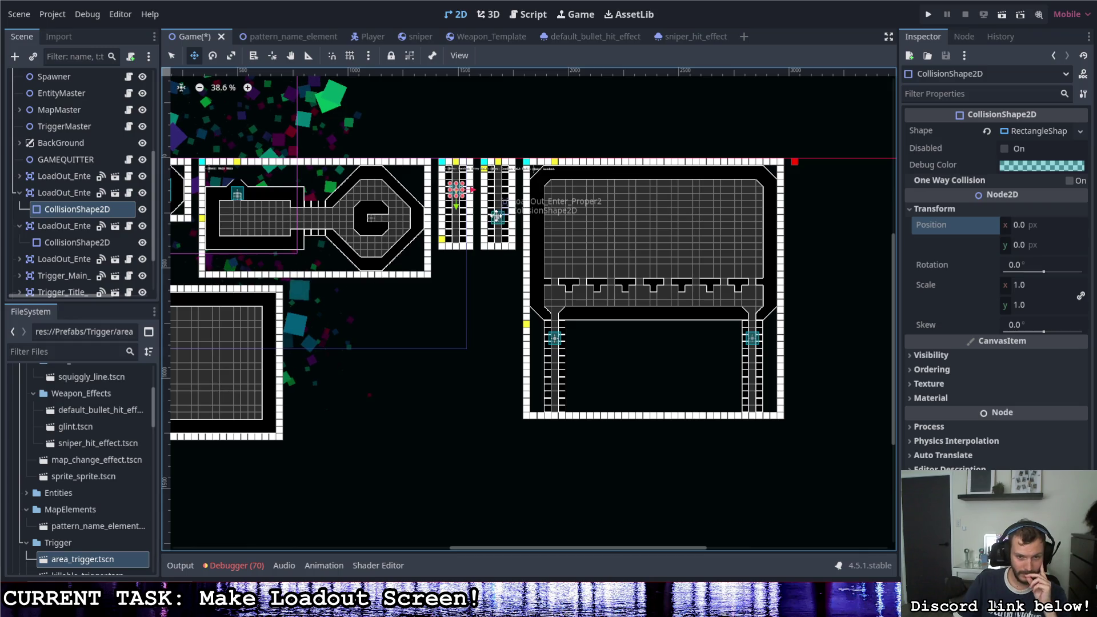
pyautogui.hscroll(3, 502, 229)
pyautogui.scroll(-1, 503, 229)
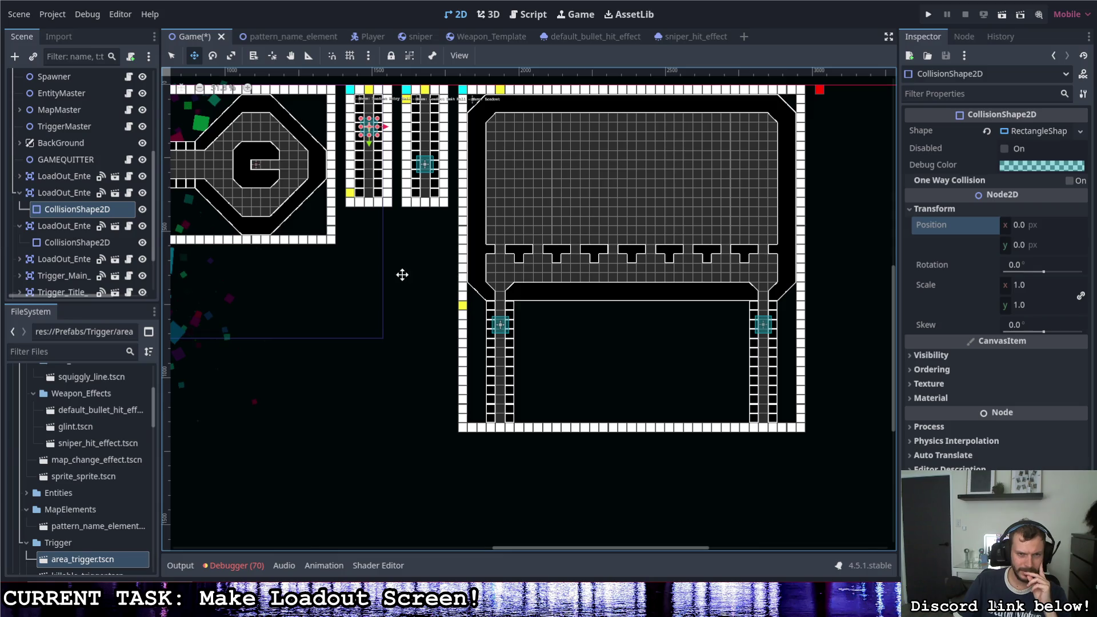
pyautogui.scroll(1, 404, 274)
pyautogui.scroll(3, 388, 149)
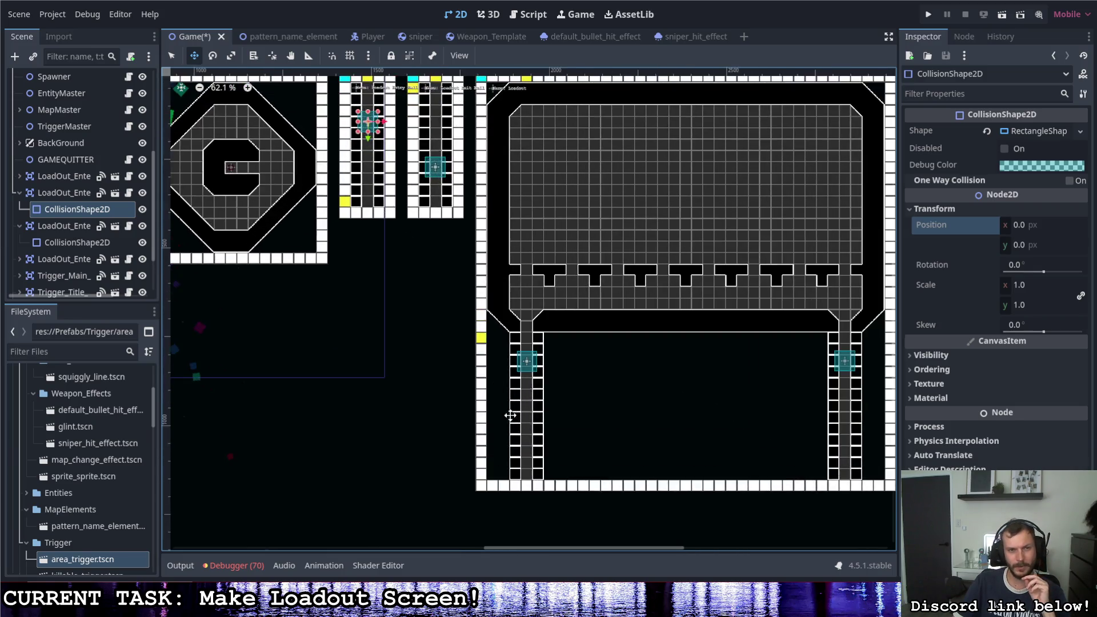
pyautogui.scroll(-4, 497, 405)
pyautogui.scroll(3, 522, 304)
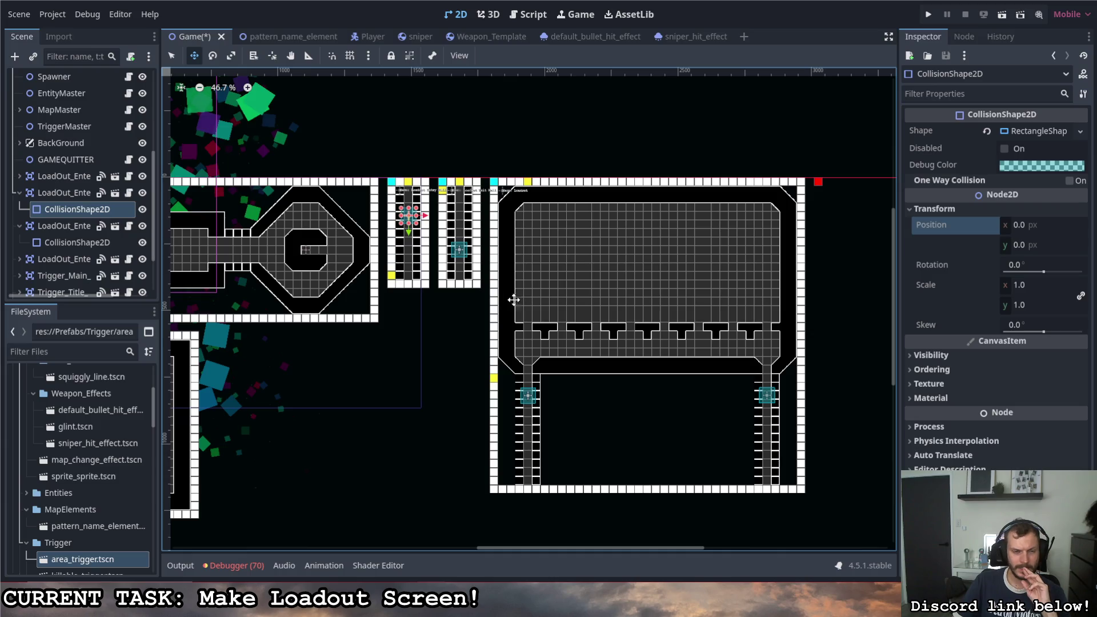
pyautogui.scroll(-3, 513, 300)
pyautogui.scroll(10, 238, 246)
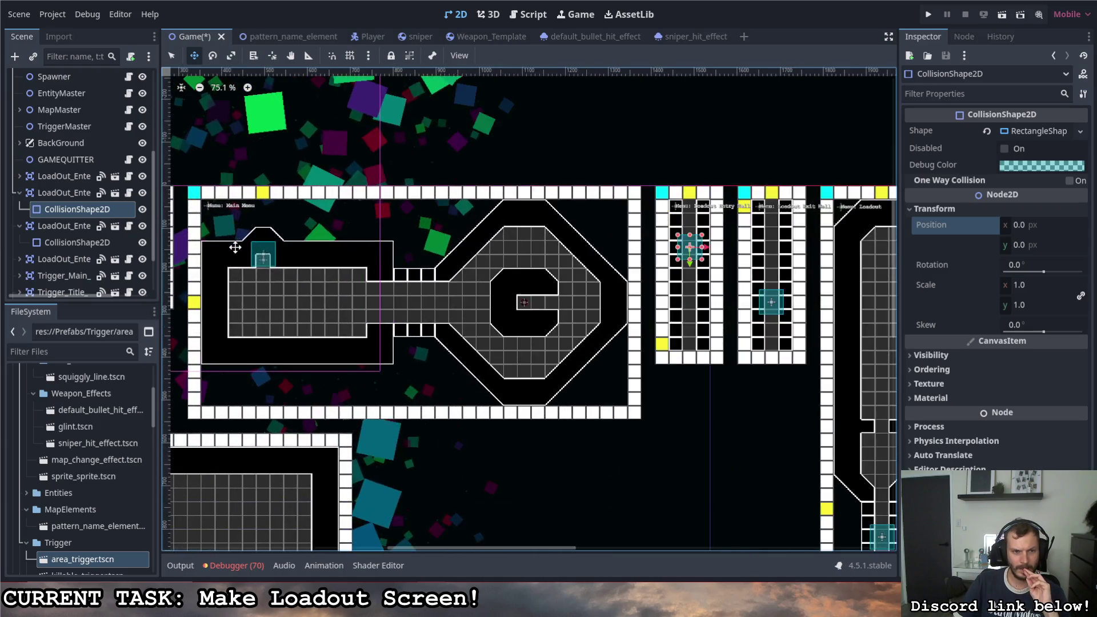
pyautogui.scroll(-7, 212, 260)
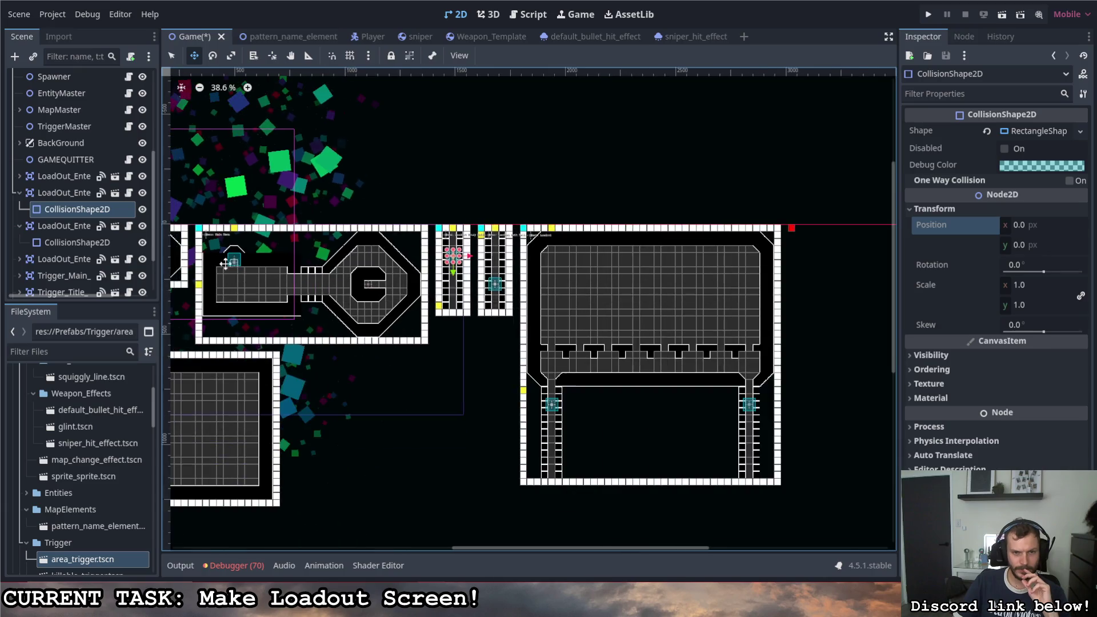
pyautogui.scroll(2, 537, 295)
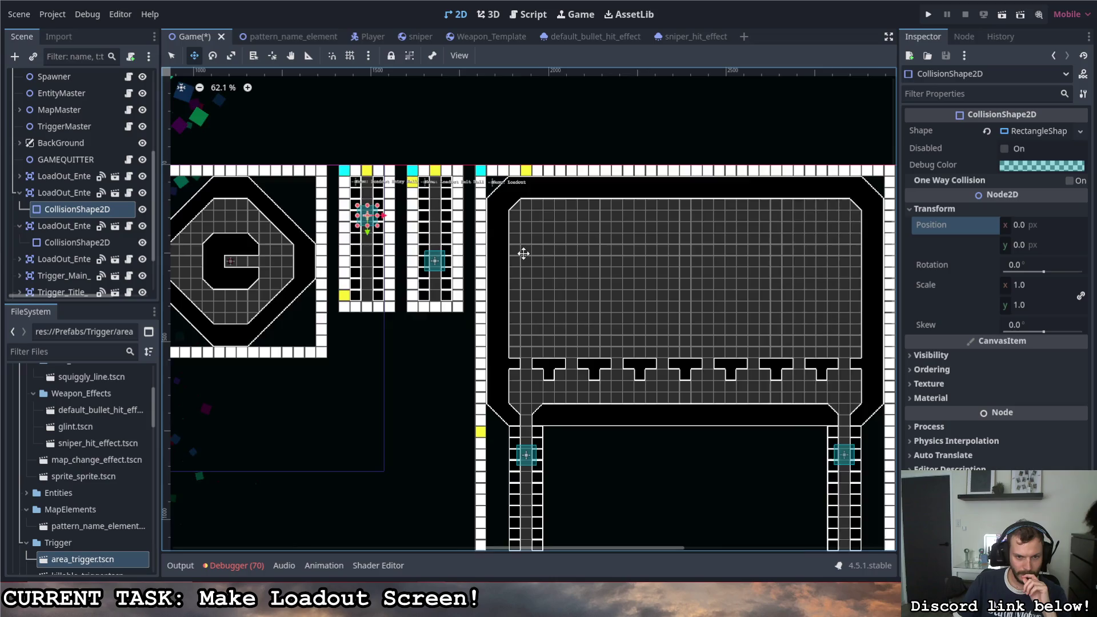
pyautogui.scroll(-1, 521, 252)
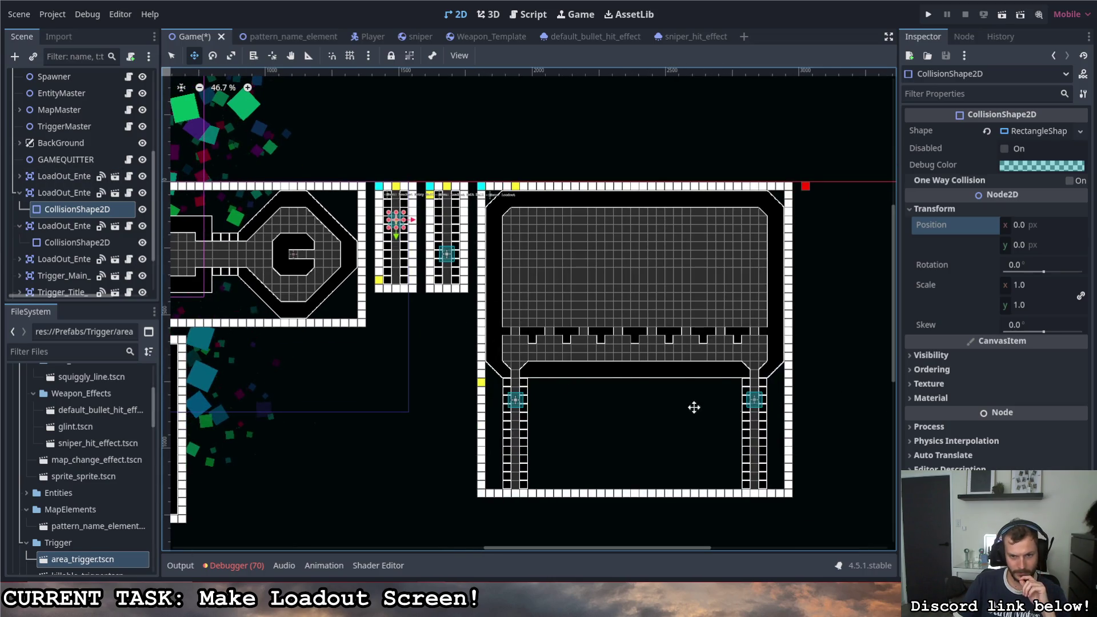
pyautogui.scroll(-2, 778, 434)
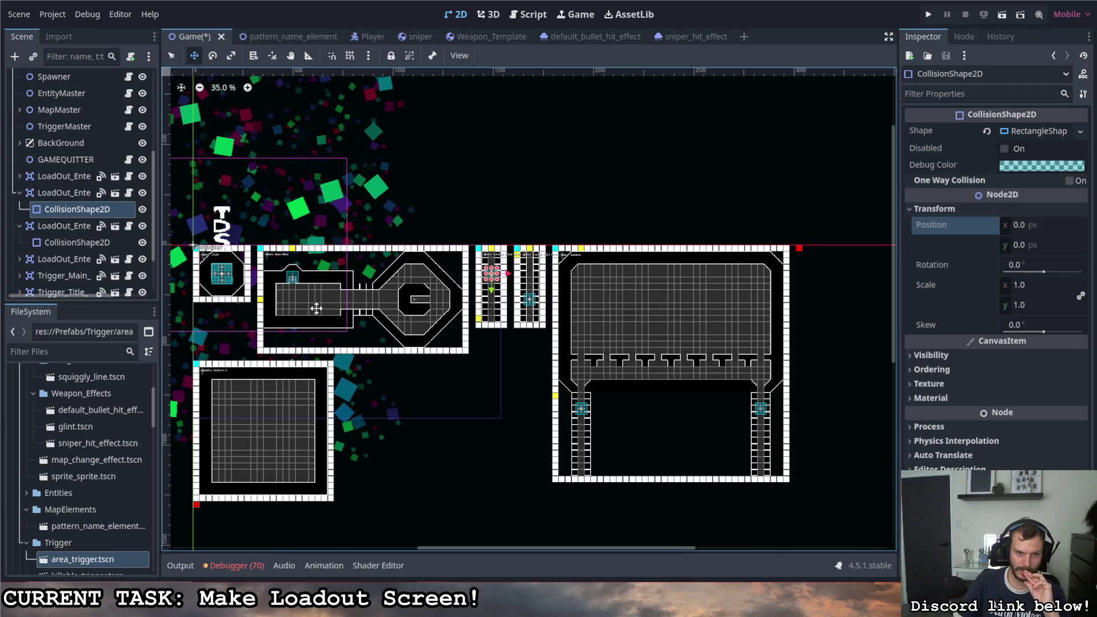
pyautogui.scroll(3, 652, 431)
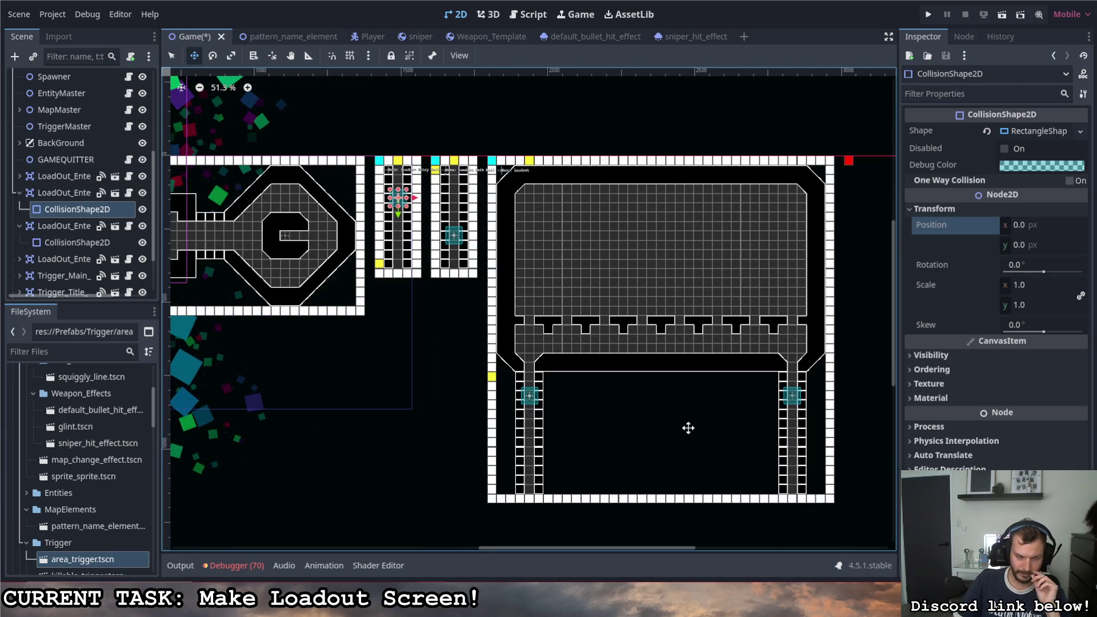
pyautogui.scroll(-2, 688, 428)
pyautogui.scroll(3, 468, 279)
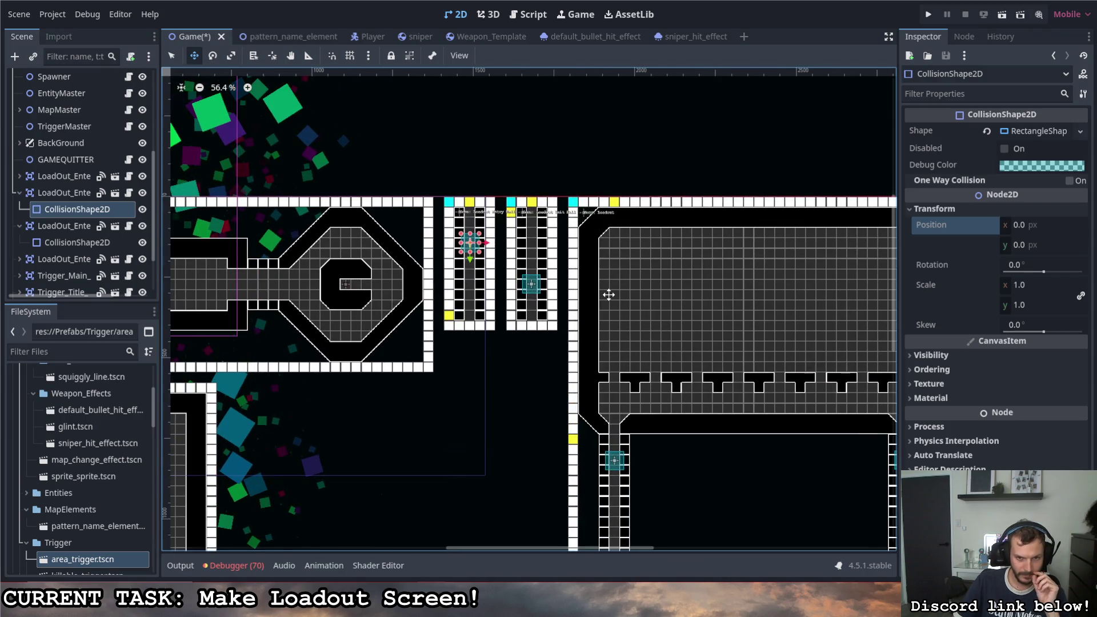
pyautogui.scroll(-1, 598, 284)
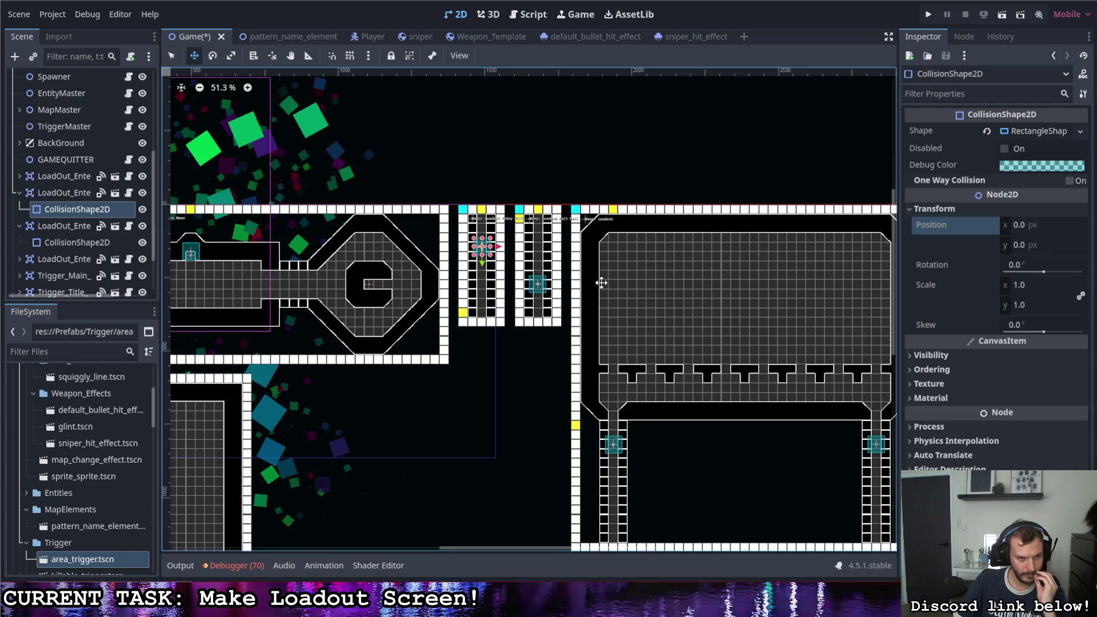
pyautogui.scroll(-1, 408, 283)
pyautogui.hscroll(-2, 349, 277)
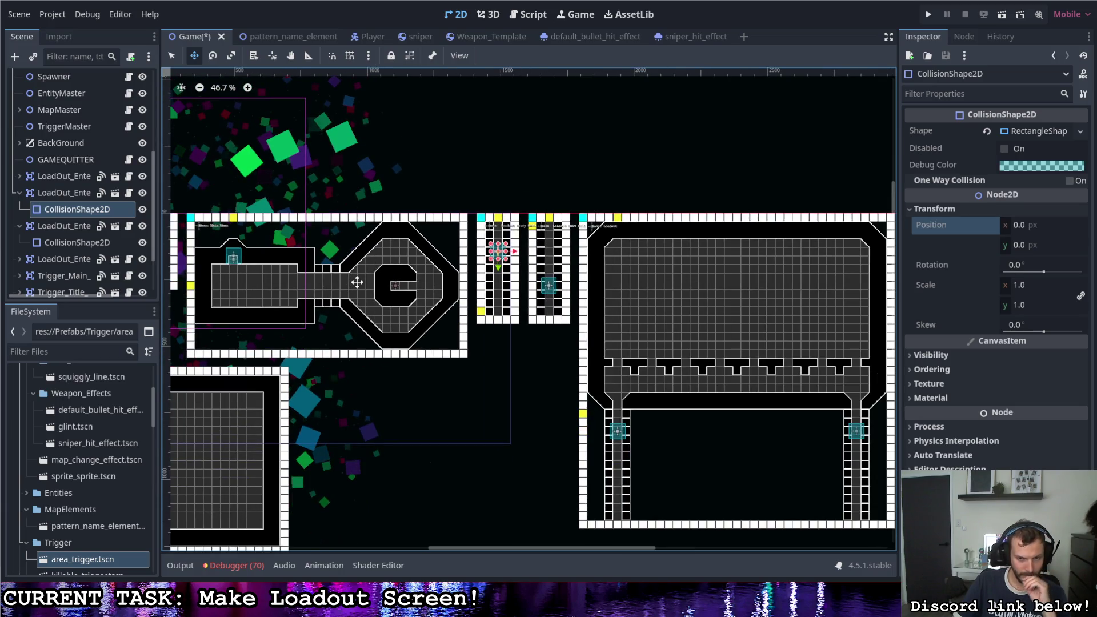
pyautogui.scroll(2, 739, 417)
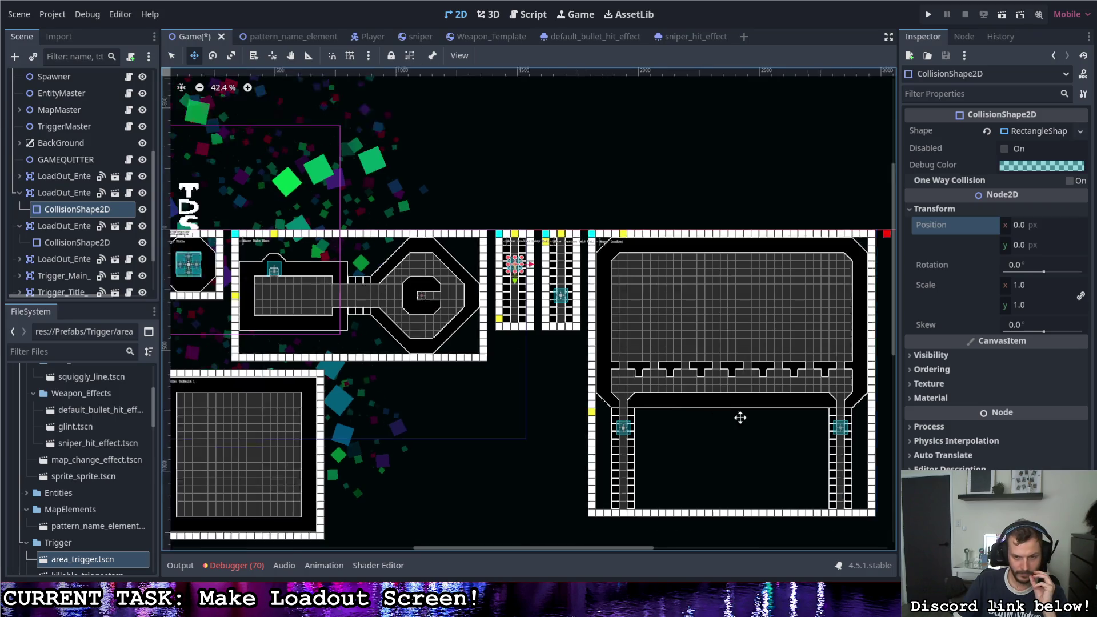
pyautogui.scroll(2, 839, 445)
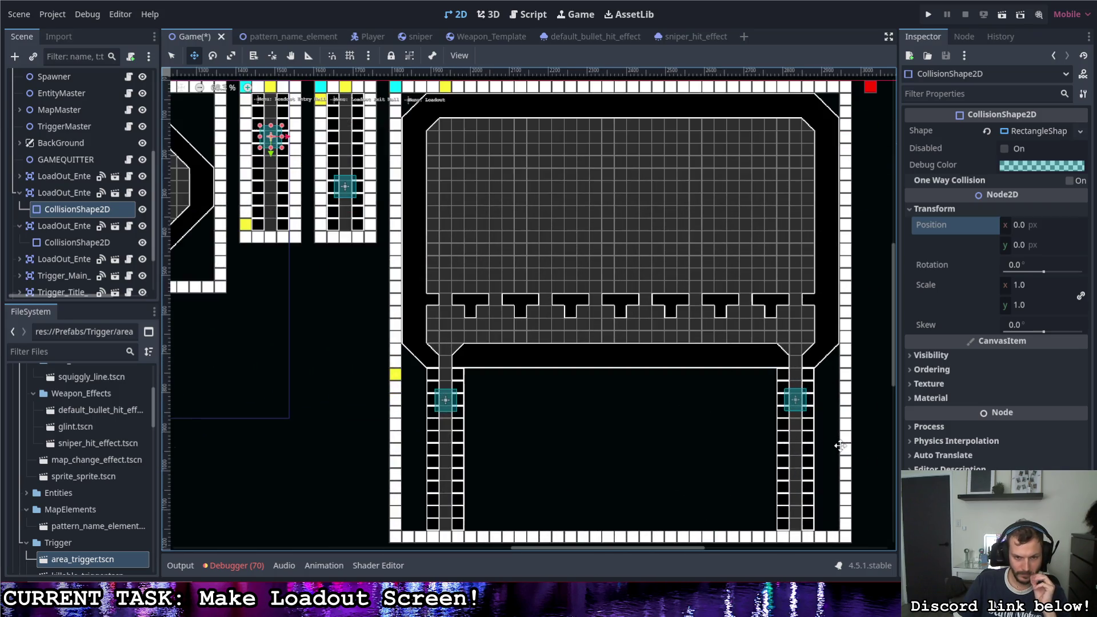
pyautogui.scroll(-2, 56, 214)
# Step: Expand MapMaster and select its TileMap for tile editing
pyautogui.click(66, 213)
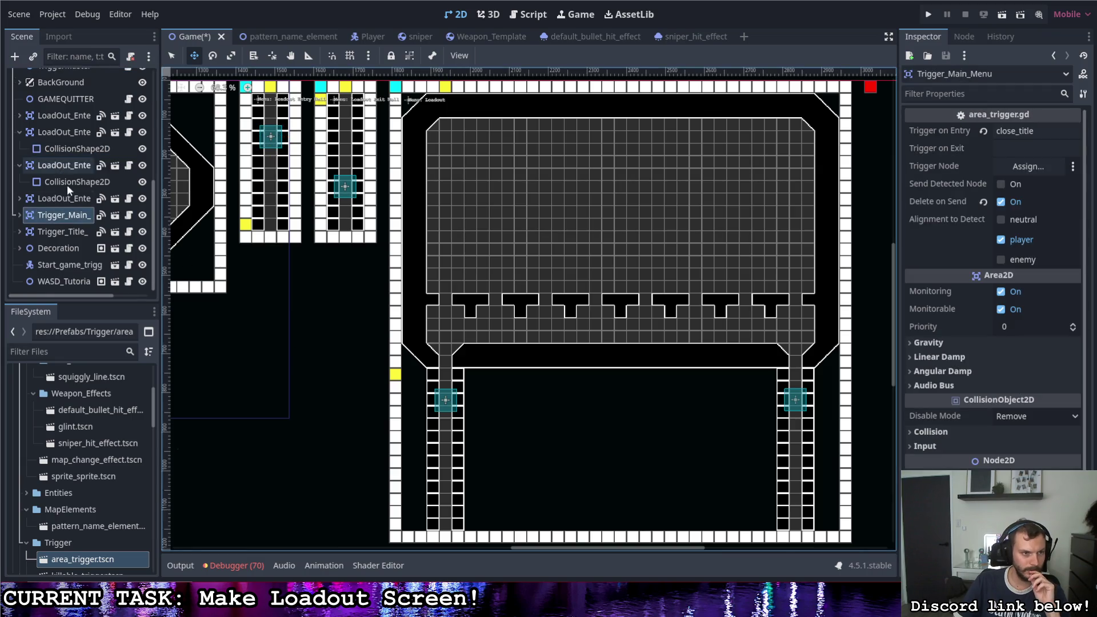
pyautogui.scroll(5, 69, 184)
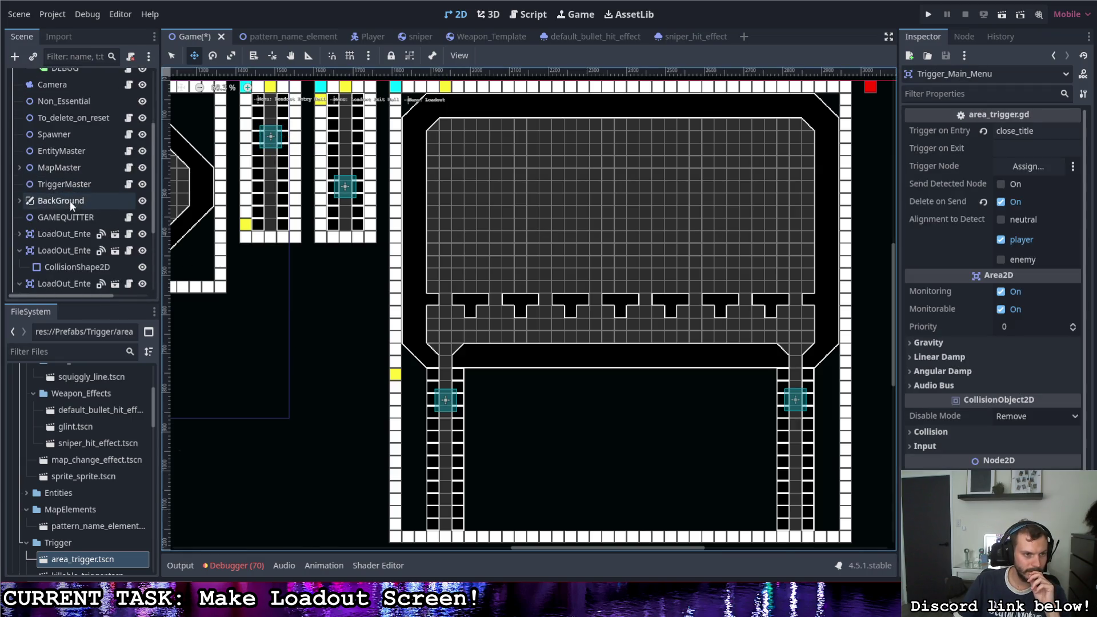
pyautogui.scroll(-5, 71, 197)
pyautogui.scroll(8, 70, 194)
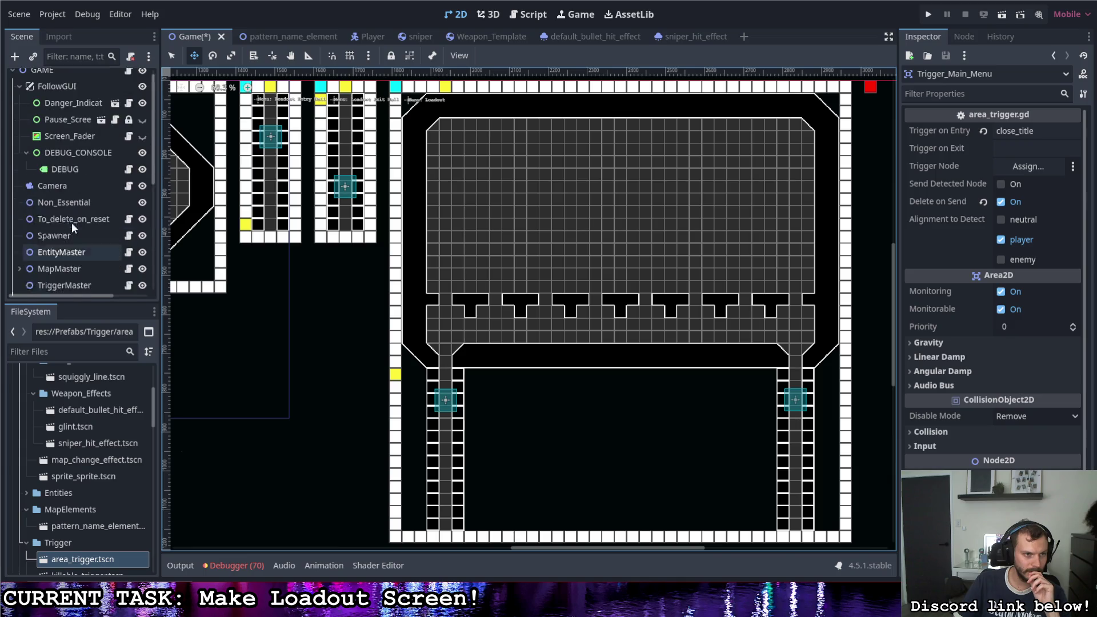
pyautogui.click(20, 250)
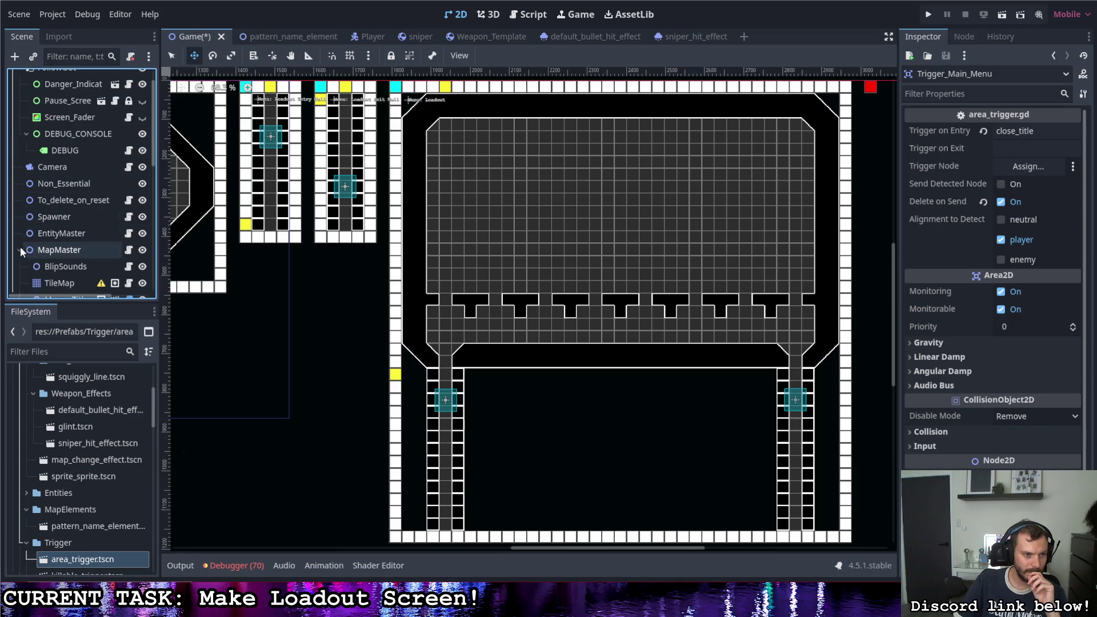
pyautogui.scroll(-3, 57, 249)
pyautogui.click(59, 228)
pyautogui.scroll(-2, 351, 313)
pyautogui.scroll(1, 387, 399)
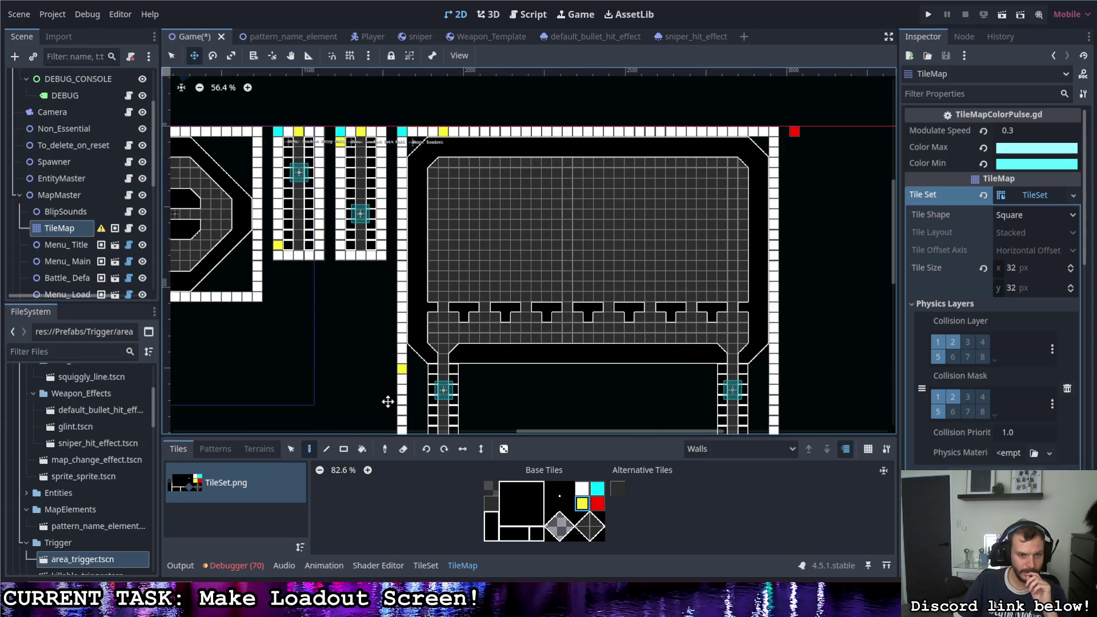
pyautogui.scroll(-1, 387, 400)
# Step: Rectangle-select the second narrow corridor's tiles and erase them
pyautogui.press('s')
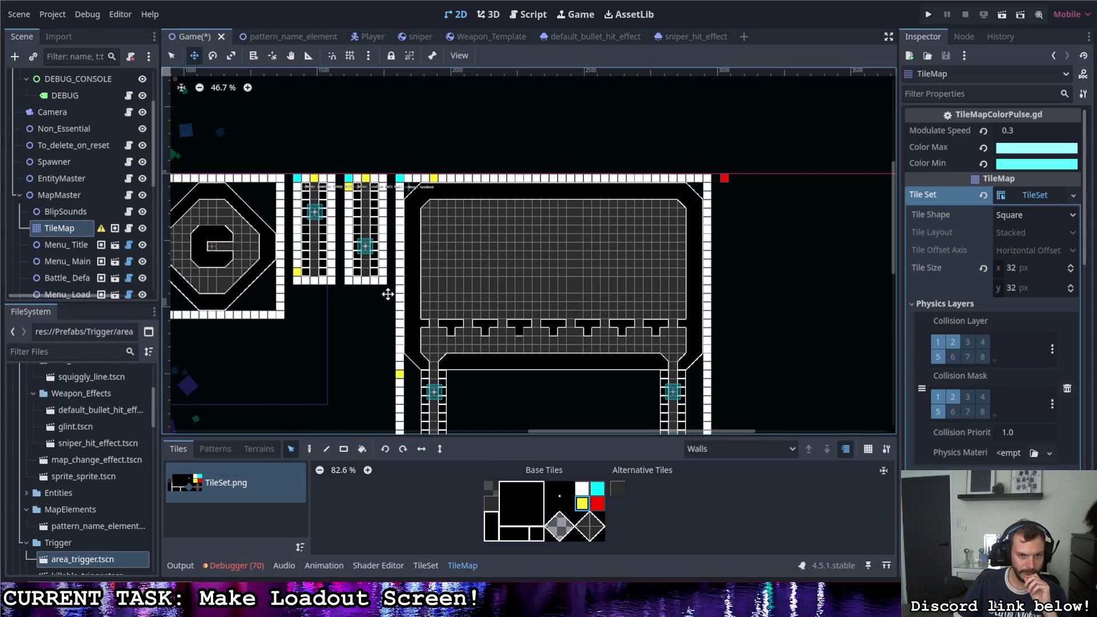
pyautogui.moveTo(387, 293)
pyautogui.mouseDown()
pyautogui.moveTo(351, 205)
pyautogui.moveTo(370, 233)
pyautogui.mouseUp()
pyautogui.press('Escape')
pyautogui.press('q')
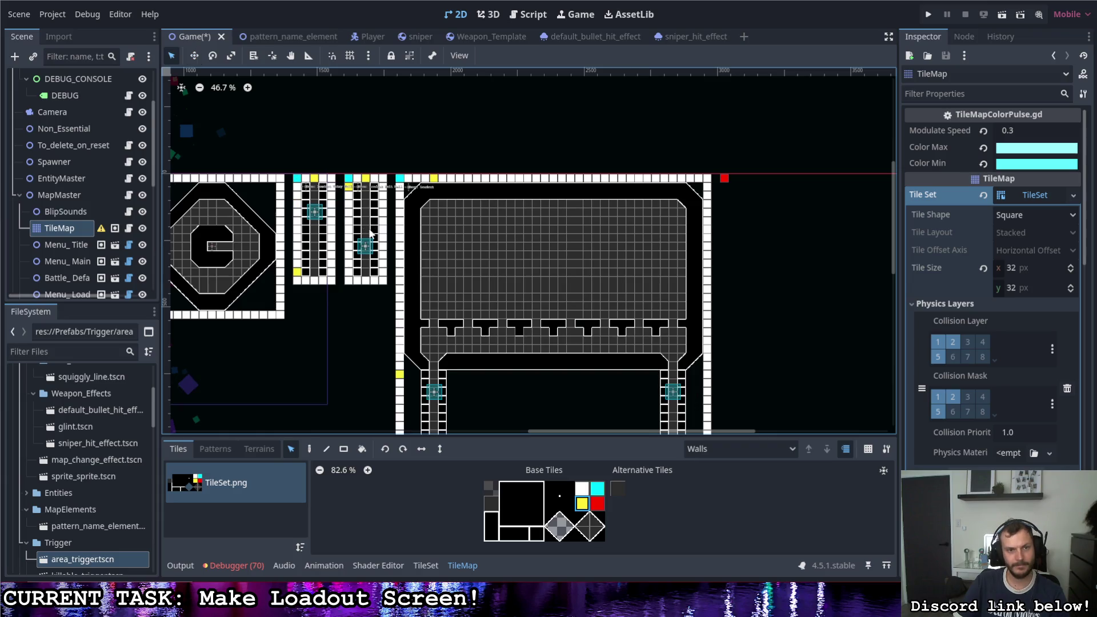
pyautogui.moveTo(393, 300); pyautogui.dragTo(342, 170)
pyautogui.press('Delete')
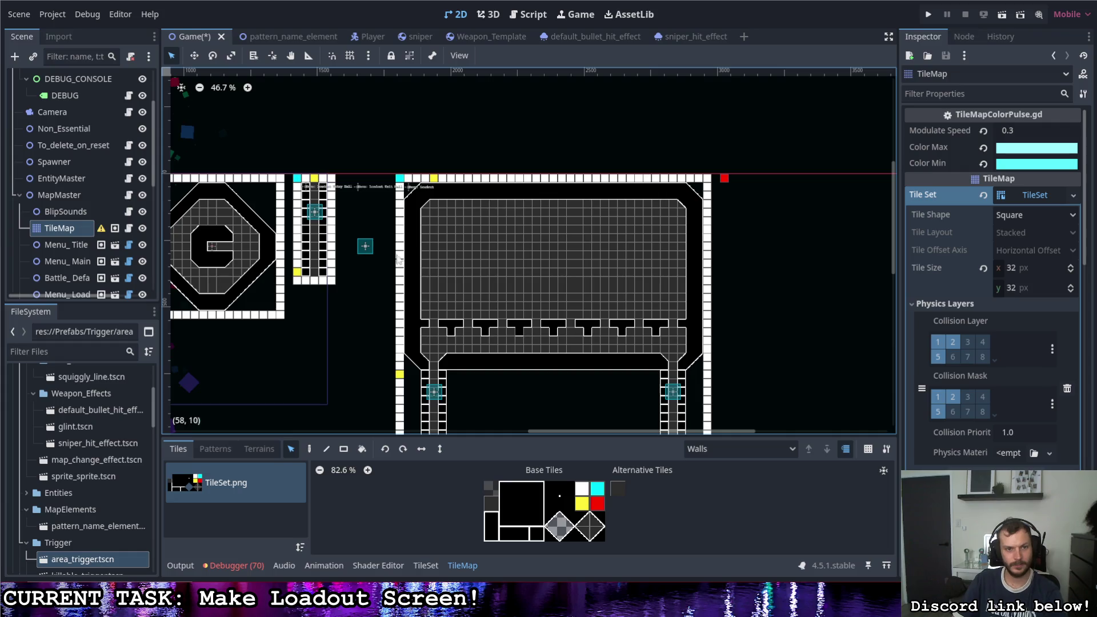
# Step: Box-select the two trigger nodes left in the cleared corridor and delete them
pyautogui.click(71, 210)
pyautogui.moveTo(388, 269); pyautogui.dragTo(345, 175)
pyautogui.press('Delete')
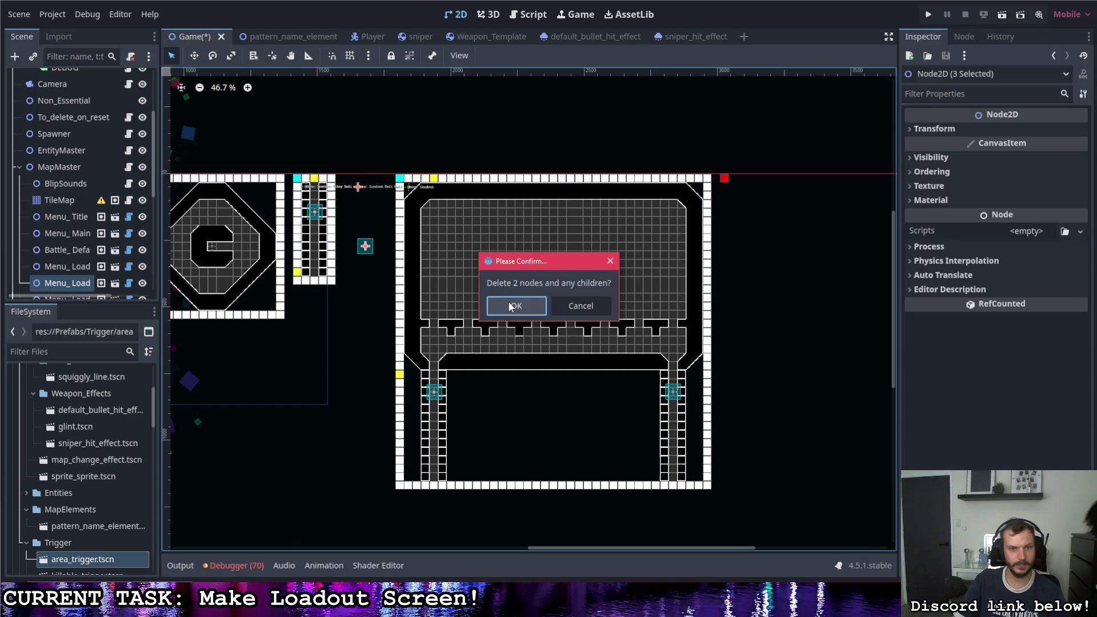
pyautogui.click(538, 306)
pyautogui.click(56, 200)
# Step: Slide the Menu_Loadout title to the left
pyautogui.scroll(-5, 677, 347)
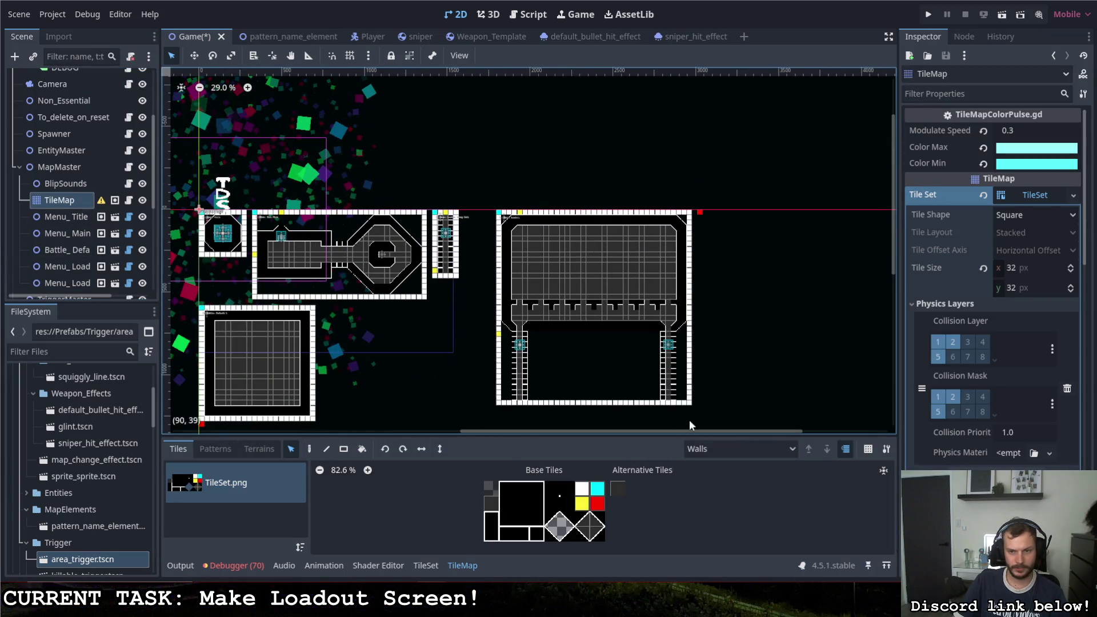
pyautogui.moveTo(713, 421)
pyautogui.mouseDown()
pyautogui.moveTo(579, 188)
pyautogui.moveTo(484, 165)
pyautogui.mouseUp()
pyautogui.scroll(7, 484, 197)
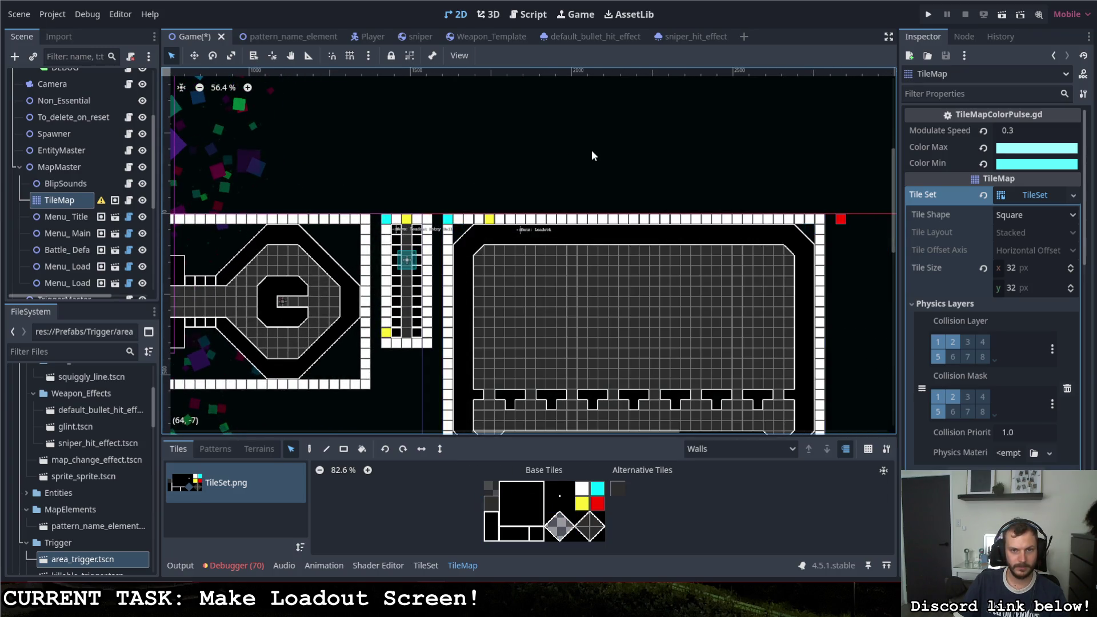
pyautogui.scroll(-2, 592, 150)
pyautogui.scroll(2, 735, 362)
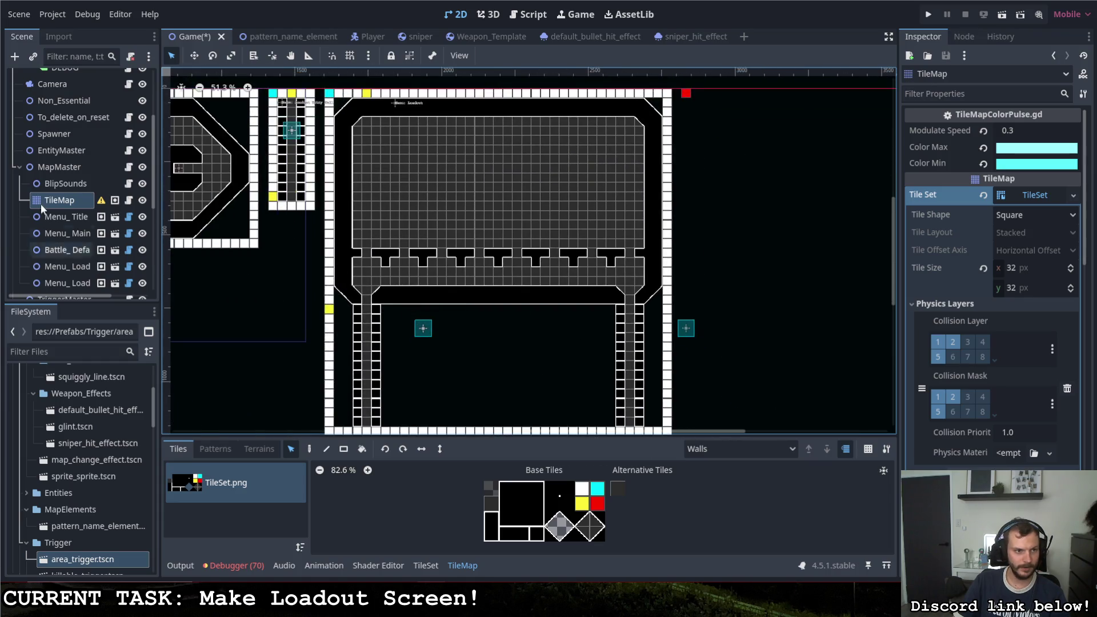
pyautogui.click(59, 184)
pyautogui.click(396, 106)
pyautogui.press('w')
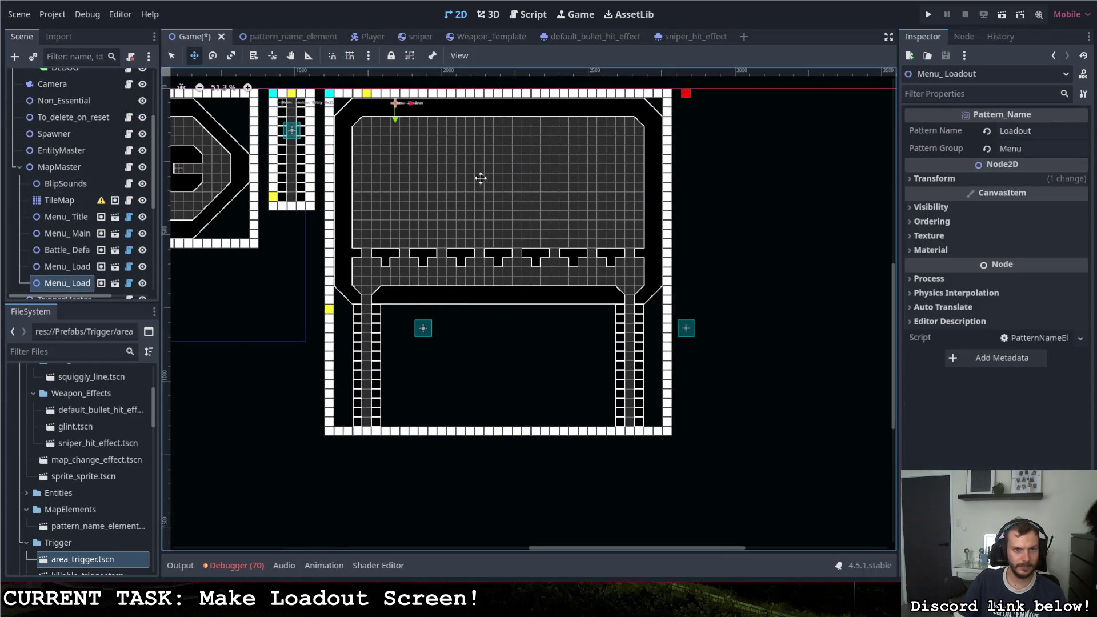
pyautogui.moveTo(480, 176); pyautogui.dragTo(430, 178)
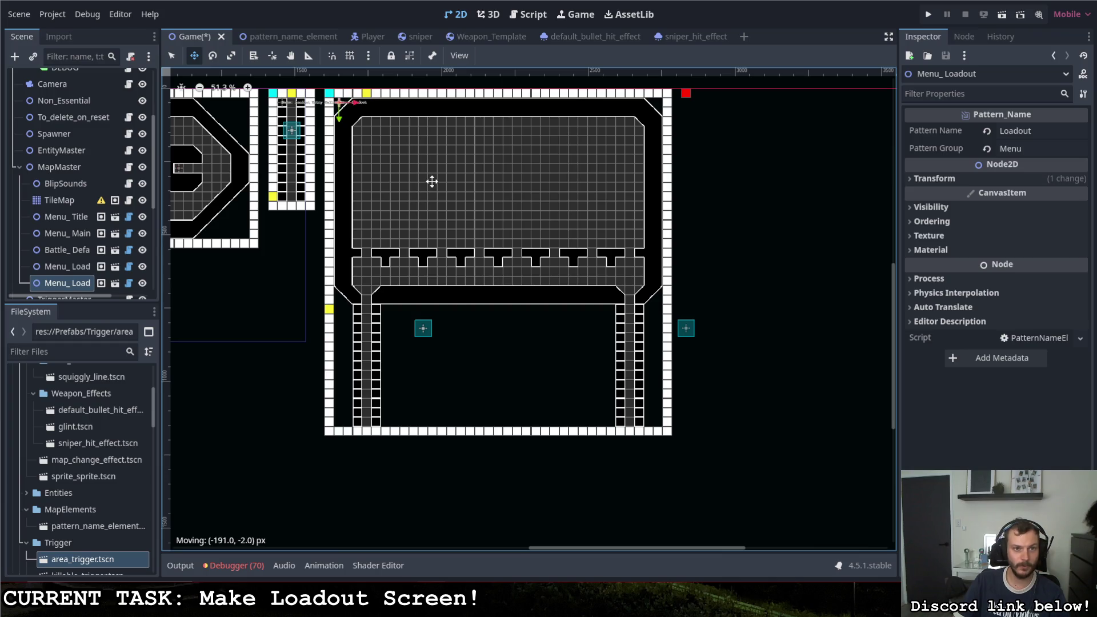
# Step: Shift both loadout entry triggers left into the room's lower corridors
pyautogui.press('q')
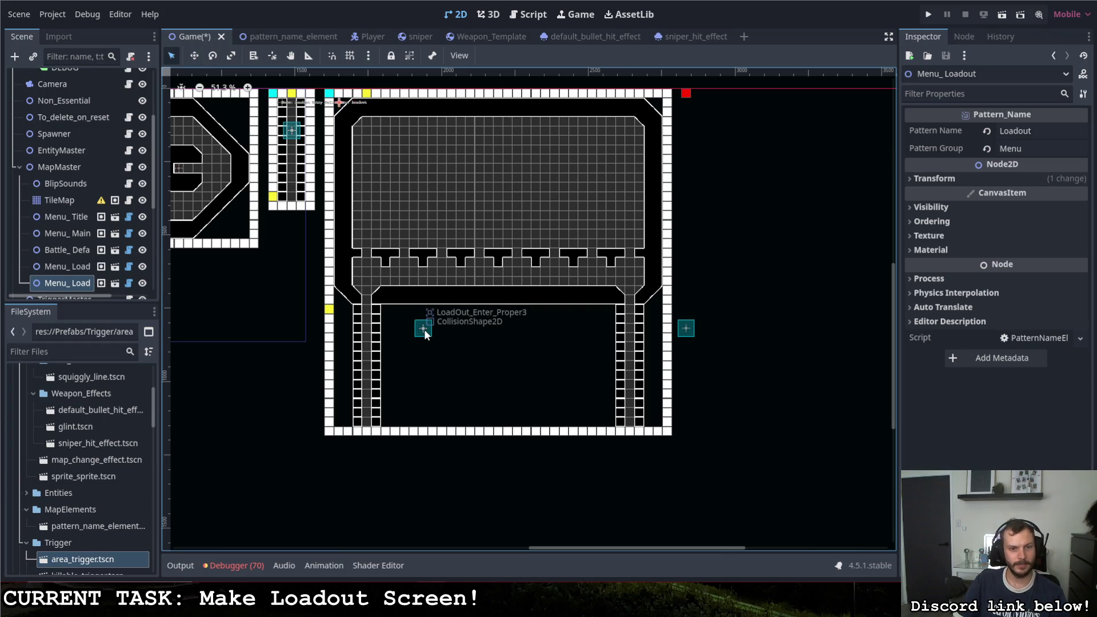
pyautogui.click(424, 329)
pyautogui.click(423, 329)
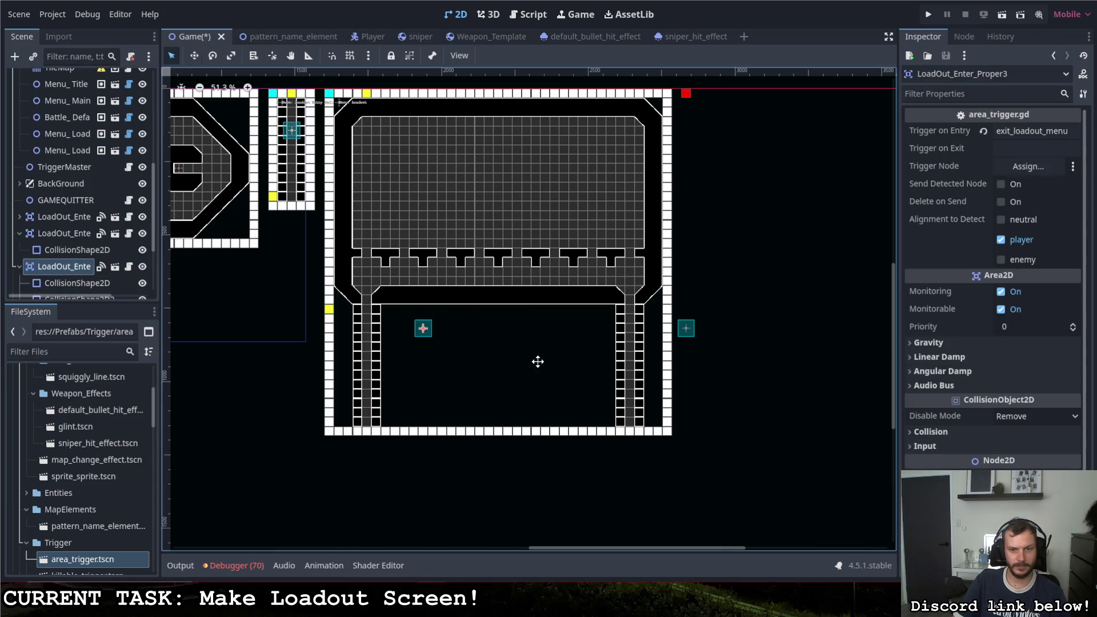
pyautogui.press('w')
pyautogui.moveTo(538, 361)
pyautogui.mouseDown()
pyautogui.moveTo(492, 360)
pyautogui.moveTo(495, 371)
pyautogui.mouseUp()
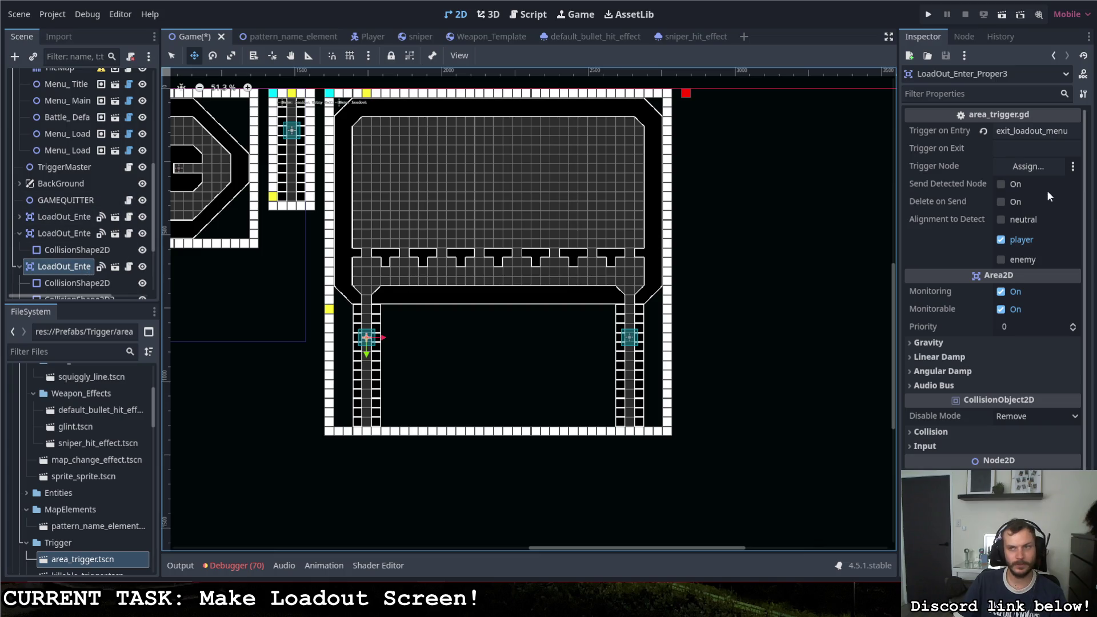
# Step: Check the trigger's entry event name and fine-tune the left trigger slightly lower
pyautogui.click(1039, 131)
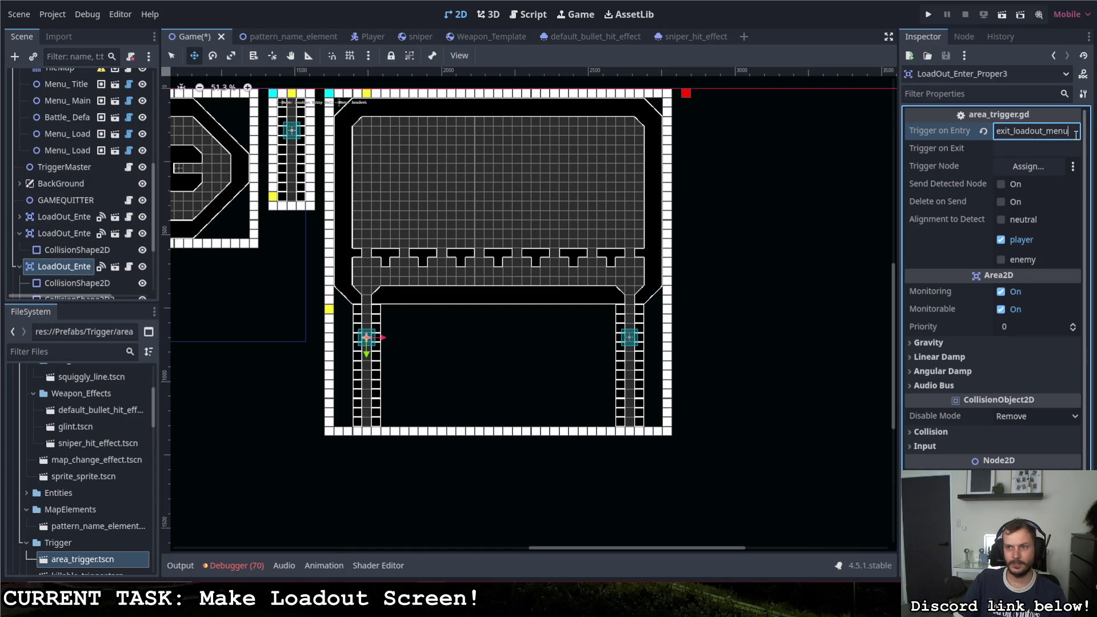
pyautogui.scroll(-2, 736, 227)
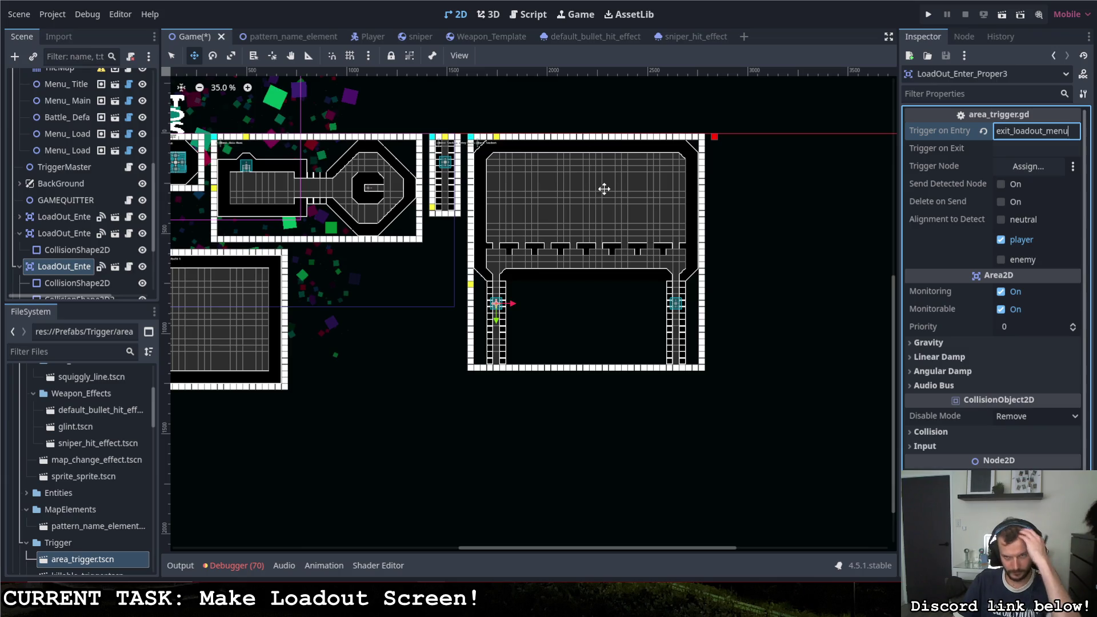
pyautogui.scroll(5, 231, 162)
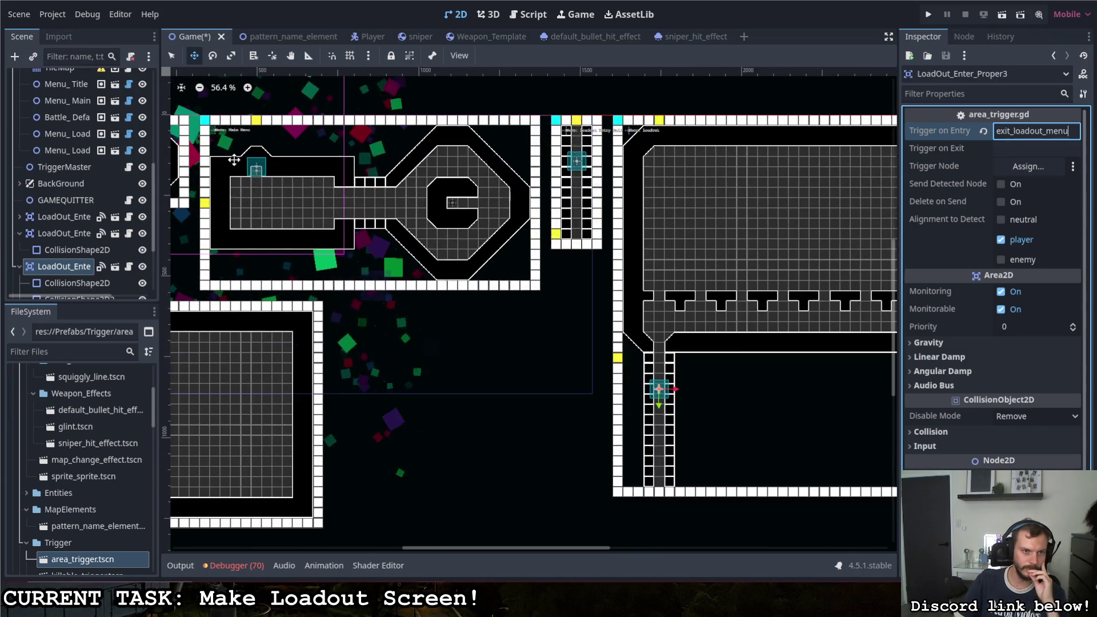
pyautogui.scroll(-2, 269, 222)
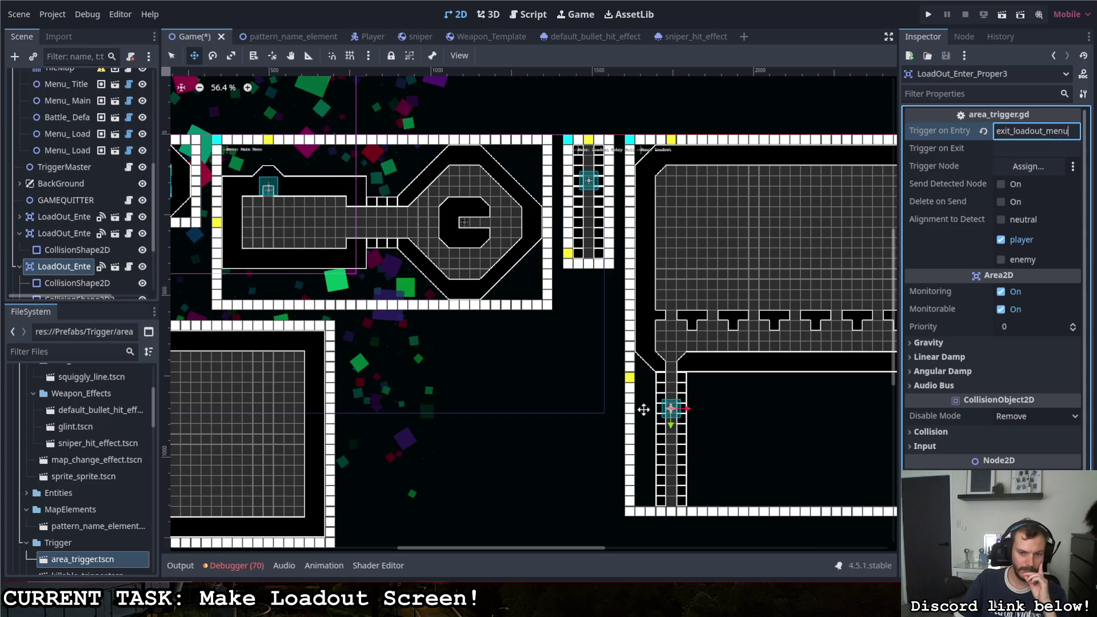
pyautogui.scroll(-1, 677, 365)
pyautogui.moveTo(690, 387)
pyautogui.mouseDown()
pyautogui.moveTo(669, 387)
pyautogui.moveTo(668, 401)
pyautogui.mouseUp()
pyautogui.scroll(-2, 636, 404)
pyautogui.scroll(1, 460, 308)
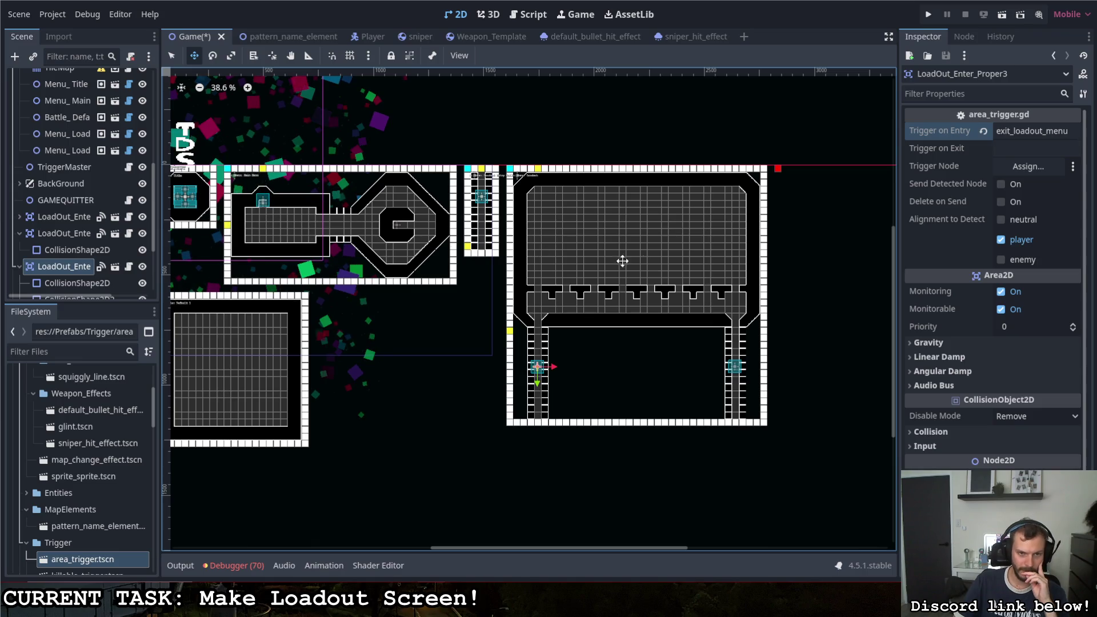
pyautogui.scroll(5, 705, 385)
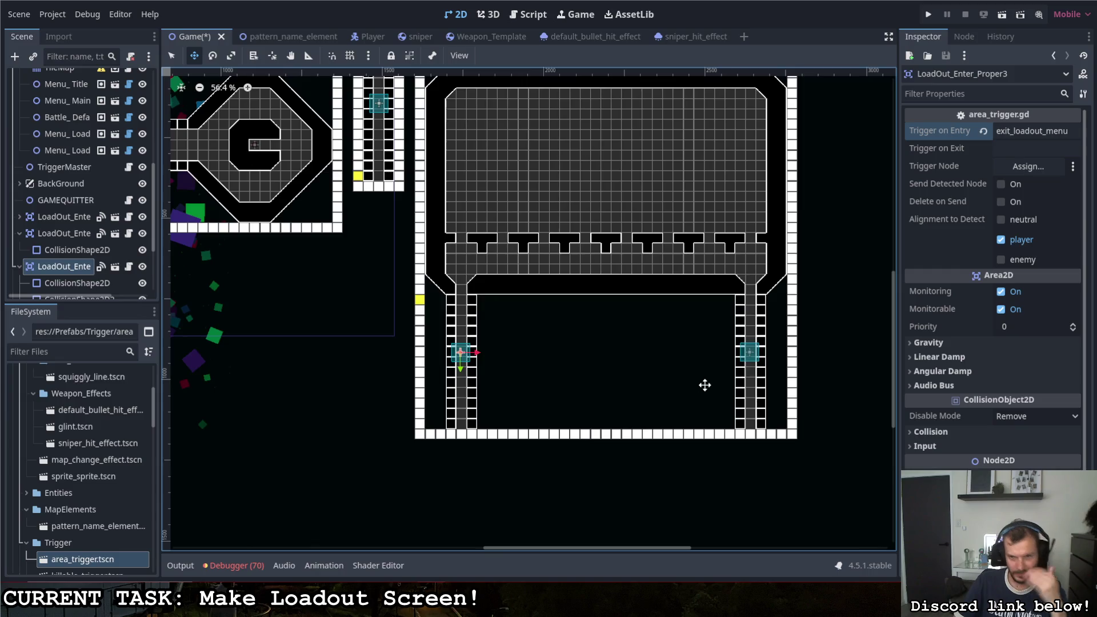
pyautogui.scroll(-1, 595, 297)
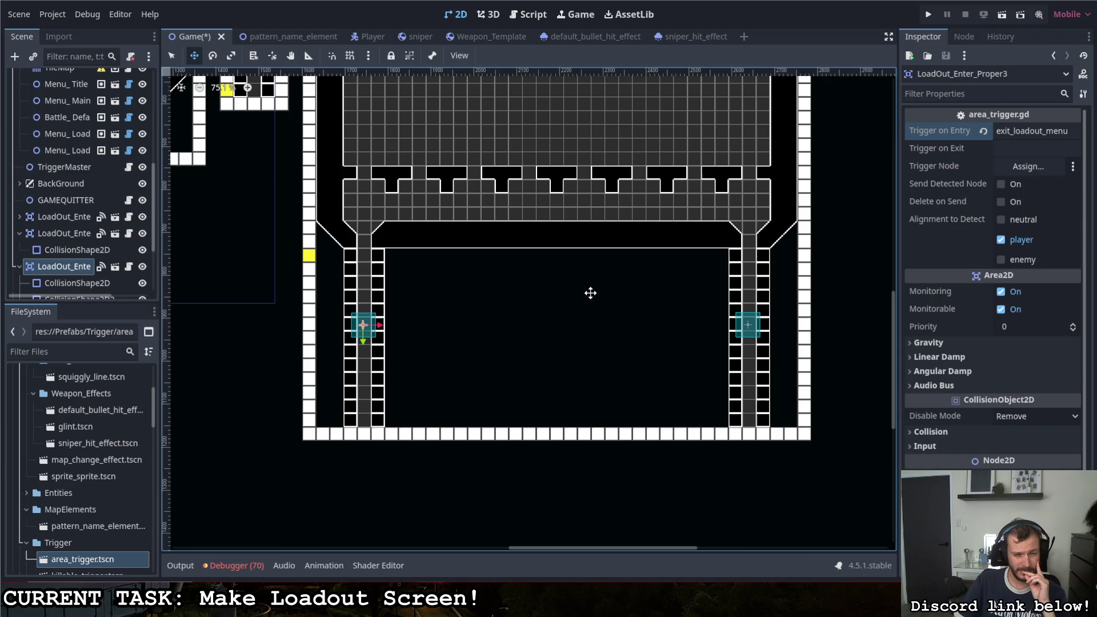
pyautogui.moveTo(442, 340); pyautogui.dragTo(444, 343)
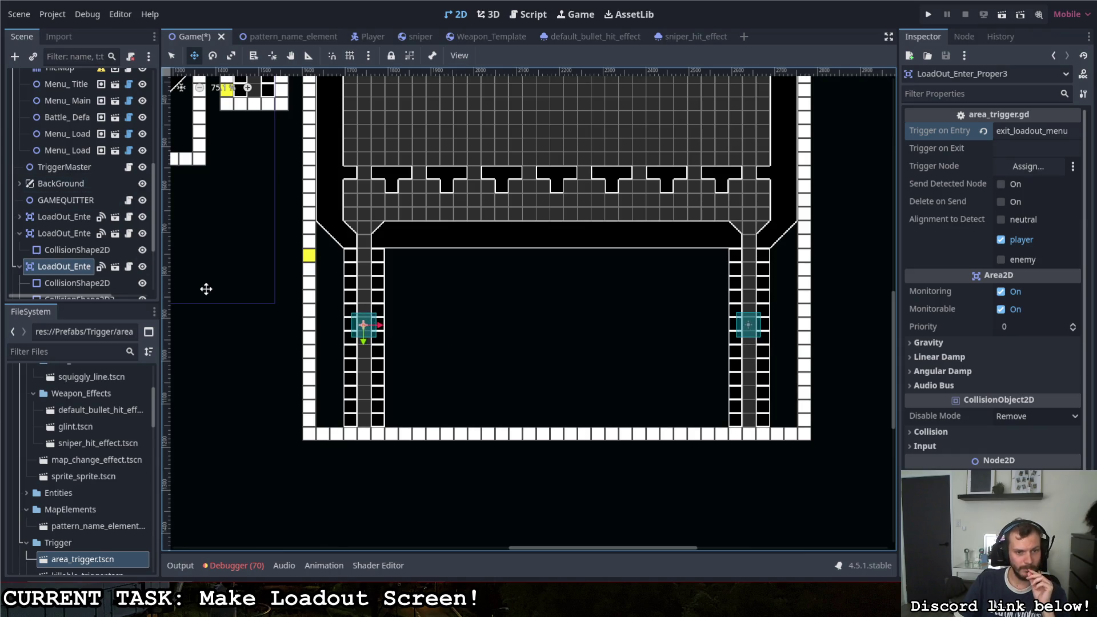
# Step: Delete both CollisionShape2D children of LoadOut_Enter_Proper3
pyautogui.click(108, 283)
pyautogui.scroll(-3, 108, 286)
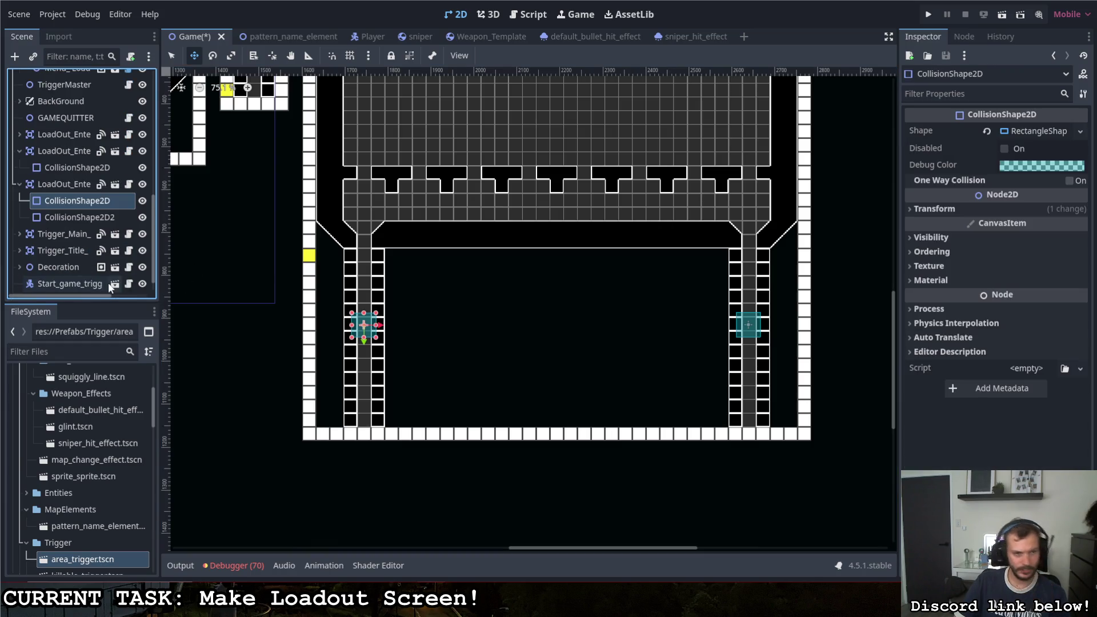
pyautogui.press('Delete')
pyautogui.press('Return')
pyautogui.click(70, 199)
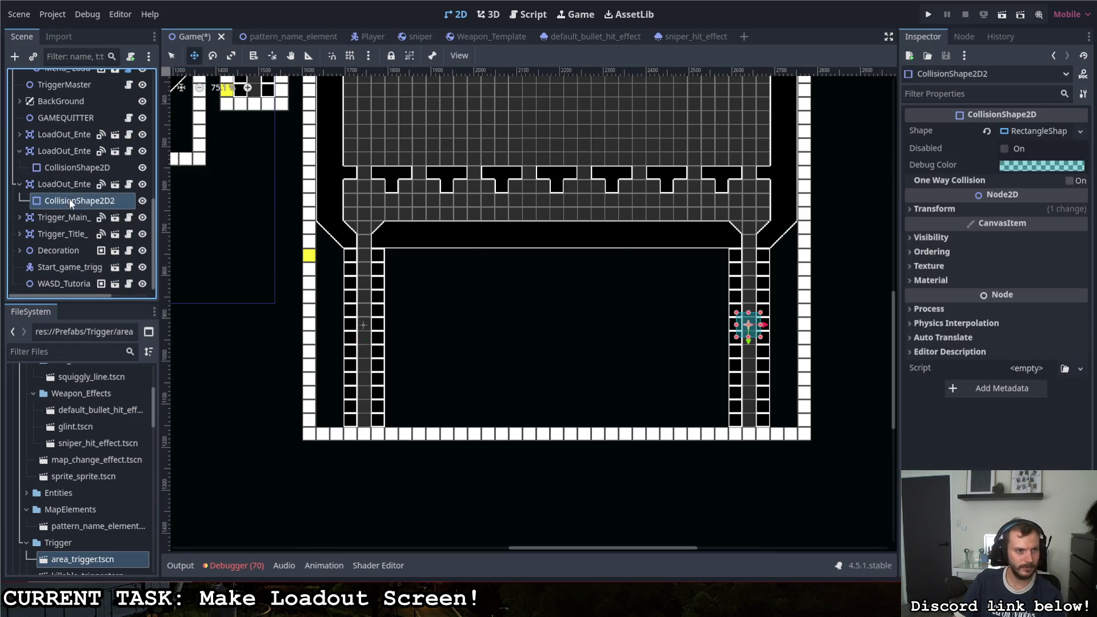
pyautogui.press('Delete')
pyautogui.press('Return')
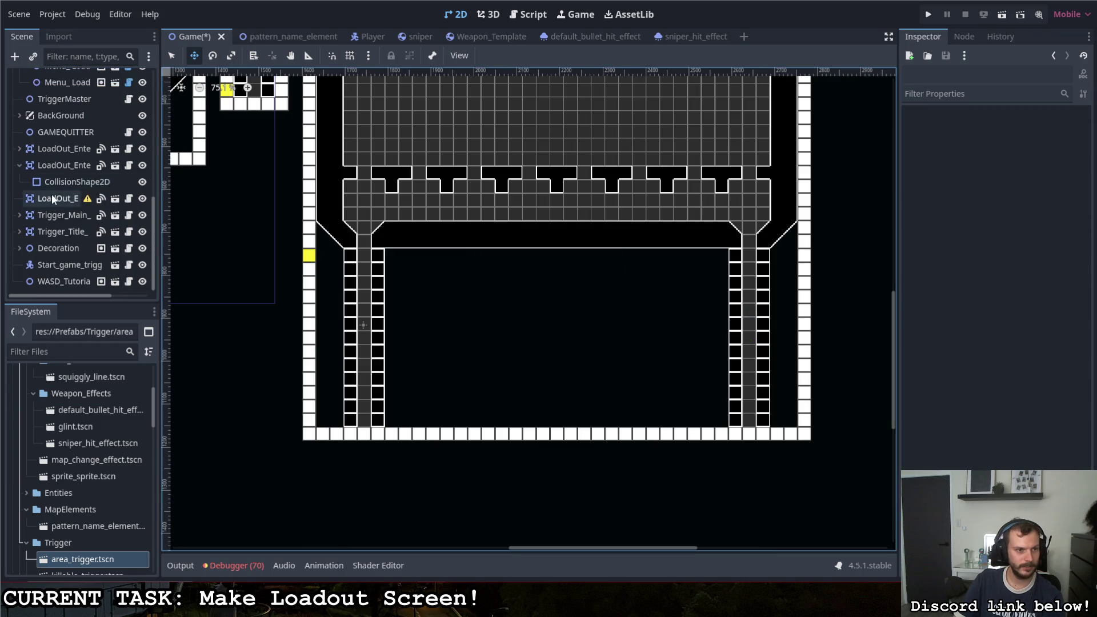
# Step: Add a new CollisionShape2D child under the third loadout trigger
pyautogui.rightClick(60, 199)
pyautogui.click(115, 136)
pyautogui.write('shap')
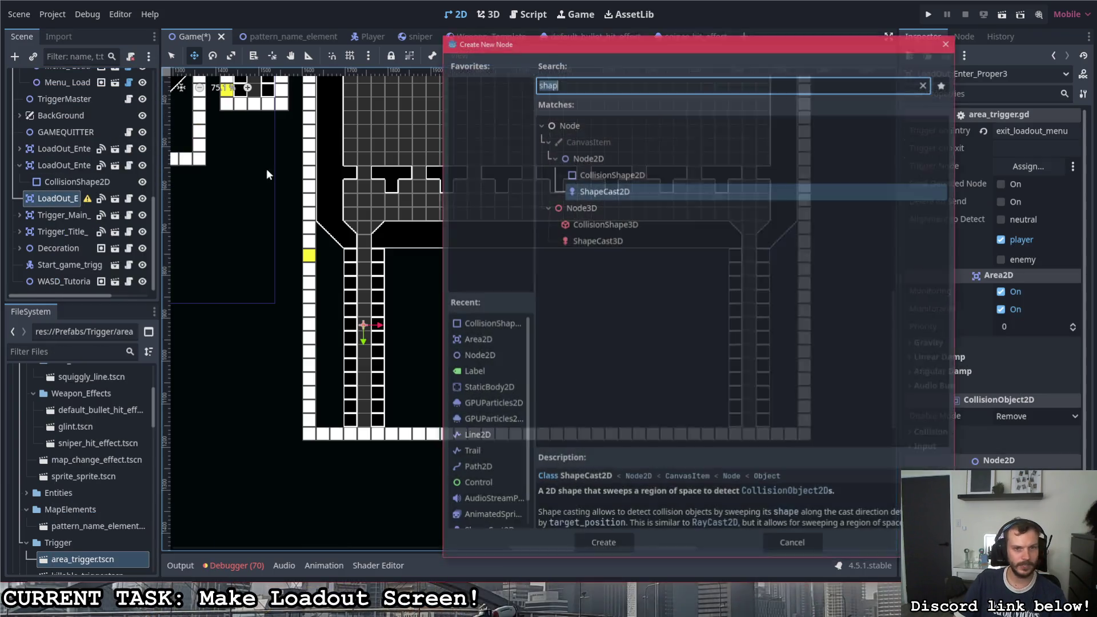
pyautogui.doubleClick(609, 174)
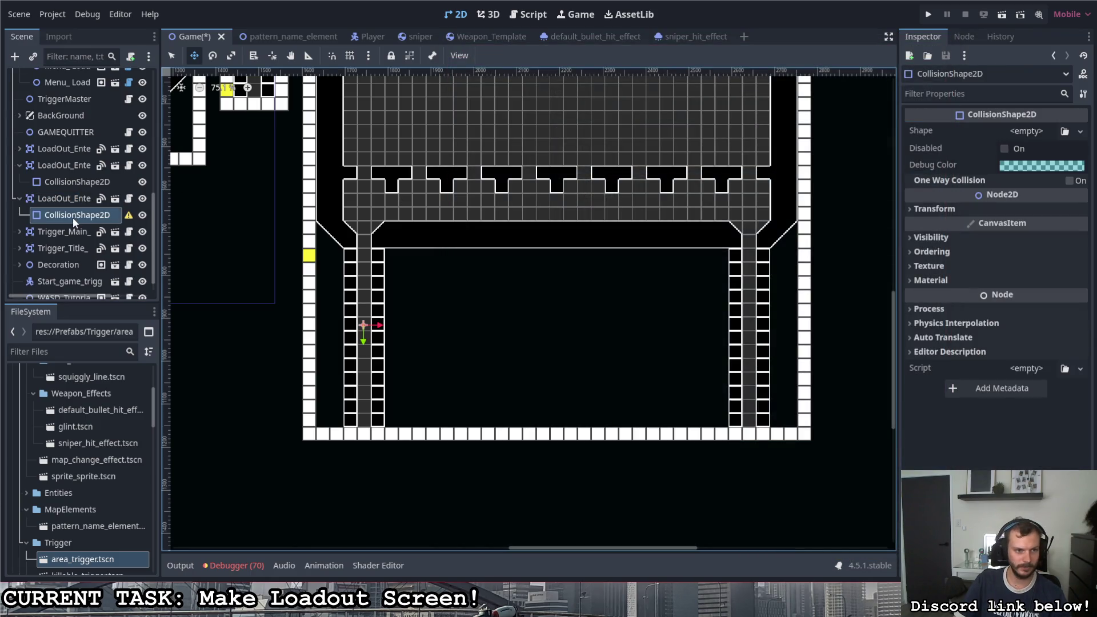
pyautogui.rightClick(73, 217)
pyautogui.press('Escape')
# Step: Set the new collision shape's Shape to WorldBoundaryShape2D
pyautogui.click(1041, 134)
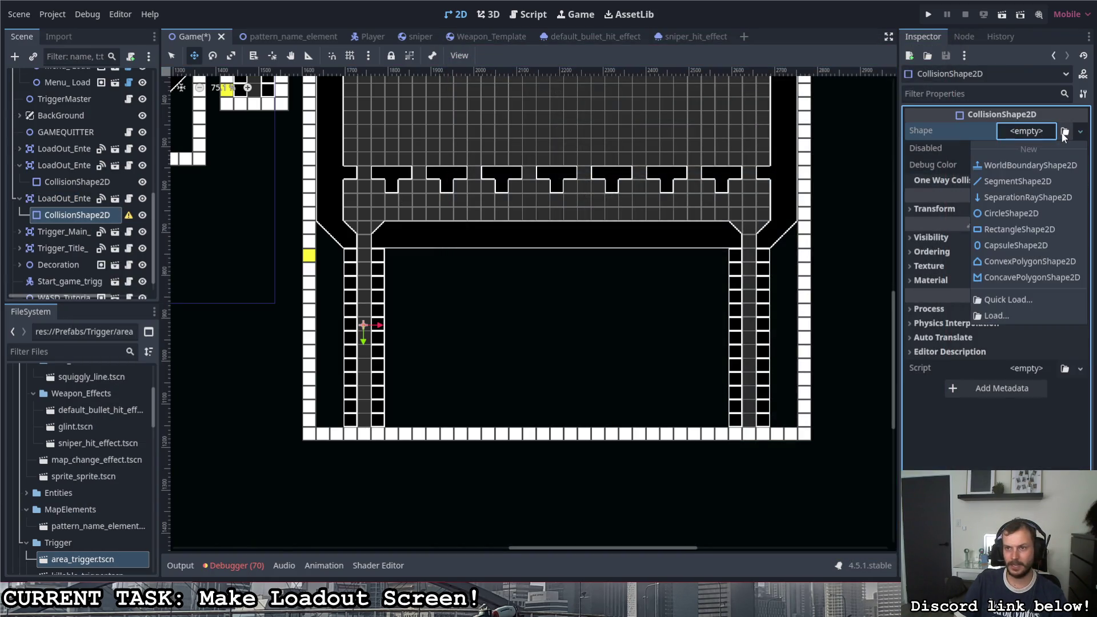
pyautogui.click(1025, 166)
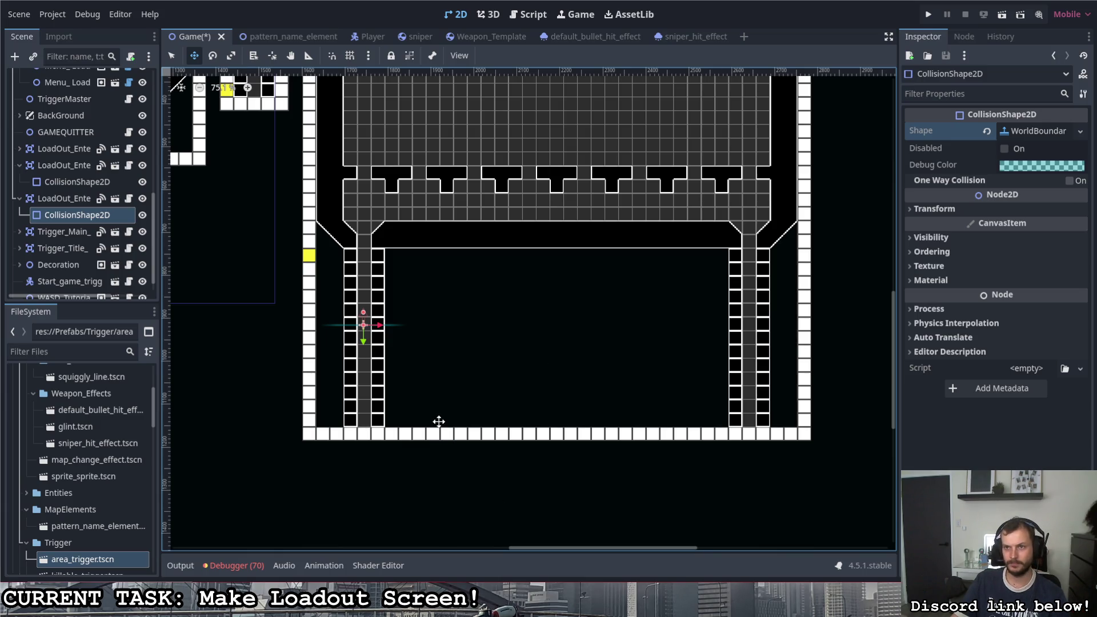
pyautogui.click(81, 199)
pyautogui.scroll(-3, 689, 377)
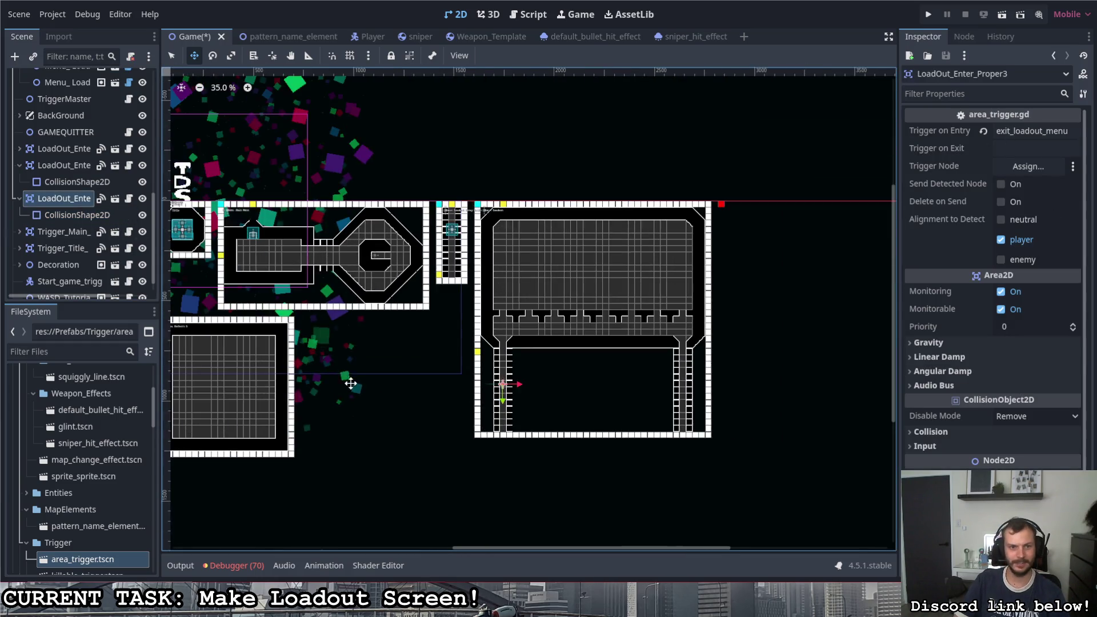
# Step: Collapse the children of the two loadout trigger areas in the Scene dock
pyautogui.scroll(2, 375, 386)
pyautogui.click(20, 198)
pyautogui.click(20, 181)
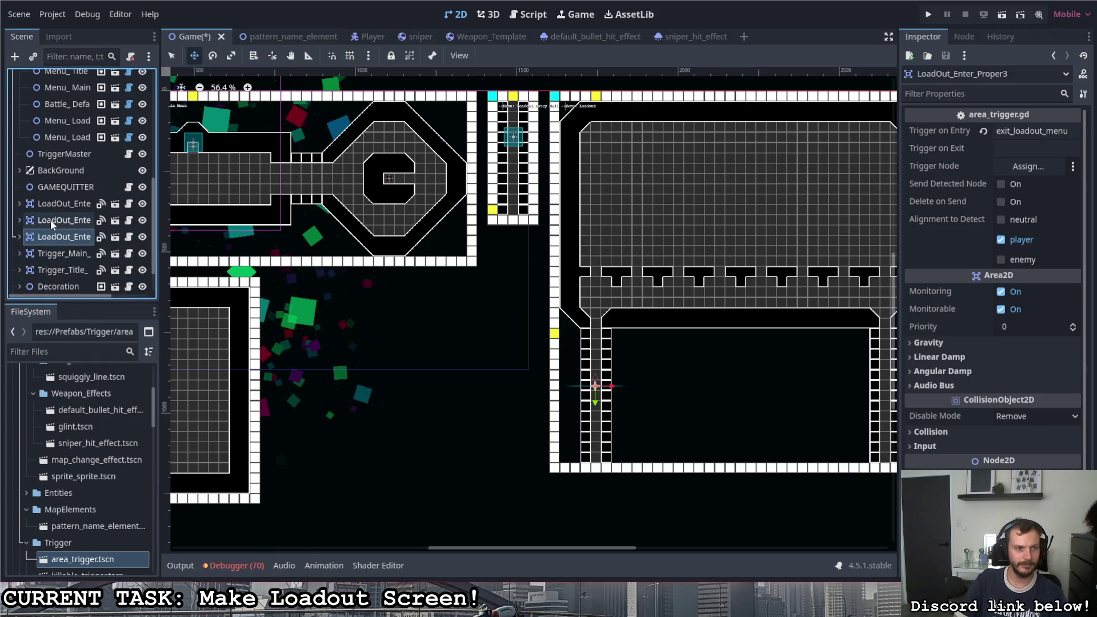
pyautogui.scroll(1, 46, 251)
pyautogui.scroll(-2, 47, 251)
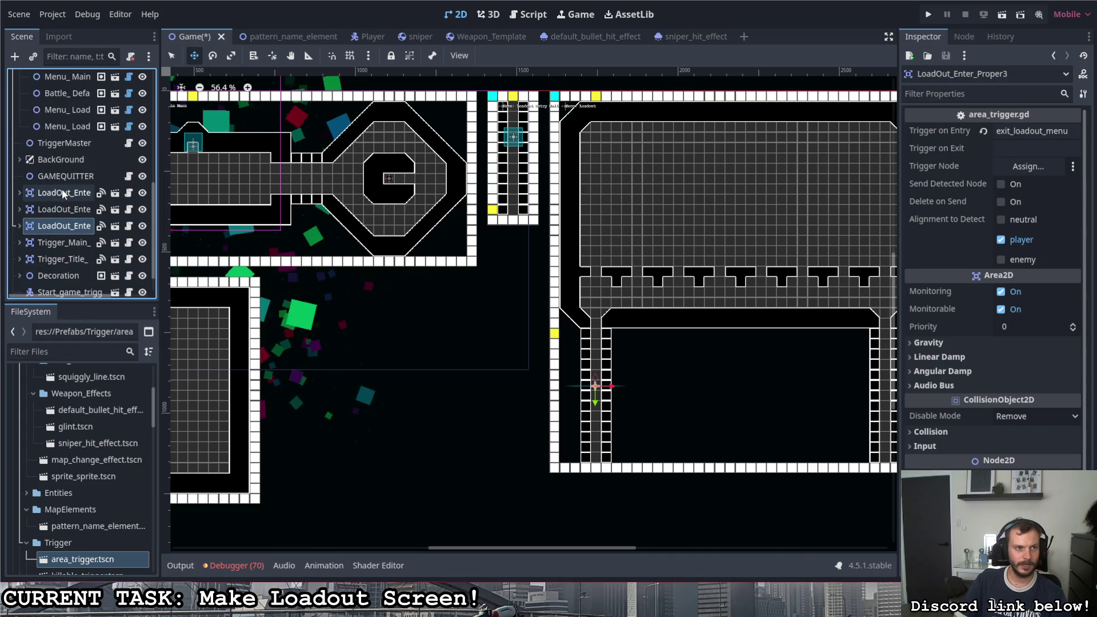
# Step: Compare the Trigger on Entry values of the first, second and third loadout trigger areas
pyautogui.click(64, 209)
pyautogui.click(62, 225)
pyautogui.scroll(-1, 350, 273)
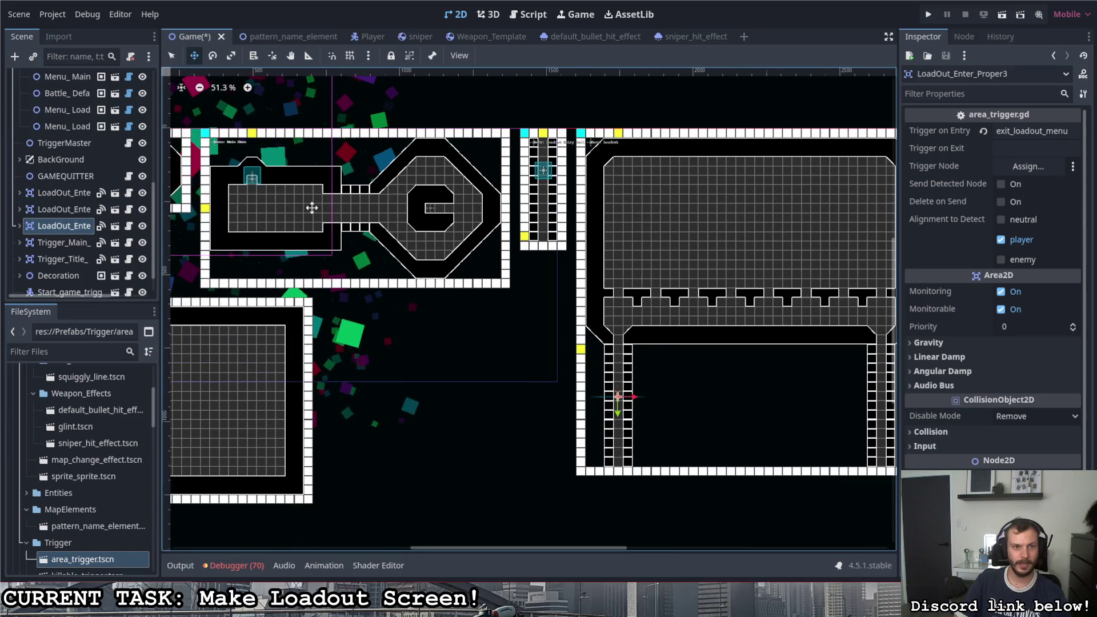
pyautogui.click(61, 193)
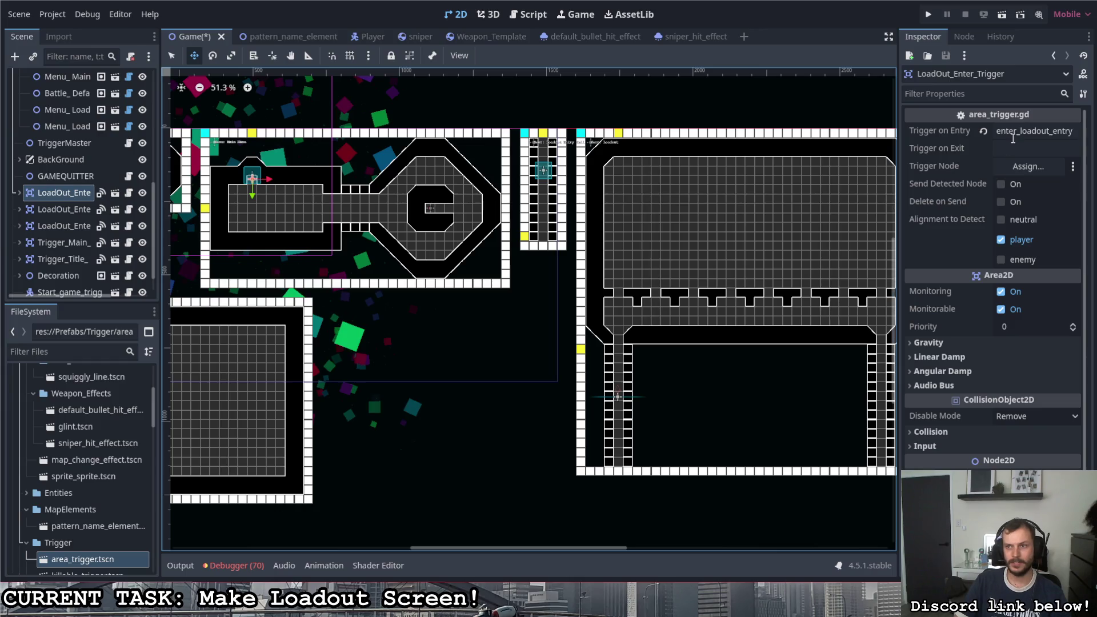
pyautogui.click(54, 211)
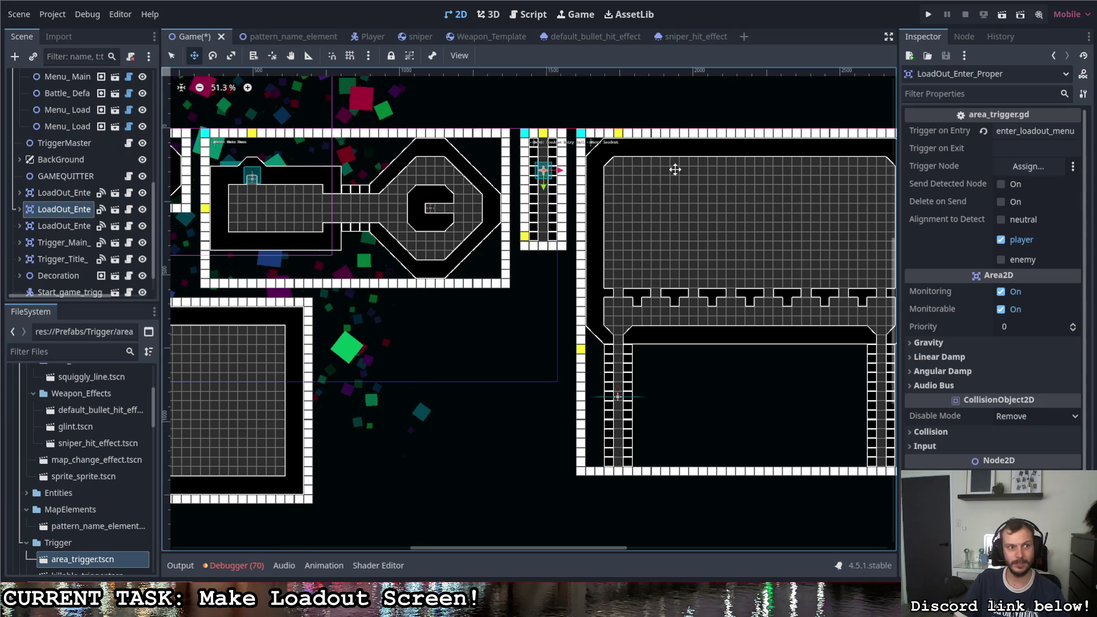
pyautogui.click(68, 192)
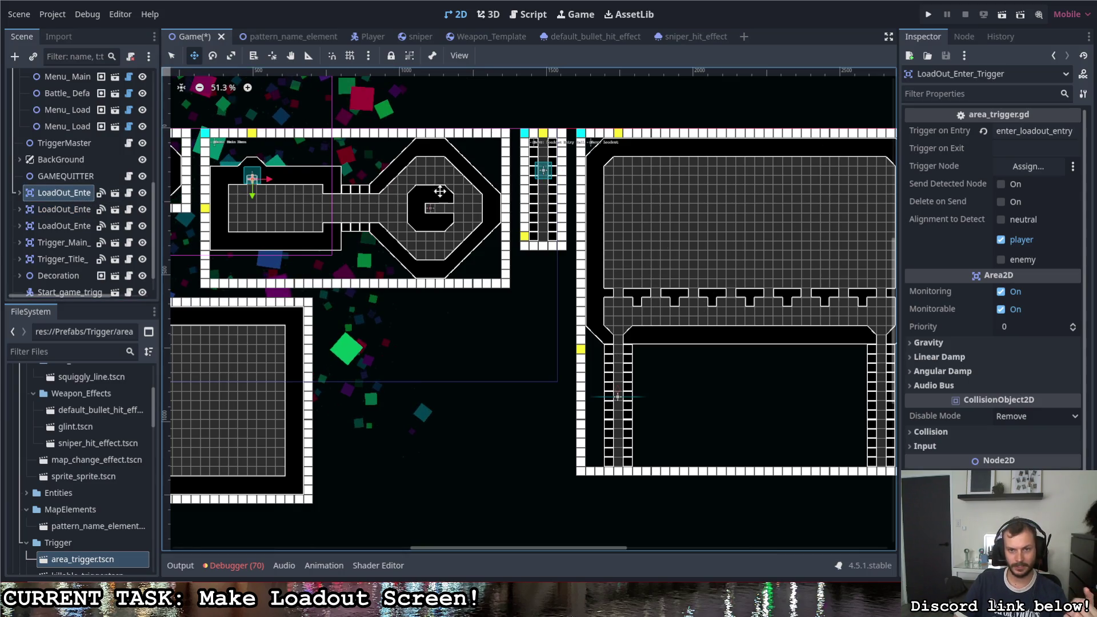
pyautogui.click(67, 209)
pyautogui.click(68, 226)
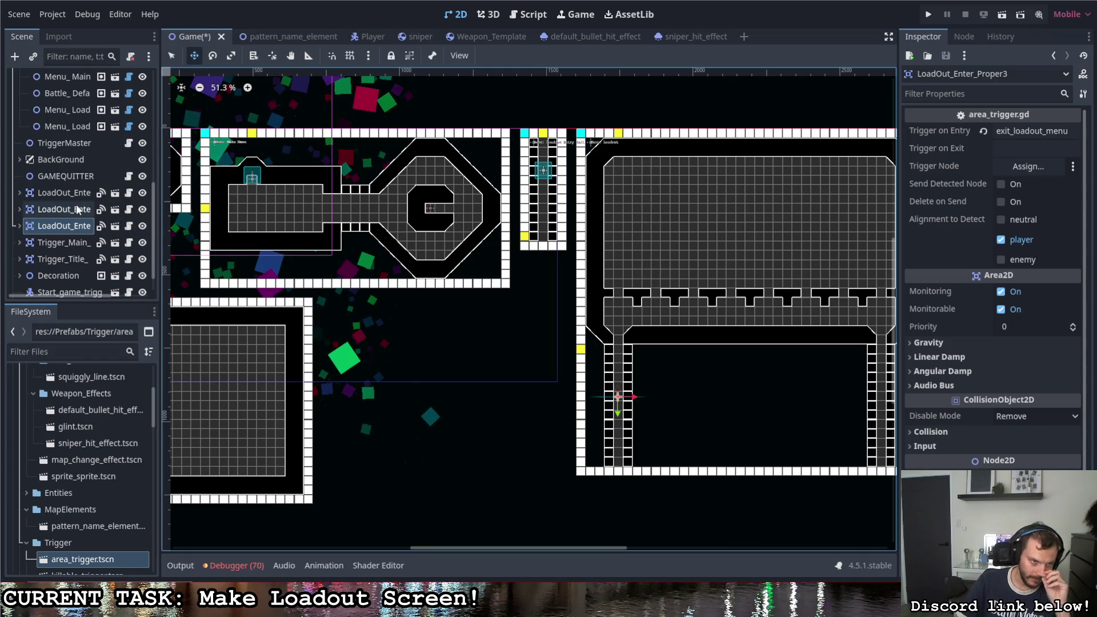
pyautogui.scroll(5, 80, 207)
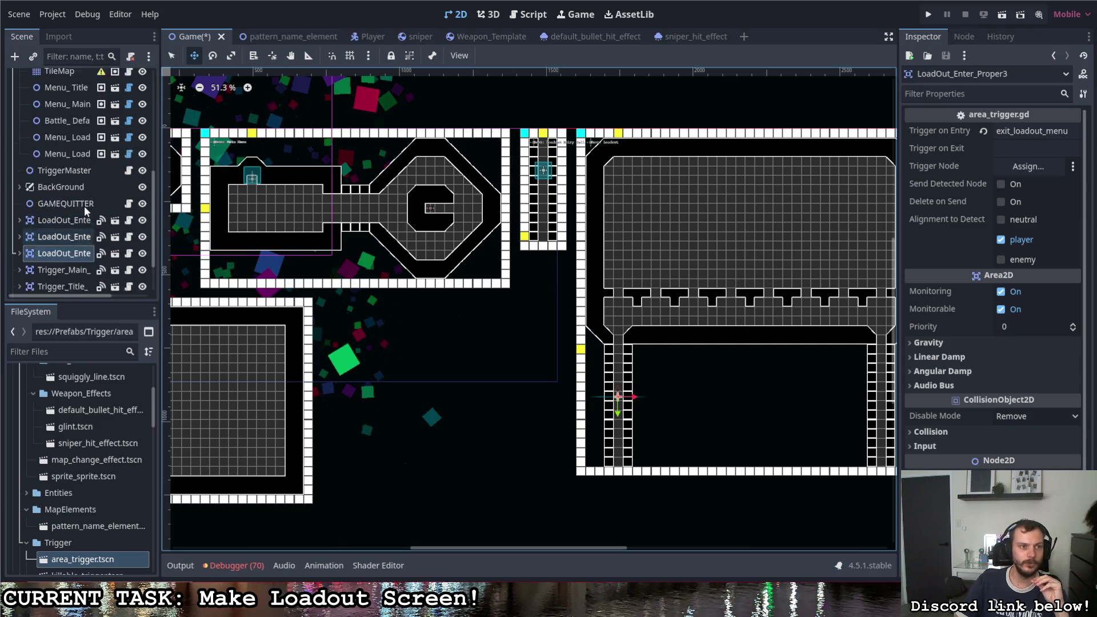
pyautogui.scroll(-3, 91, 217)
# Step: Add a blank line after the last match case in TriggerMaster.gd
pyautogui.click(128, 170)
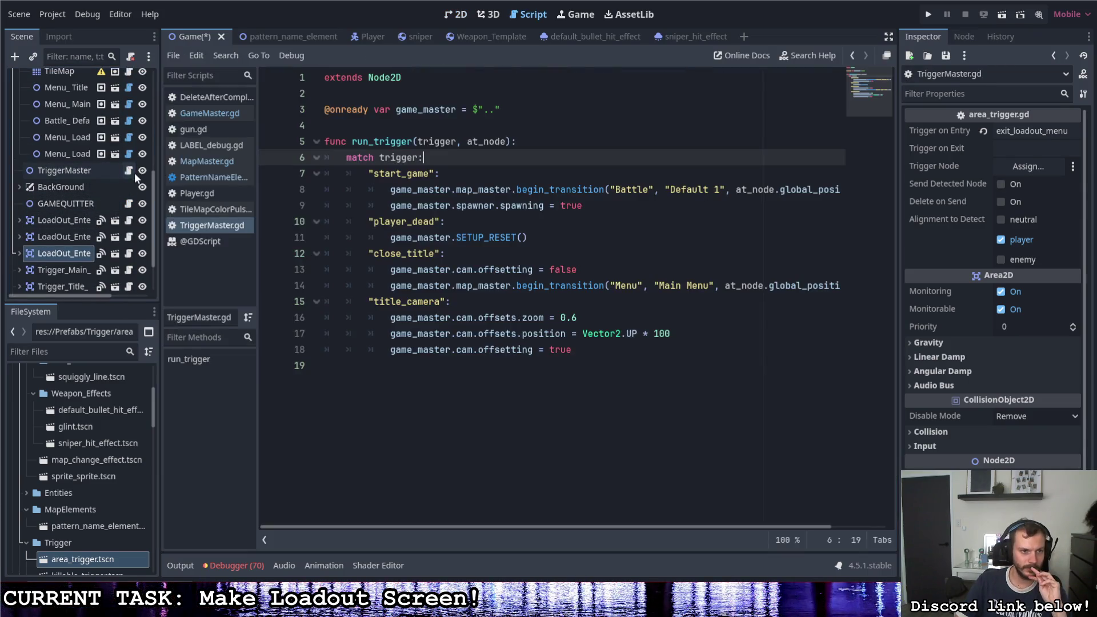
pyautogui.click(601, 355)
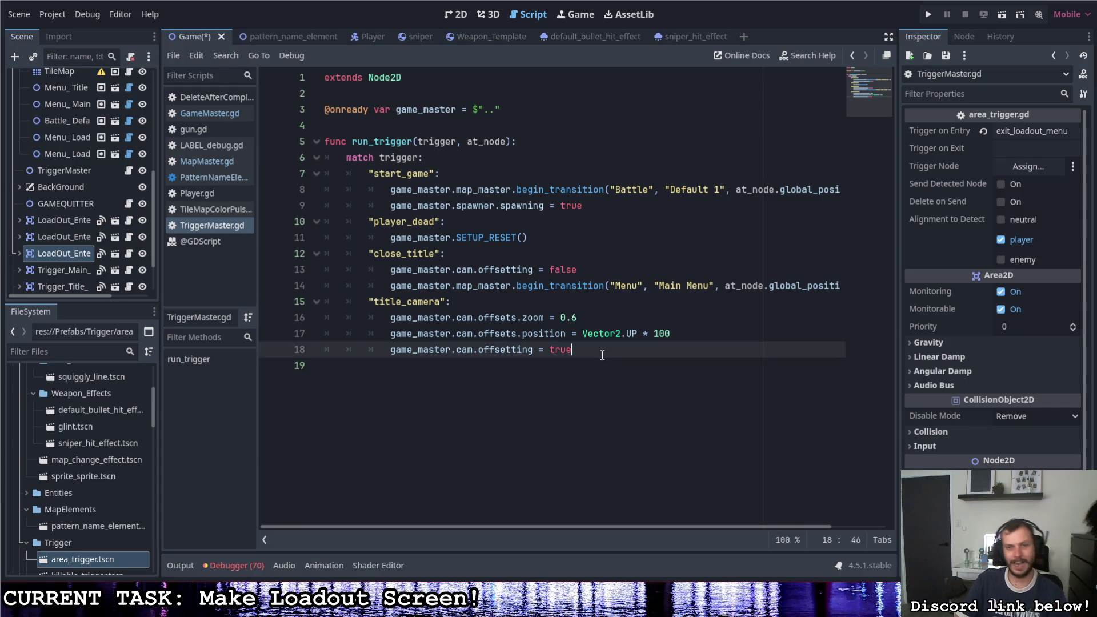
pyautogui.press('Return')
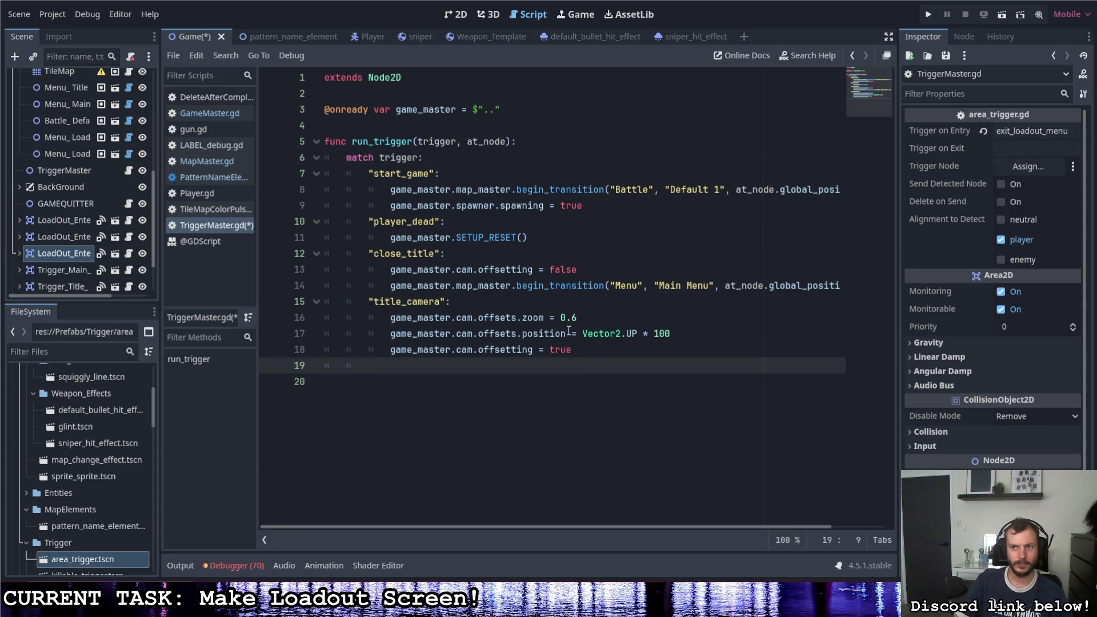
# Step: Remove the exit_ prefix from LoadOut_Enter_Proper3's entry trigger and type 'lente'
pyautogui.click(71, 243)
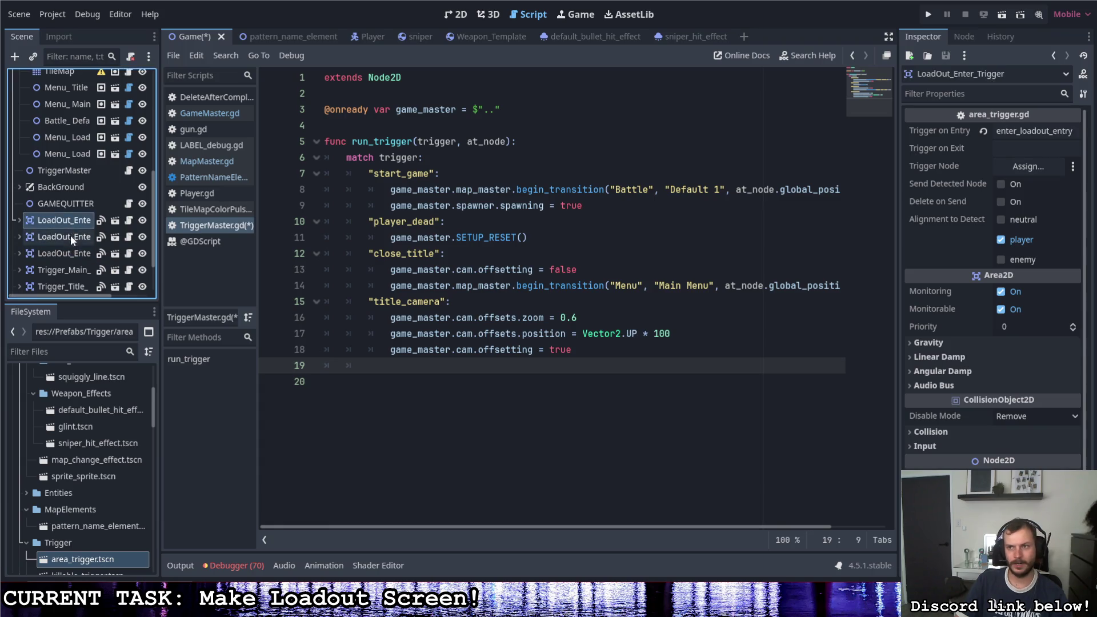
pyautogui.click(73, 252)
pyautogui.moveTo(1016, 135); pyautogui.dragTo(996, 134)
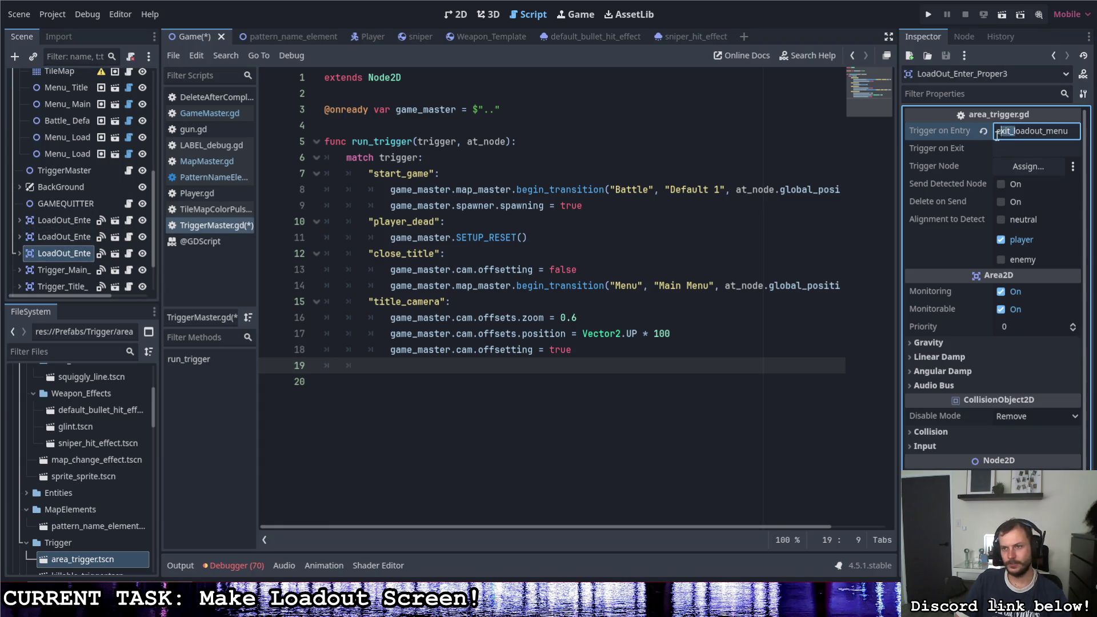
pyautogui.press('BackSpace')
pyautogui.write('l')
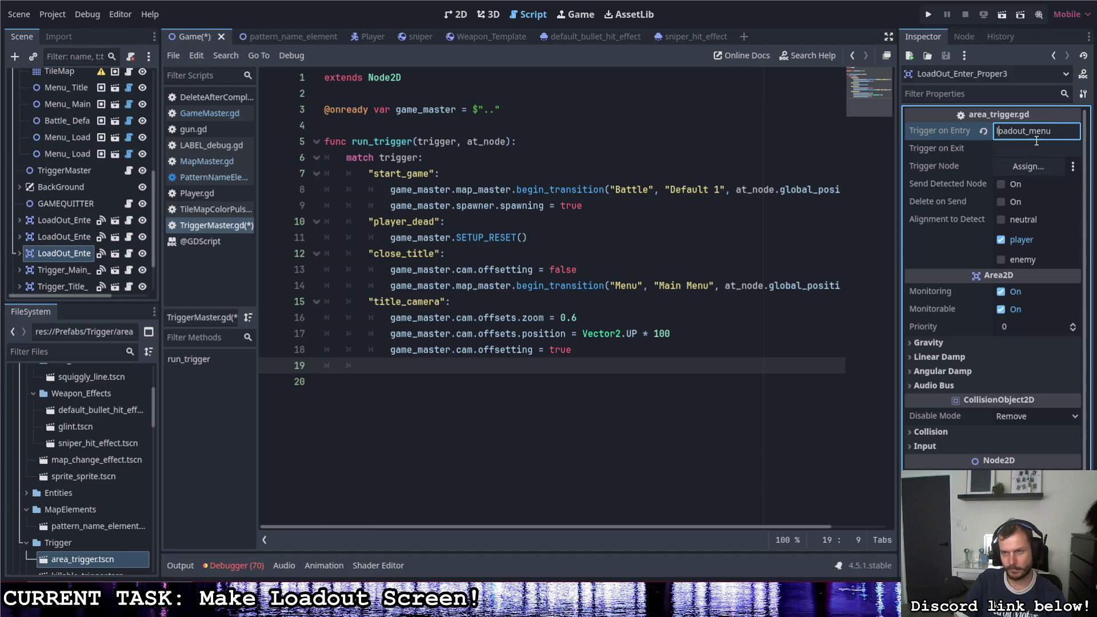
pyautogui.write('enter_')
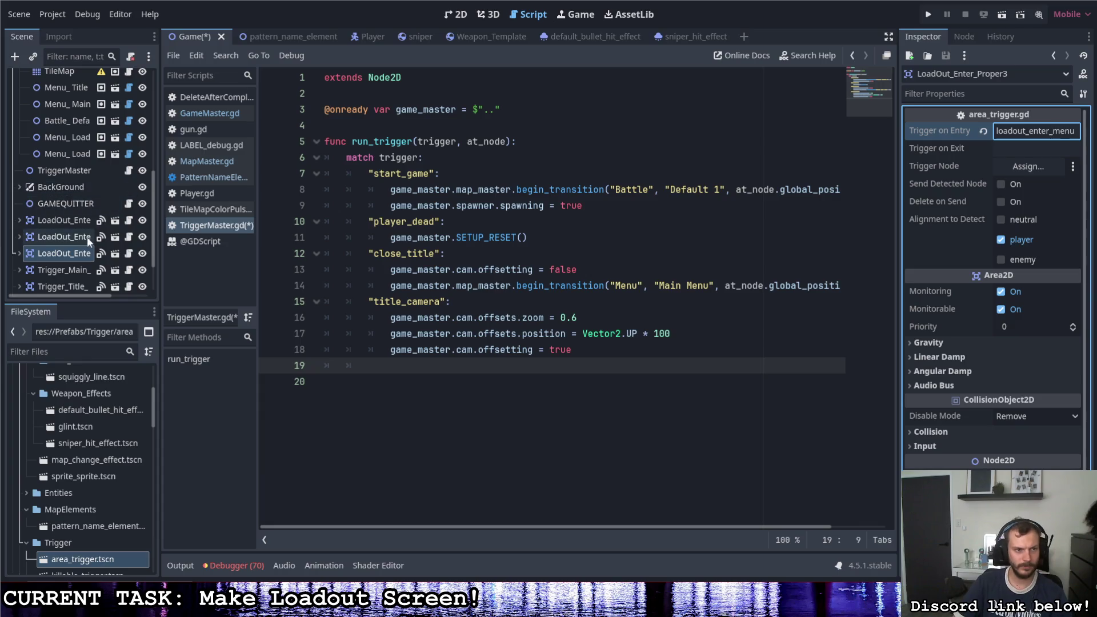
# Step: Replace 'enter' with 'return' so LoadOut_Enter_Proper3 fires loadout_return_menu
pyautogui.click(80, 235)
pyautogui.click(80, 252)
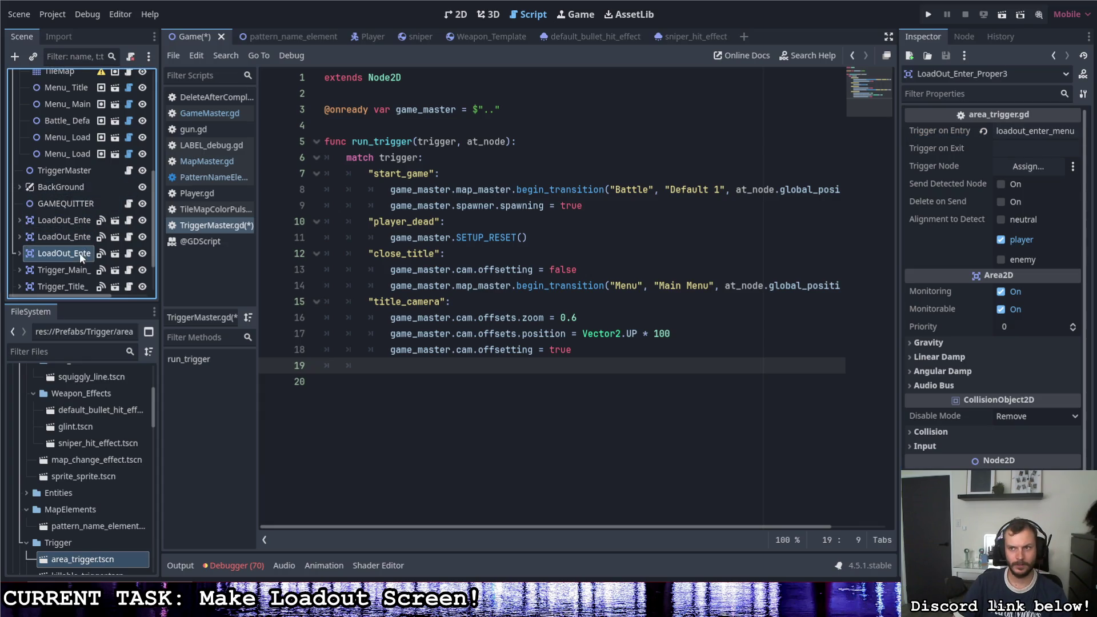
pyautogui.click(75, 238)
pyautogui.click(73, 253)
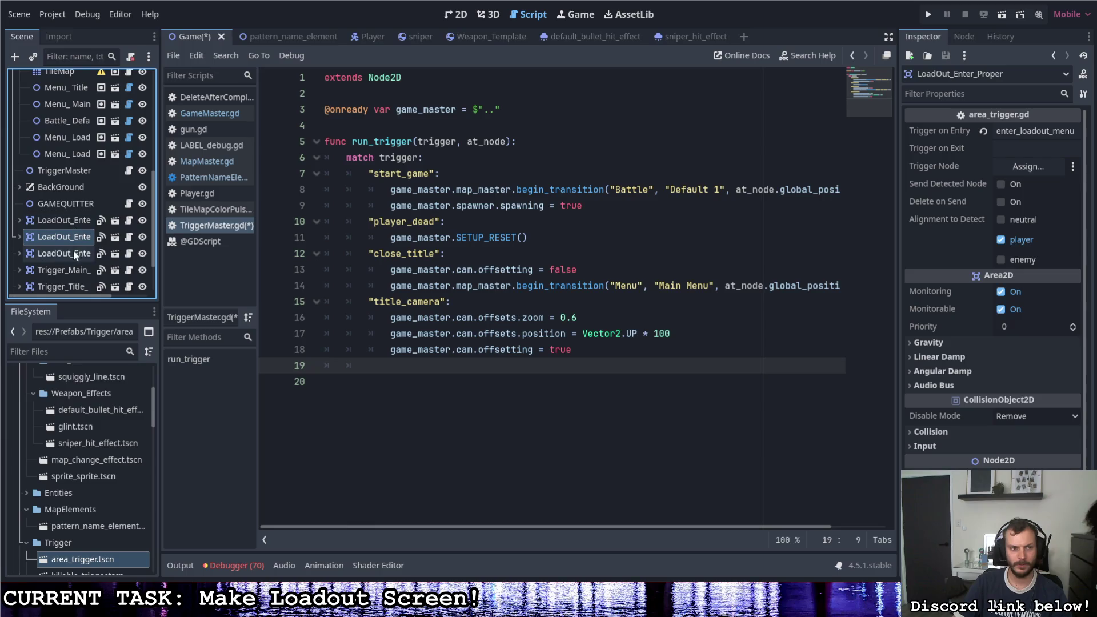
pyautogui.moveTo(1048, 130); pyautogui.dragTo(1028, 132)
pyautogui.write('return_')
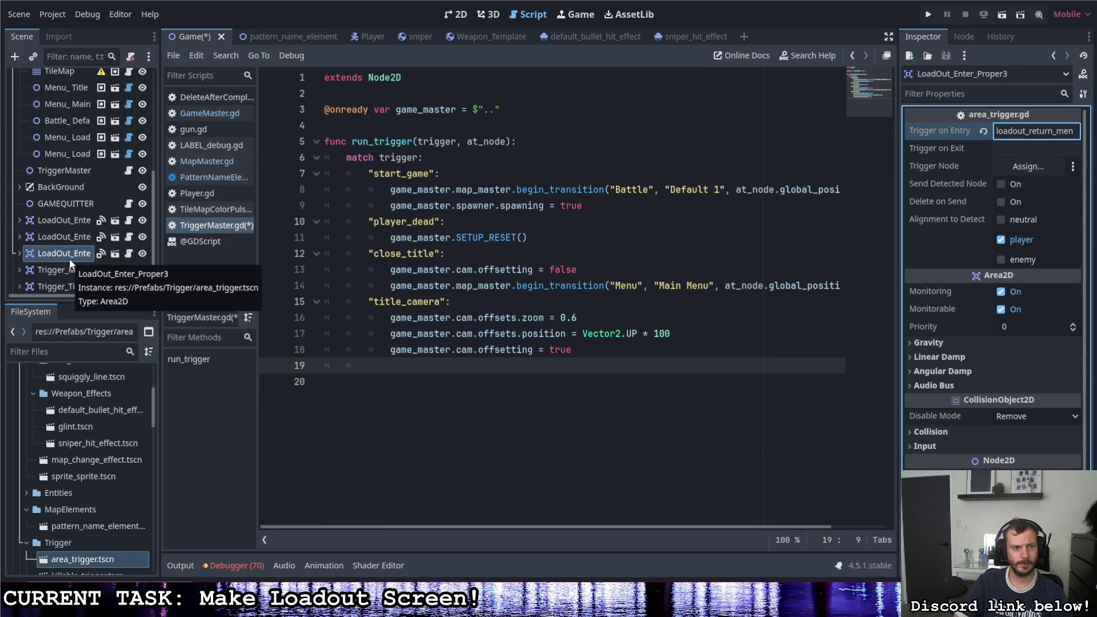
pyautogui.click(68, 220)
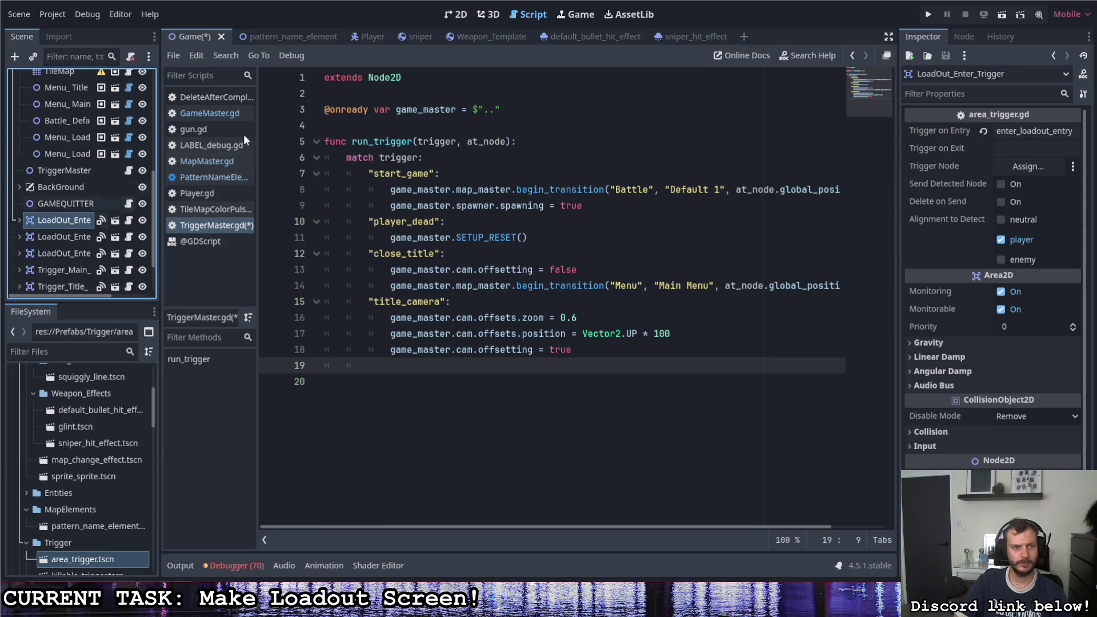
# Step: Rename the third loadout trigger area to LoadOut_Exit
pyautogui.click(451, 16)
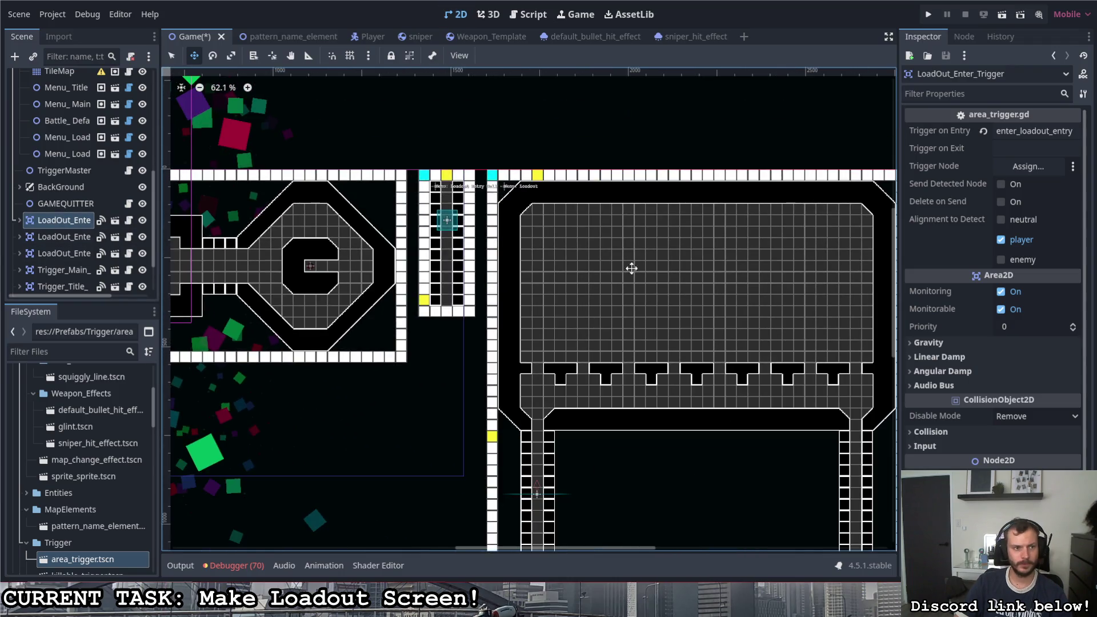
pyautogui.scroll(-1, 631, 269)
pyautogui.hscroll(-3, 631, 269)
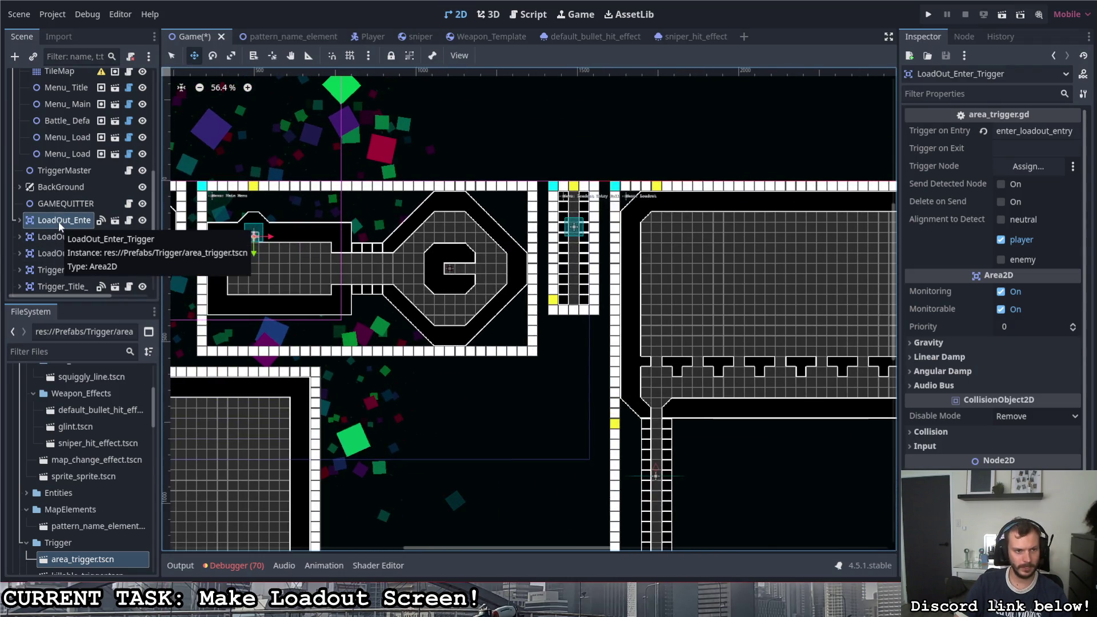
pyautogui.click(60, 236)
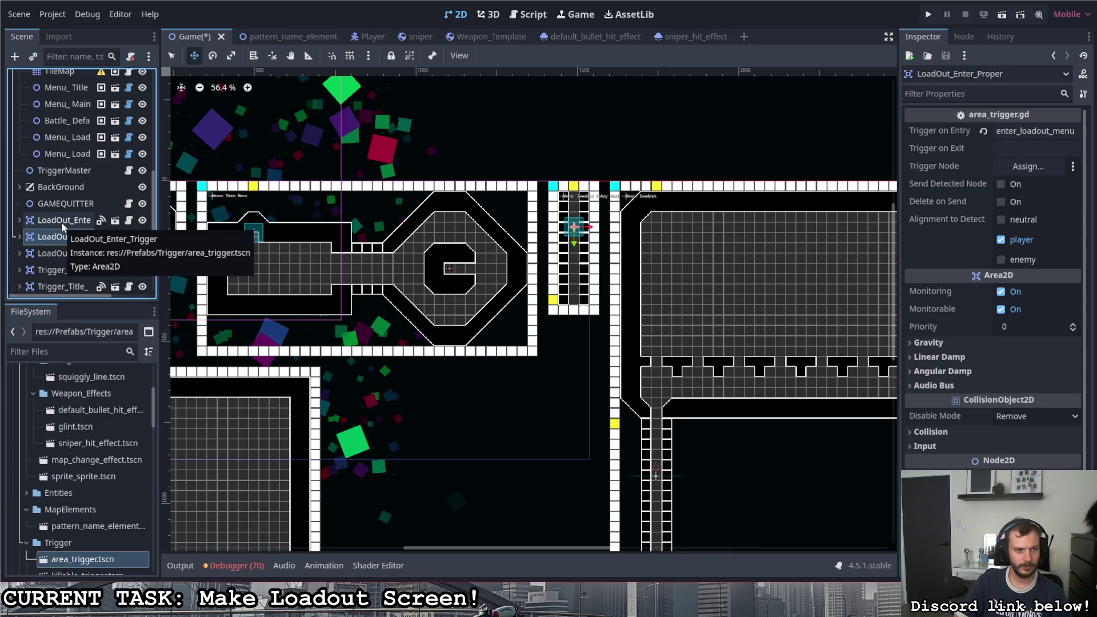
pyautogui.click(62, 236)
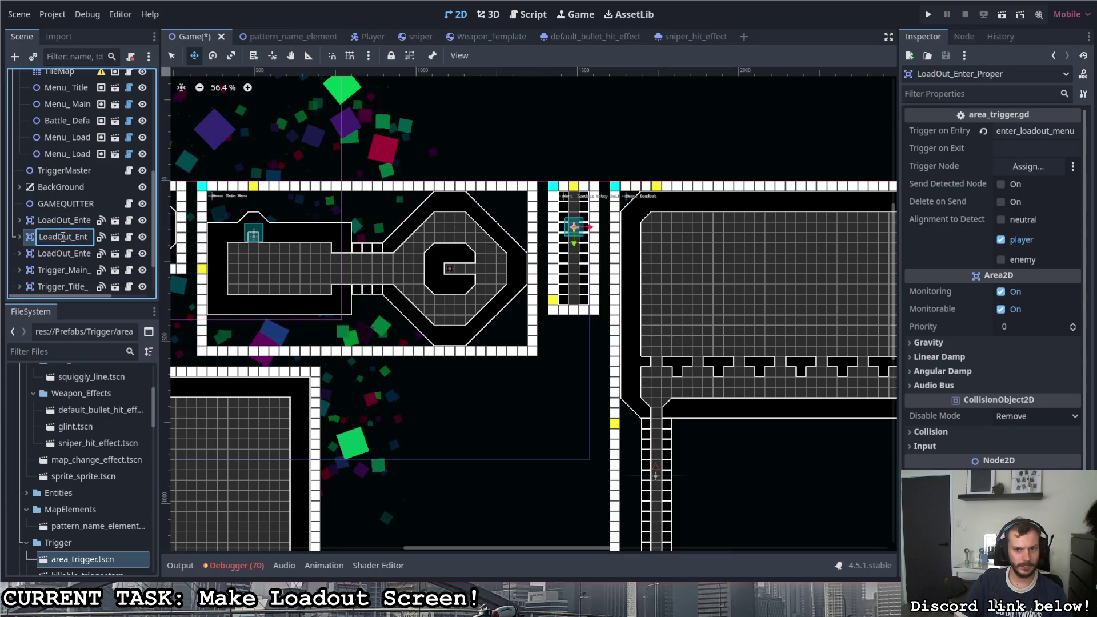
pyautogui.hotkey('shift', 'End')
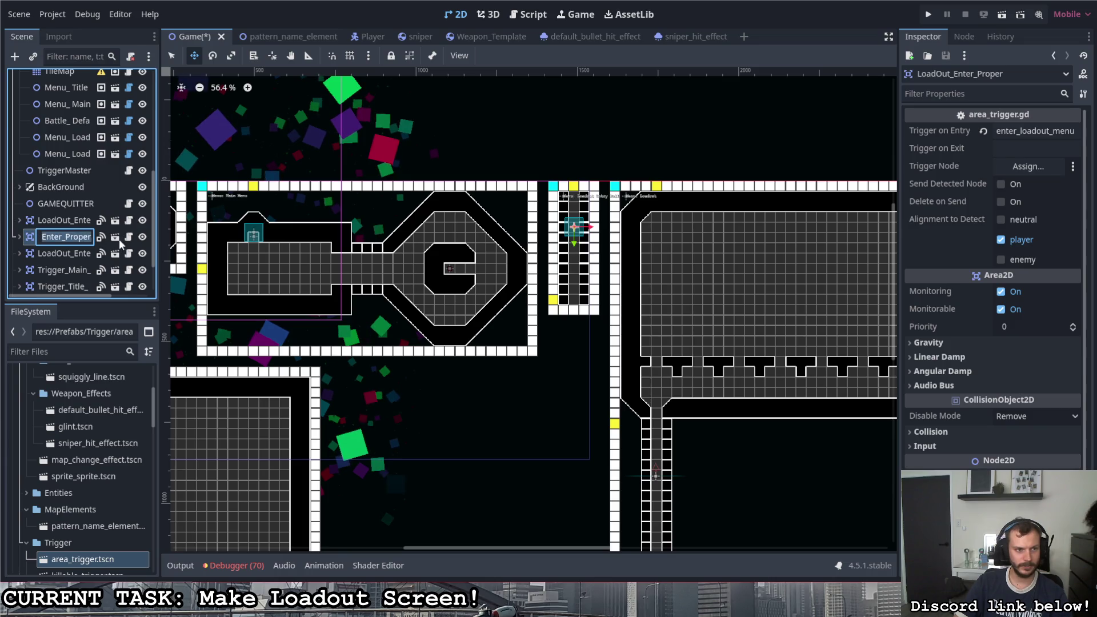
pyautogui.click(71, 255)
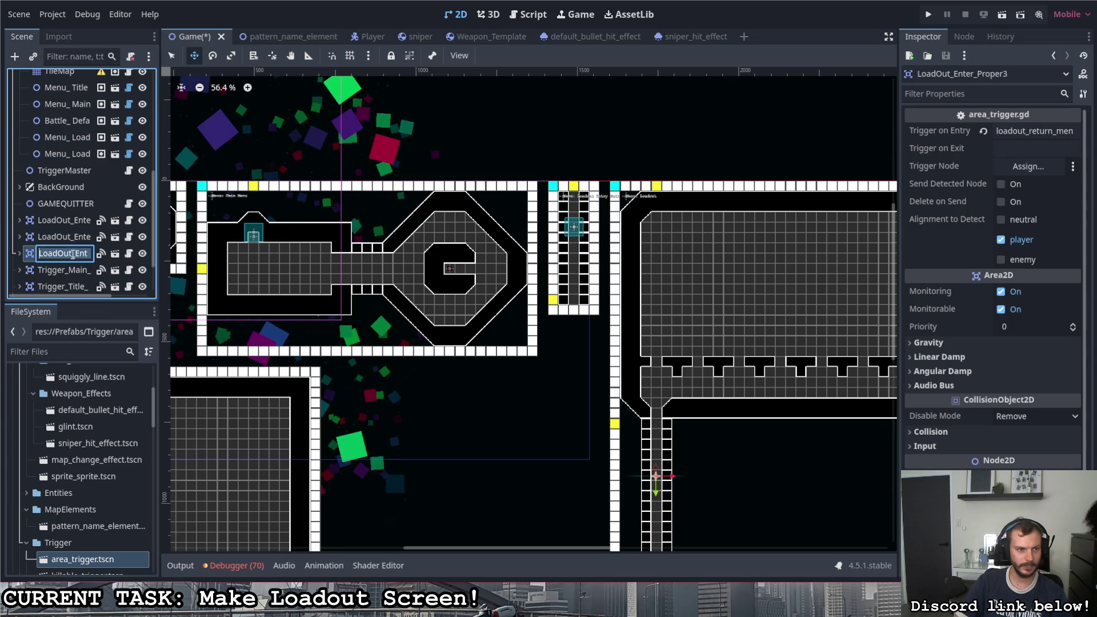
pyautogui.click(75, 253)
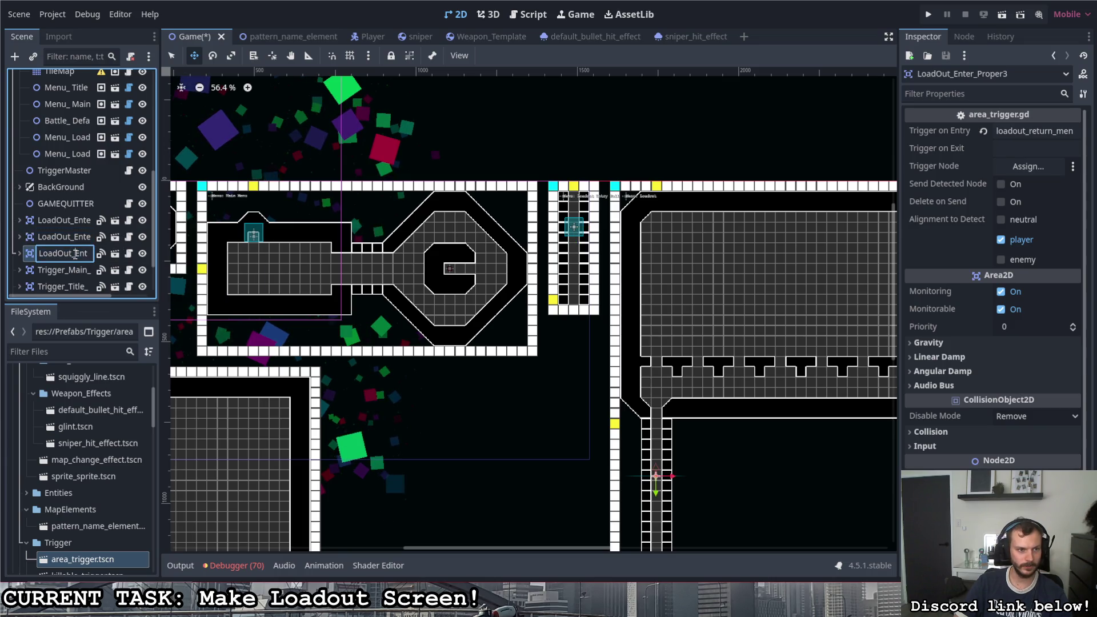
pyautogui.click(165, 255)
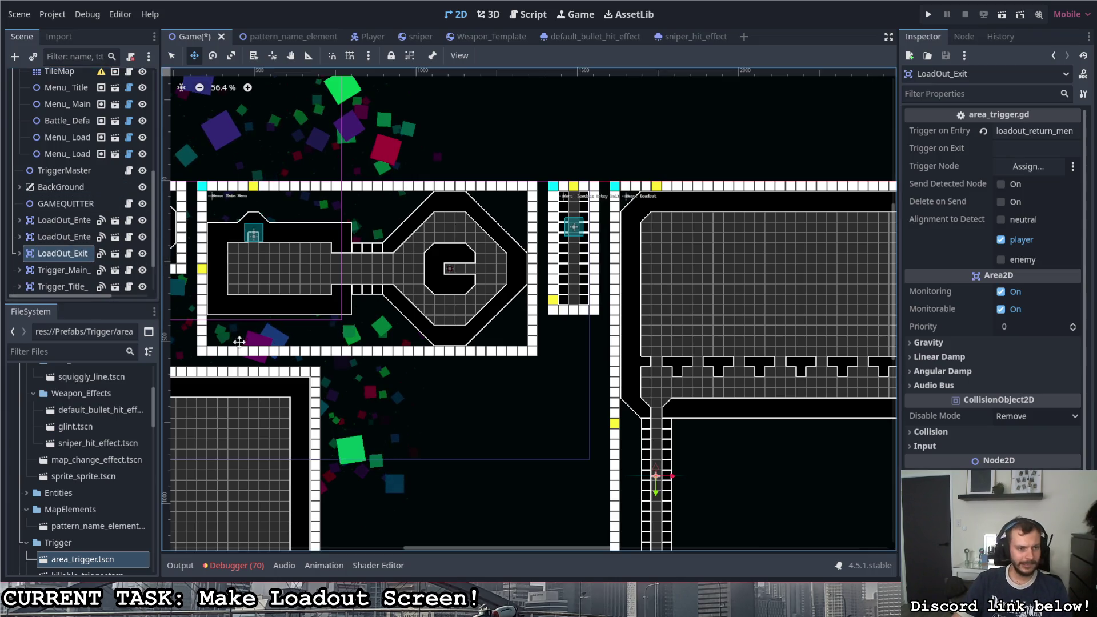
# Step: Review LoadOut_Enter_Proper and frame LoadOut_Exit in the map view
pyautogui.click(72, 234)
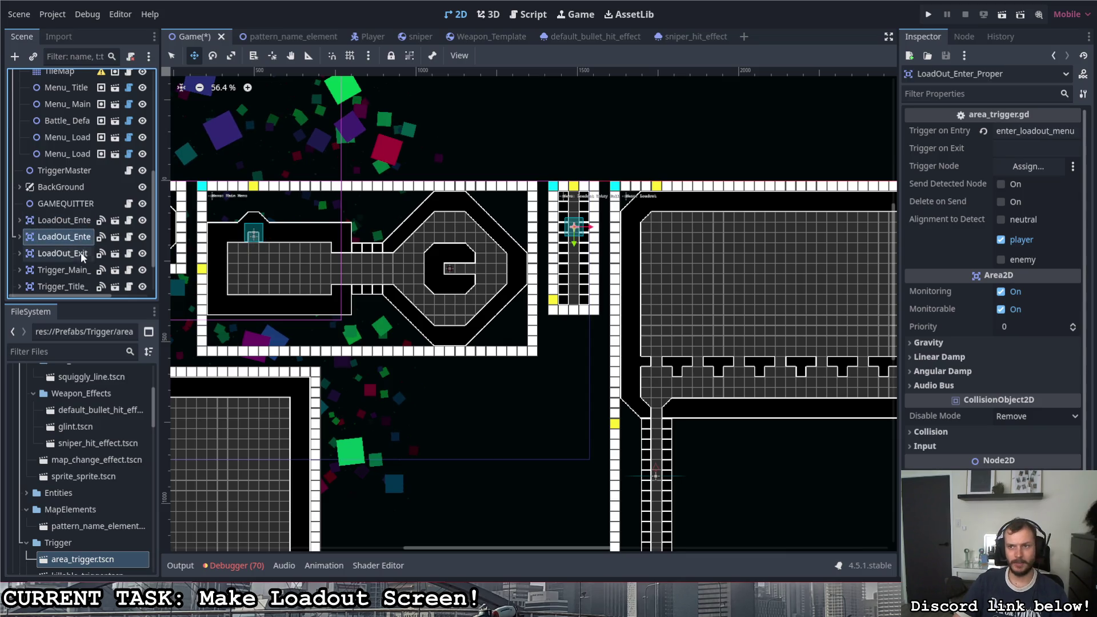
pyautogui.click(74, 254)
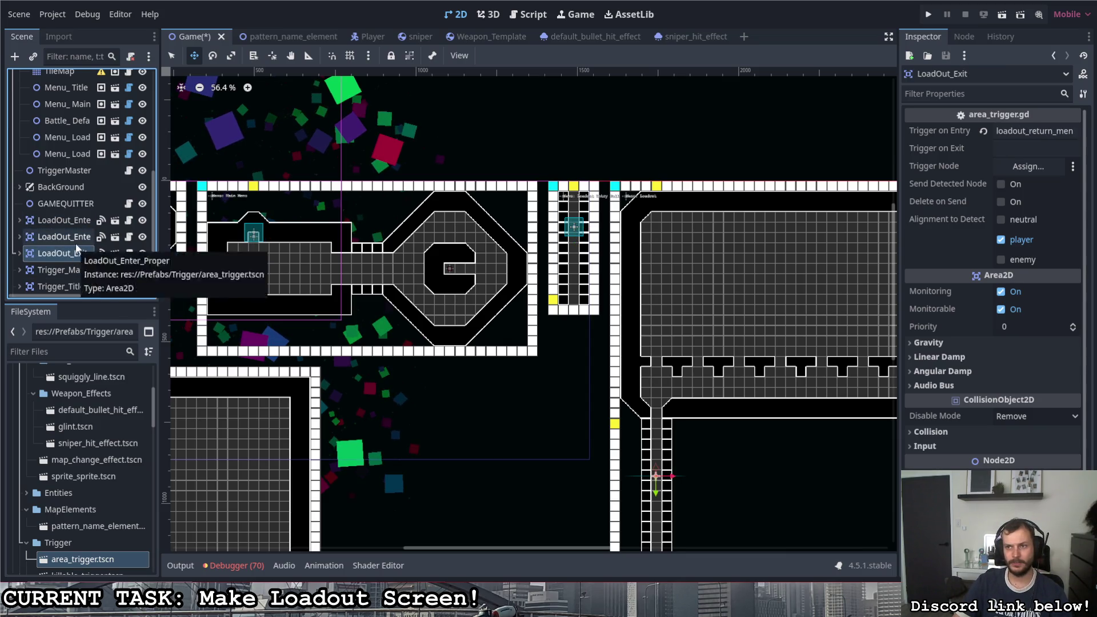
pyautogui.press('f')
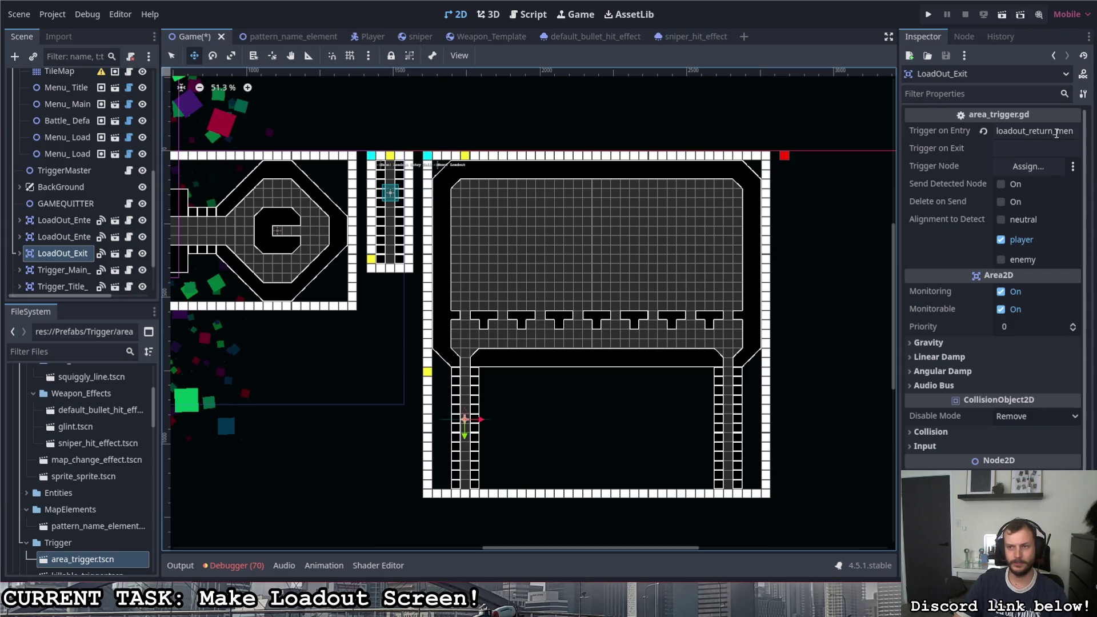
pyautogui.click(67, 239)
pyautogui.click(70, 220)
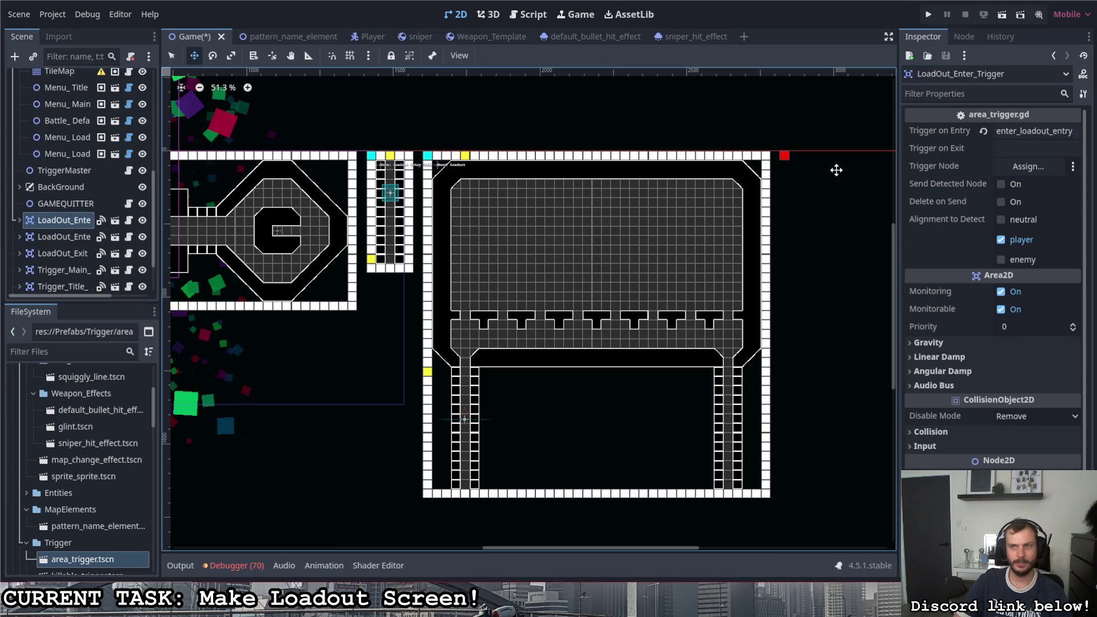
# Step: Trim the exit trigger's entry name to loadout_return and save the Game scene
pyautogui.click(1021, 134)
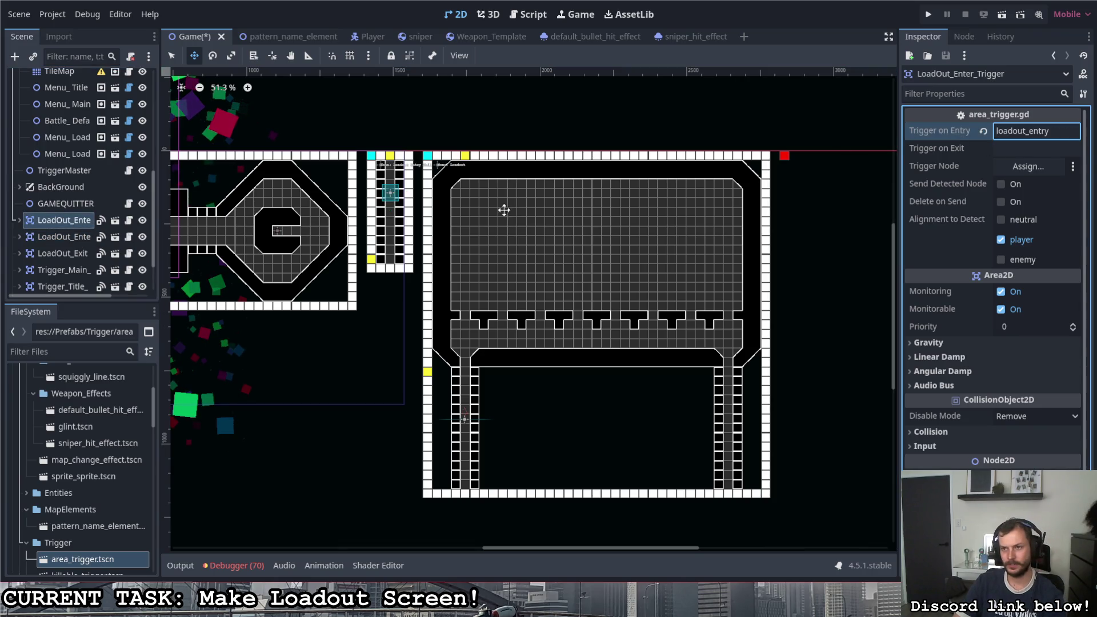
pyautogui.click(149, 239)
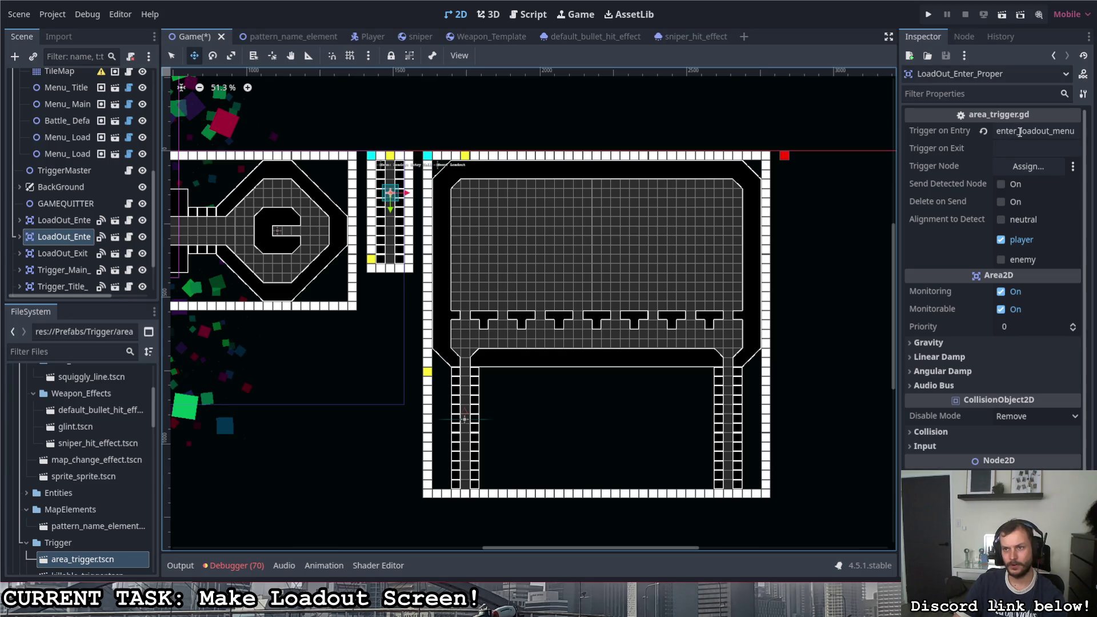
pyautogui.click(1020, 132)
pyautogui.click(81, 256)
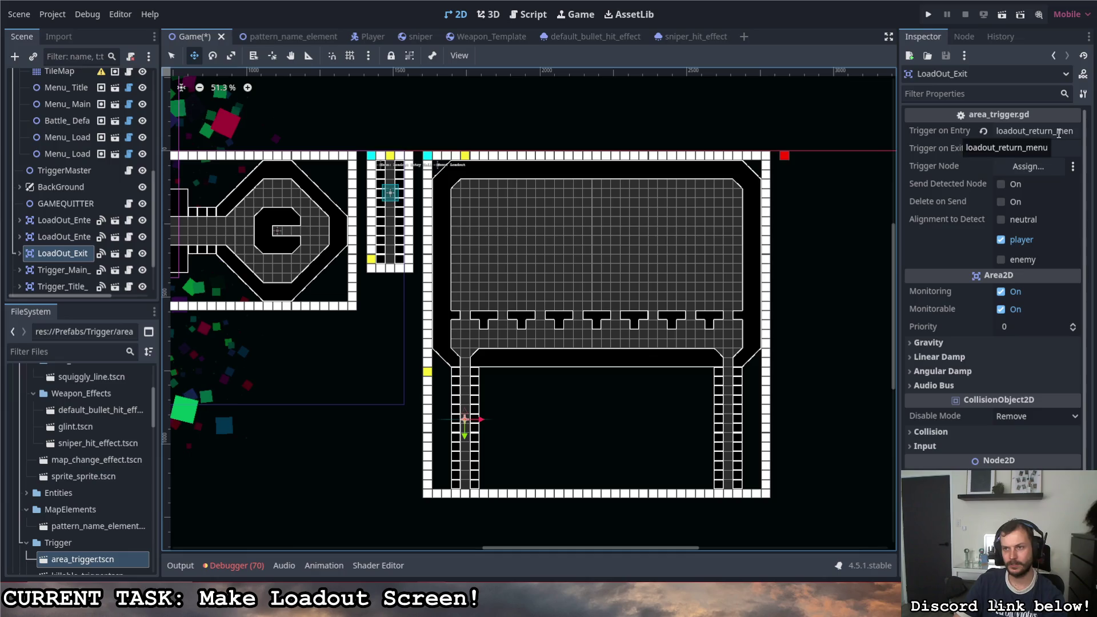
pyautogui.click(1026, 133)
pyautogui.press('BackSpace')
pyautogui.press('BackSpace')
pyautogui.press('BackSpace')
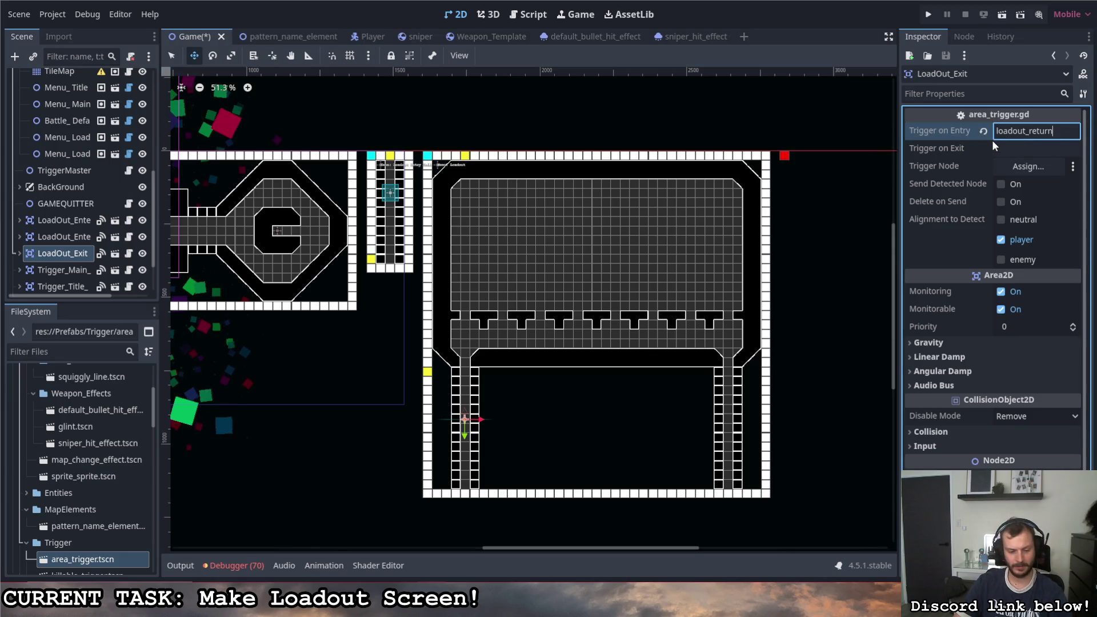
pyautogui.hotkey('ctrl', 's')
pyautogui.click(61, 220)
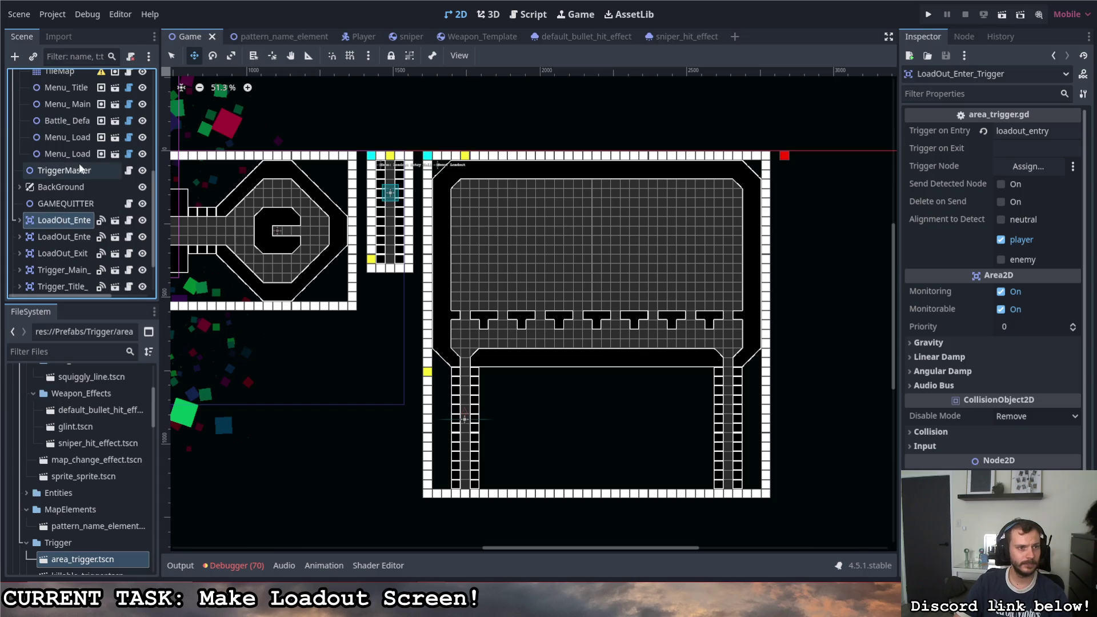
pyautogui.click(80, 170)
# Step: Open TriggerMaster.gd, add a "loadout_entry" match case, and lay out two more empty cases
pyautogui.click(129, 170)
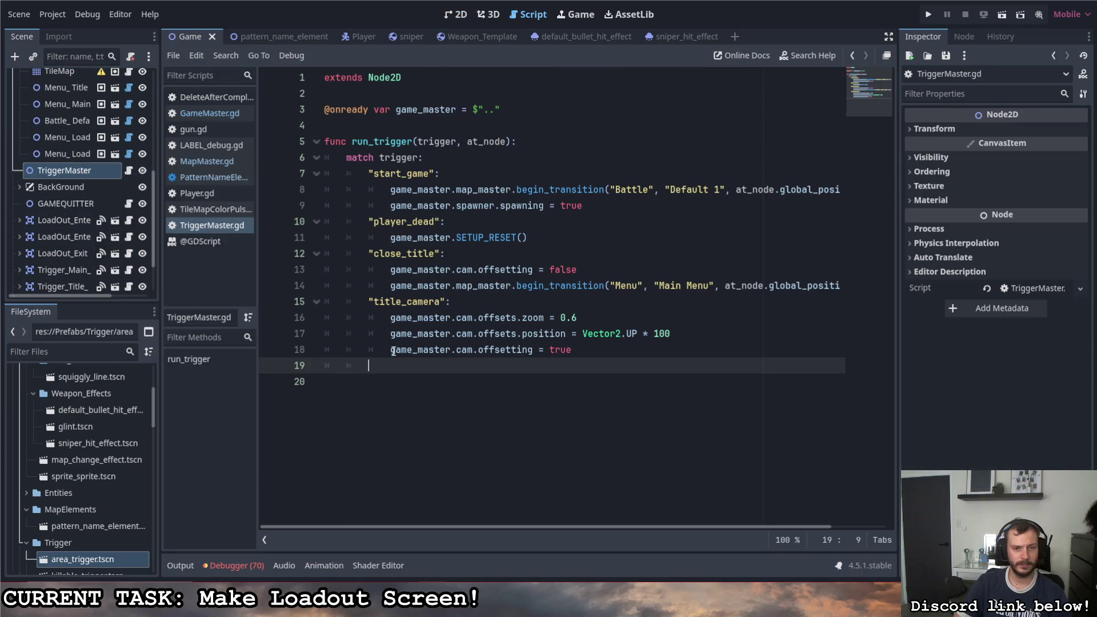
pyautogui.click(61, 220)
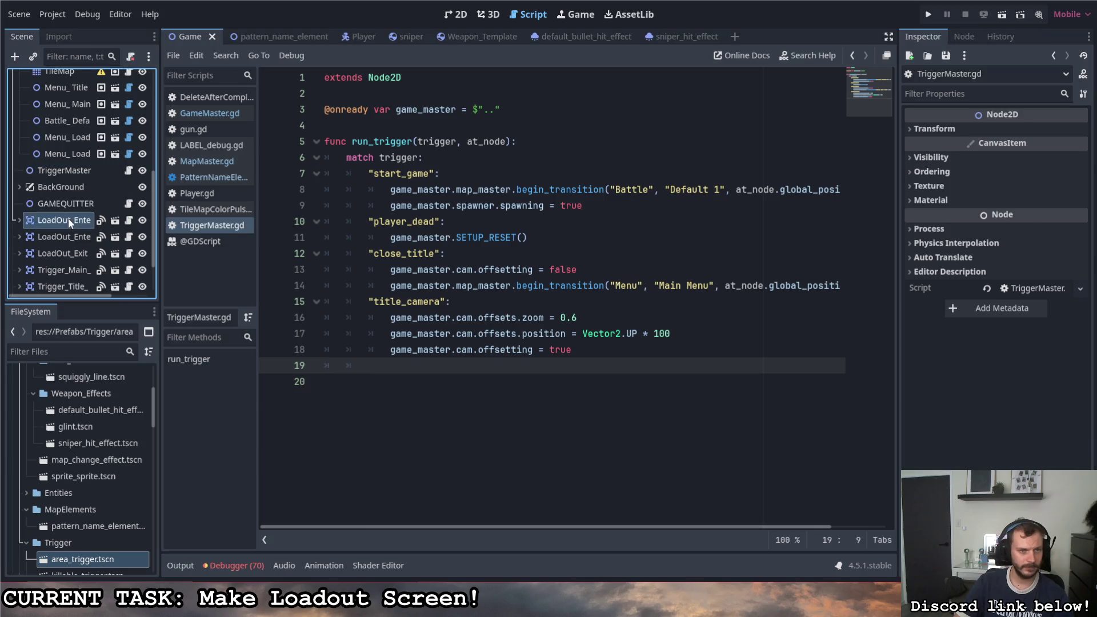
pyautogui.moveTo(931, 130); pyautogui.dragTo(602, 359)
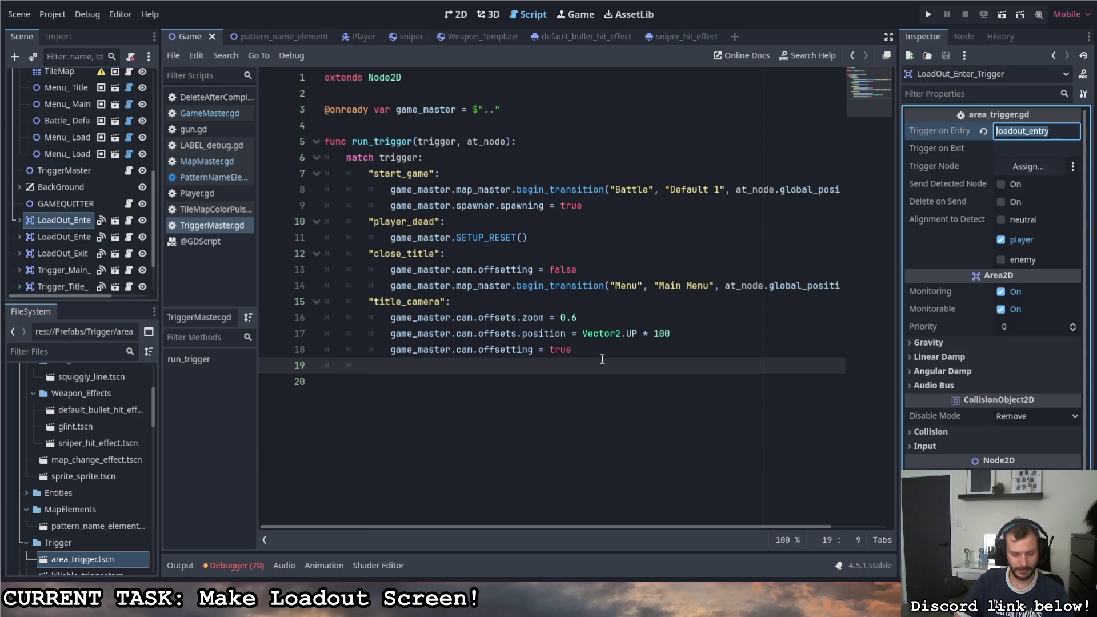
pyautogui.click(445, 363)
pyautogui.write('"')
pyautogui.write('loadout_entry')
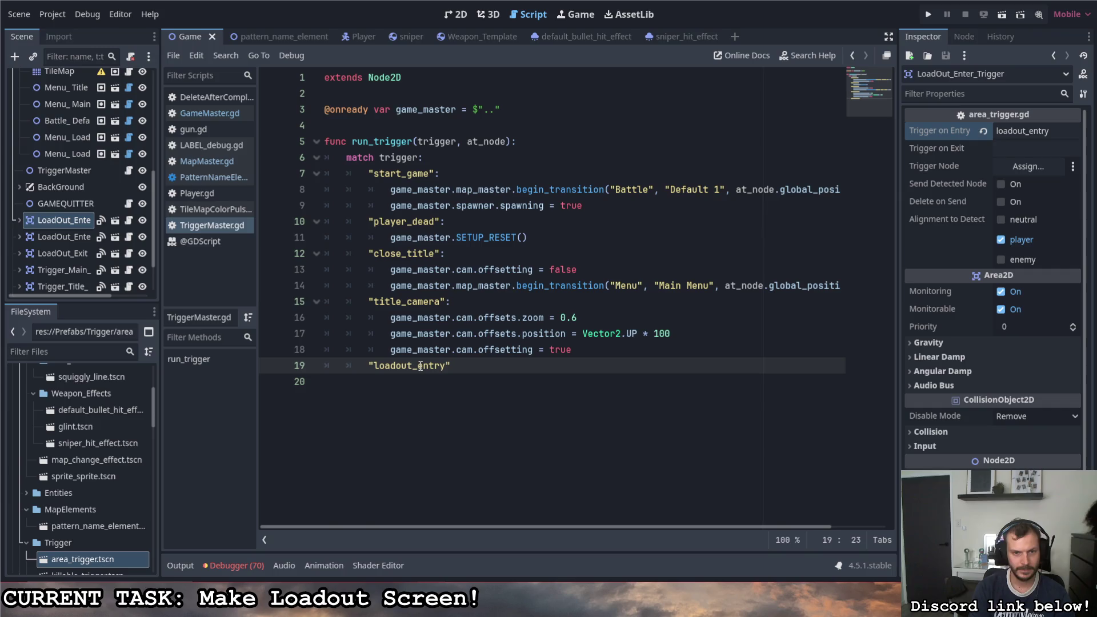
pyautogui.write(':')
pyautogui.press('Return')
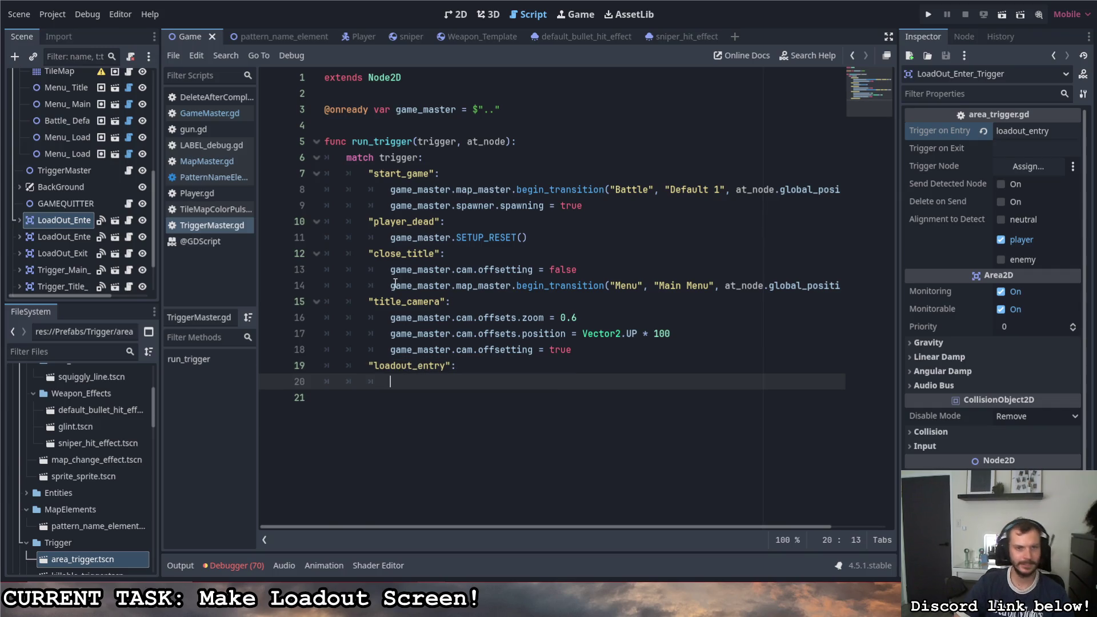
pyautogui.press('Return')
pyautogui.press('BackSpace')
pyautogui.write('"":')
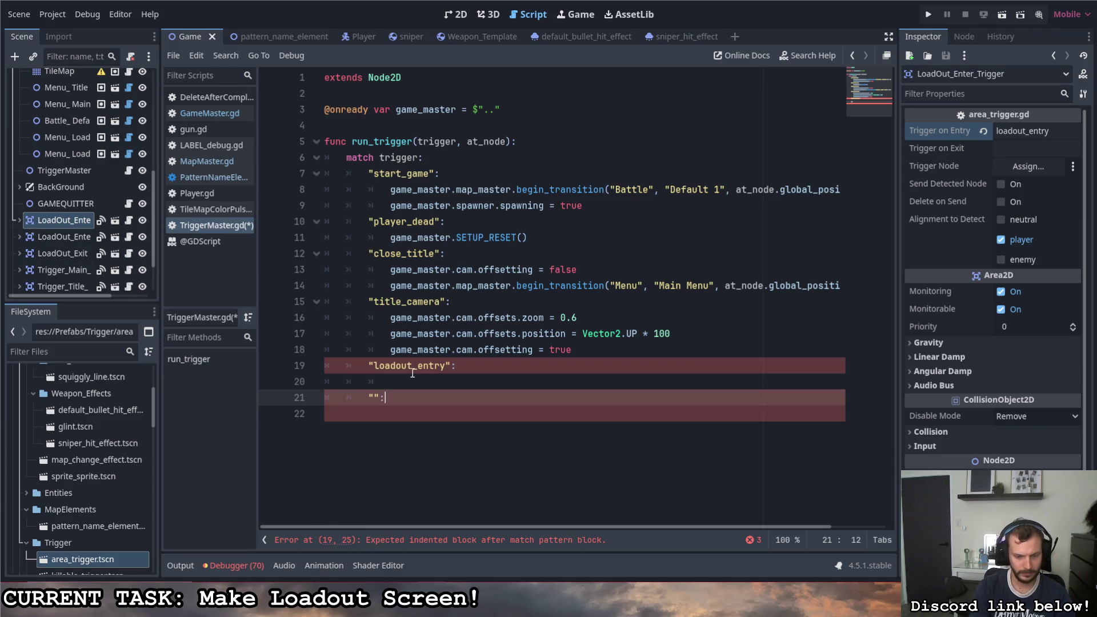
pyautogui.press('Return')
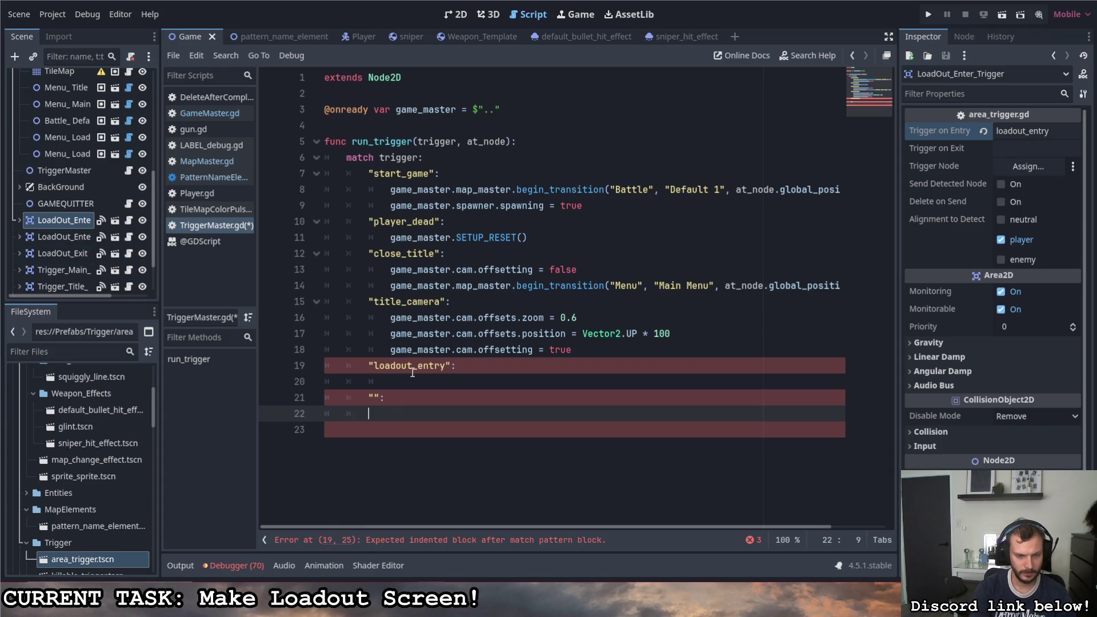
pyautogui.press('Return')
pyautogui.write('"":')
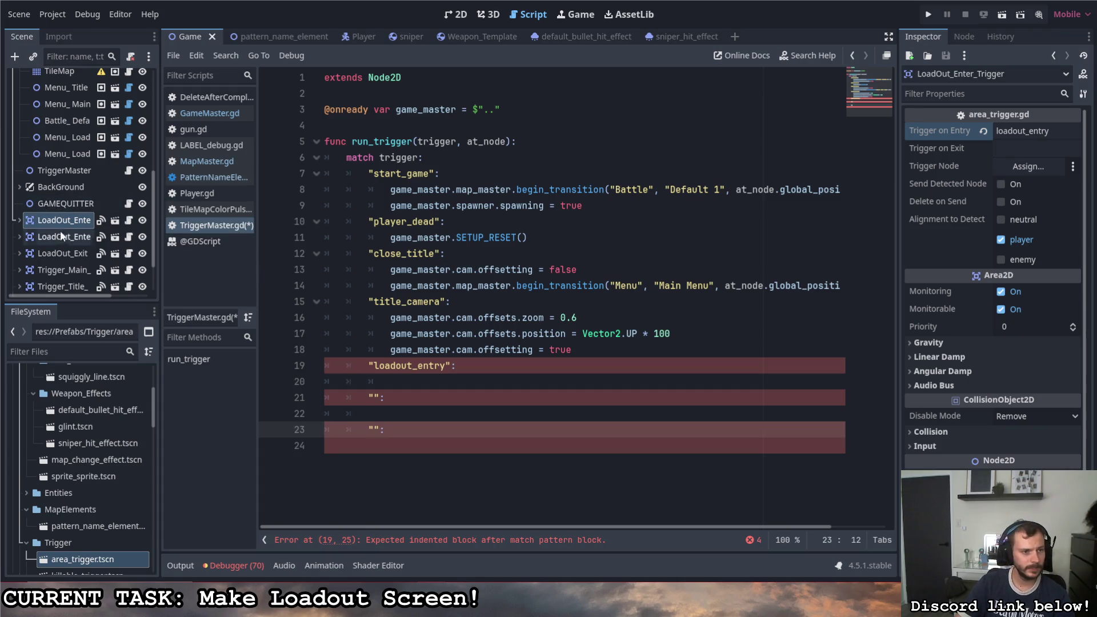
# Step: Fill the second and third cases with the trigger names loadout_menu and loadout_return
pyautogui.click(60, 234)
pyautogui.click(1059, 136)
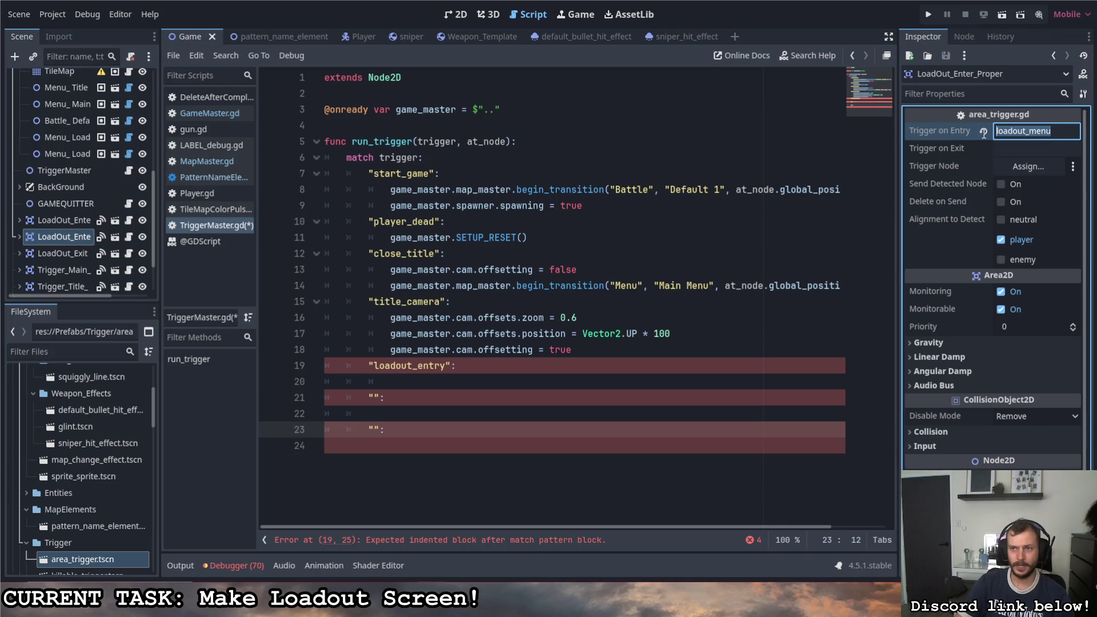
pyautogui.hotkey('ctrl', 'c')
pyautogui.click(374, 397)
pyautogui.hotkey('ctrl', 'v')
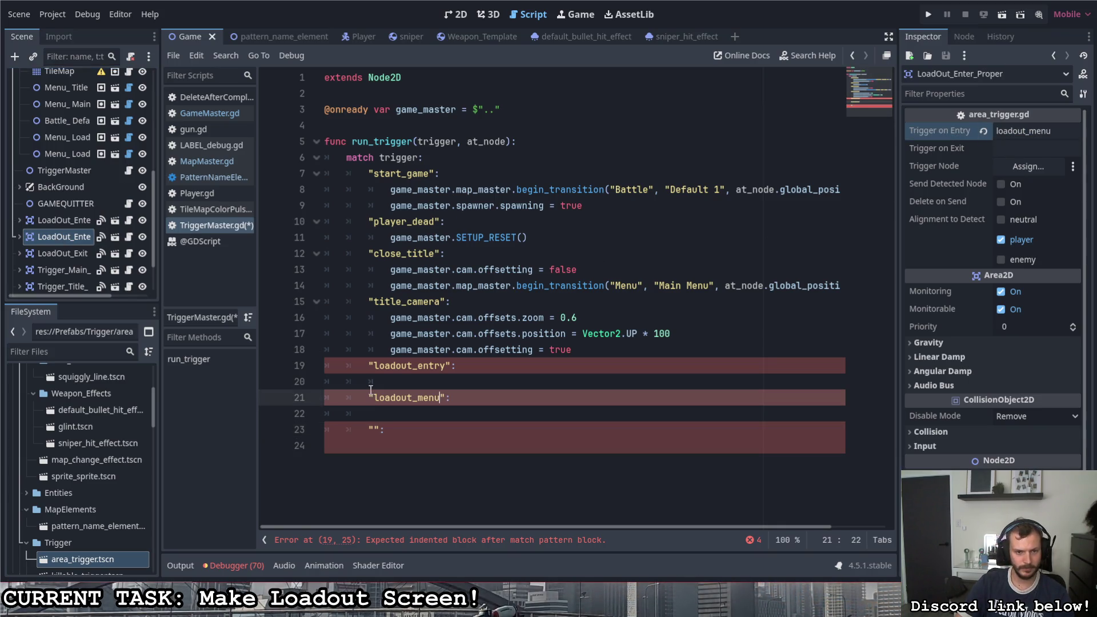
pyautogui.click(77, 258)
pyautogui.click(1034, 131)
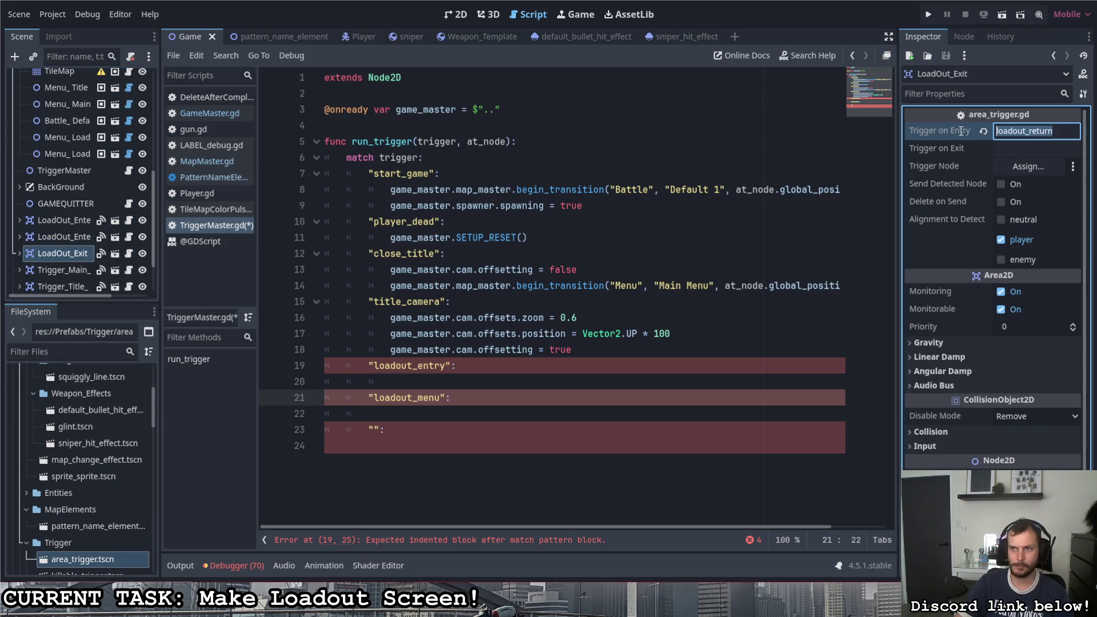
pyautogui.hotkey('ctrl', 'c')
pyautogui.click(375, 429)
pyautogui.hotkey('ctrl', 'v')
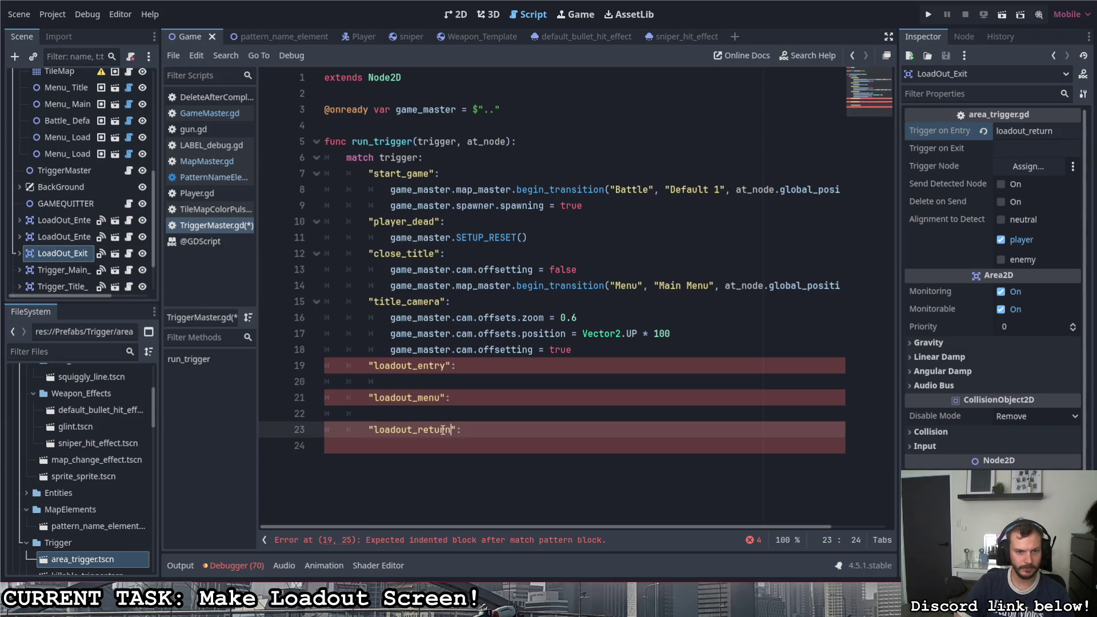
# Step: Copy line 8's begin_transition call under loadout_entry and change Battle to Menu
pyautogui.click(452, 381)
pyautogui.click(455, 411)
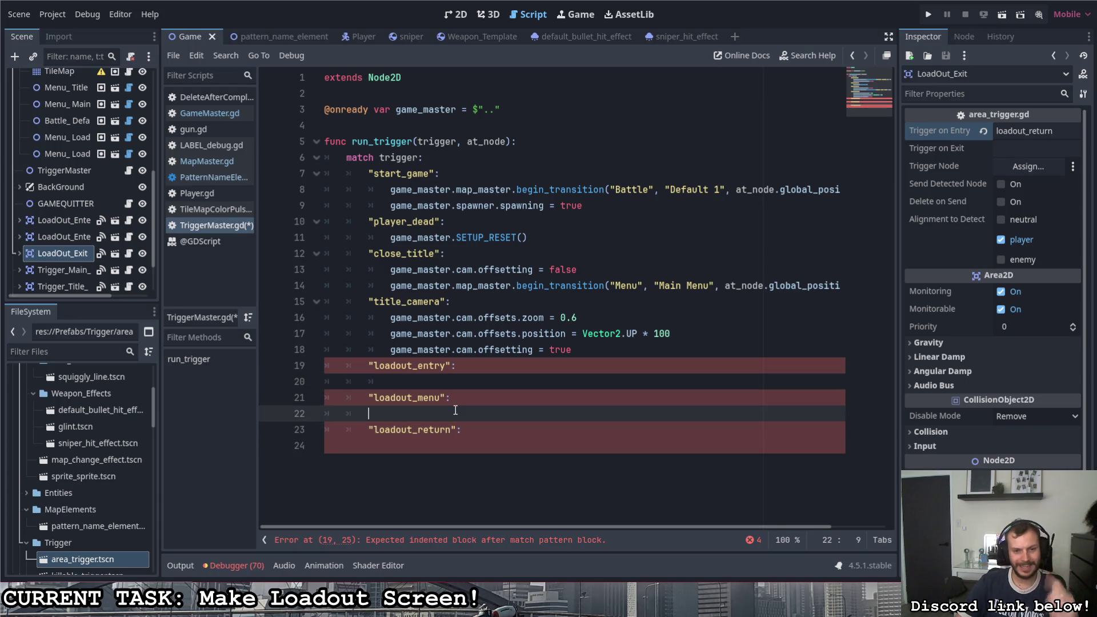
pyautogui.click(460, 380)
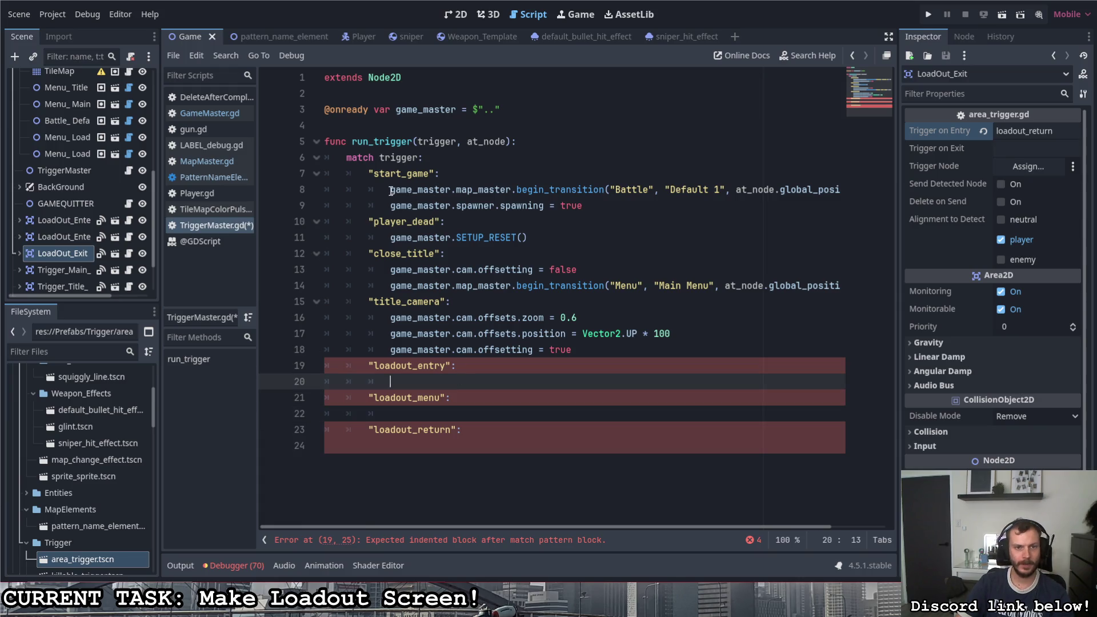
pyautogui.moveTo(391, 191); pyautogui.dragTo(863, 197)
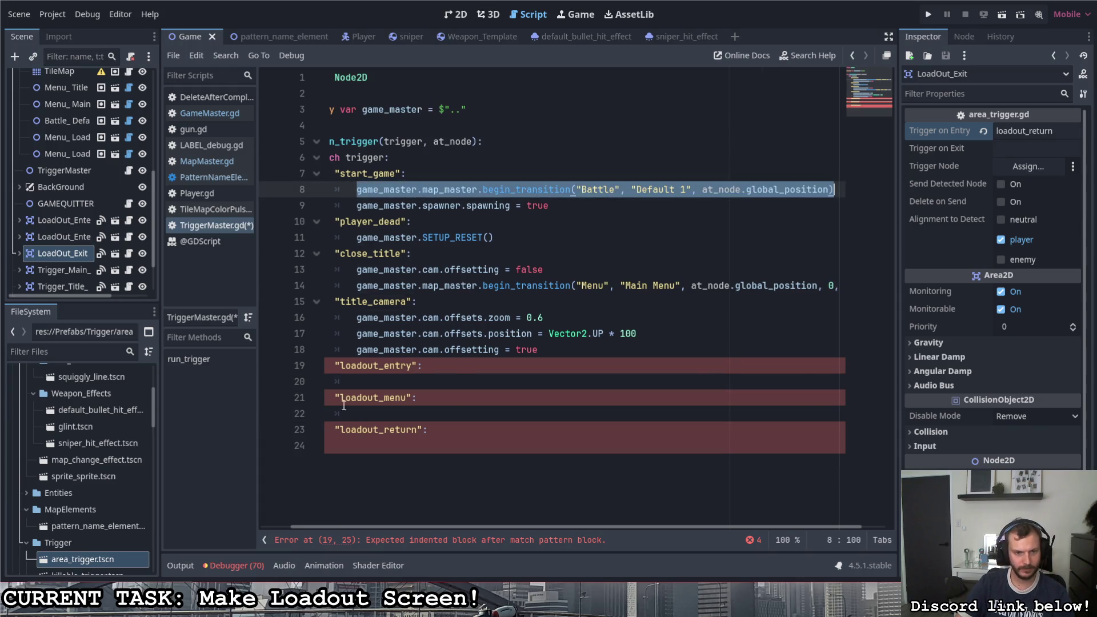
pyautogui.click(376, 383)
pyautogui.hotkey('ctrl', 'v')
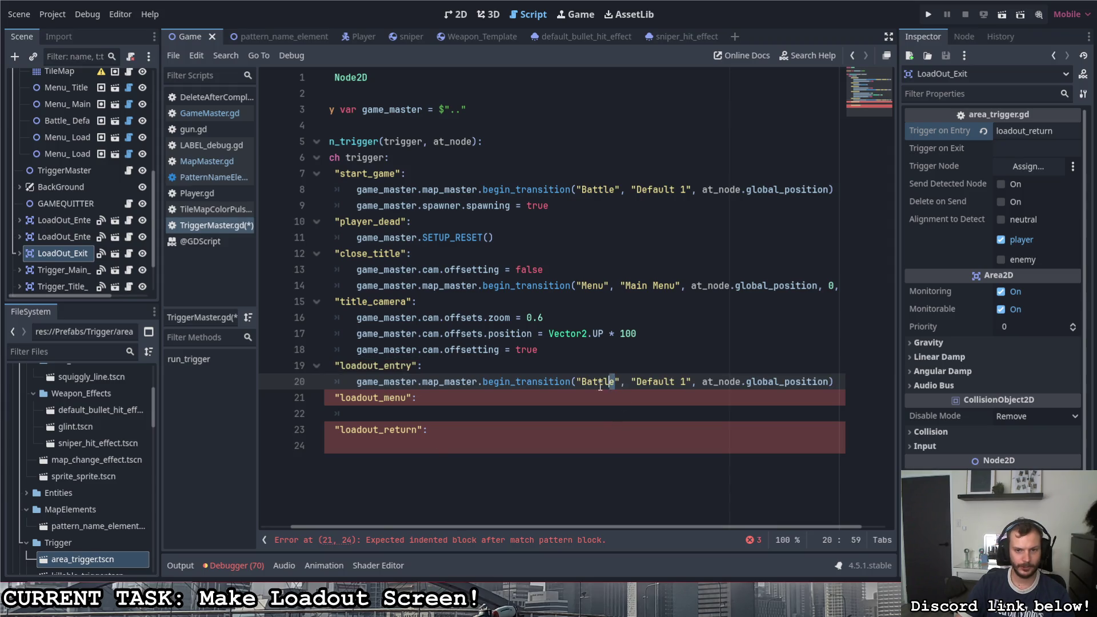
pyautogui.moveTo(614, 382); pyautogui.dragTo(582, 383)
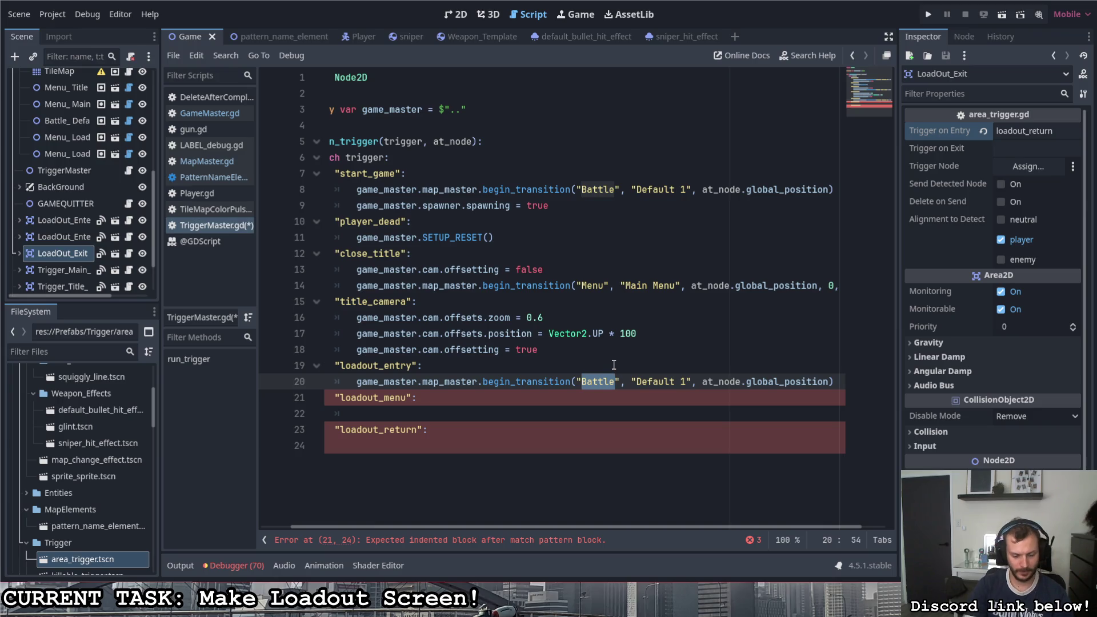
pyautogui.write('Menu')
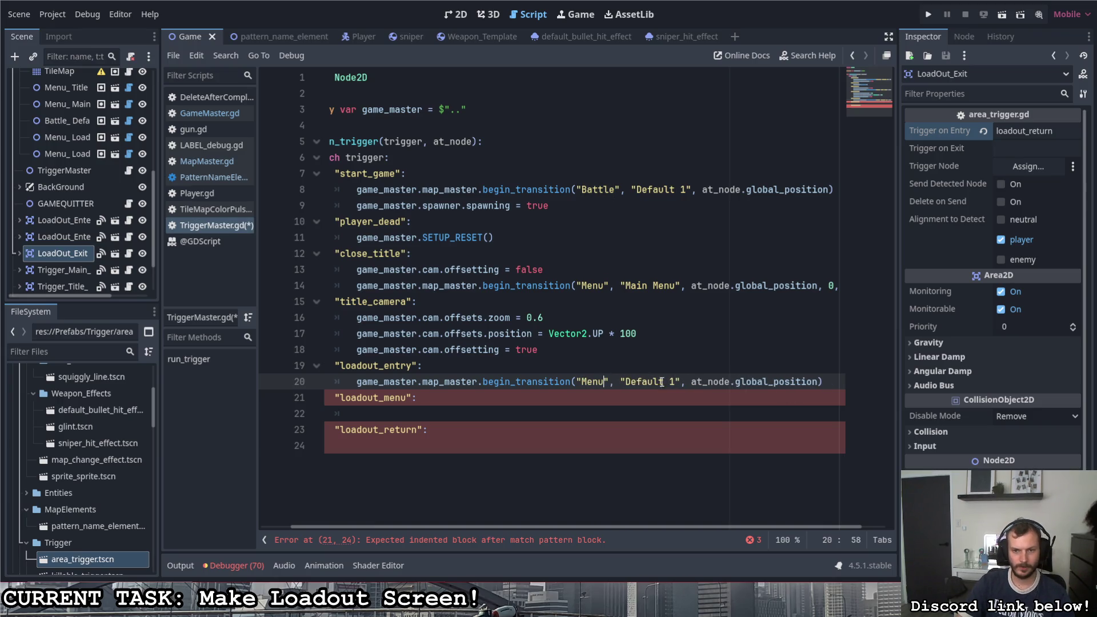
pyautogui.moveTo(675, 381); pyautogui.dragTo(626, 382)
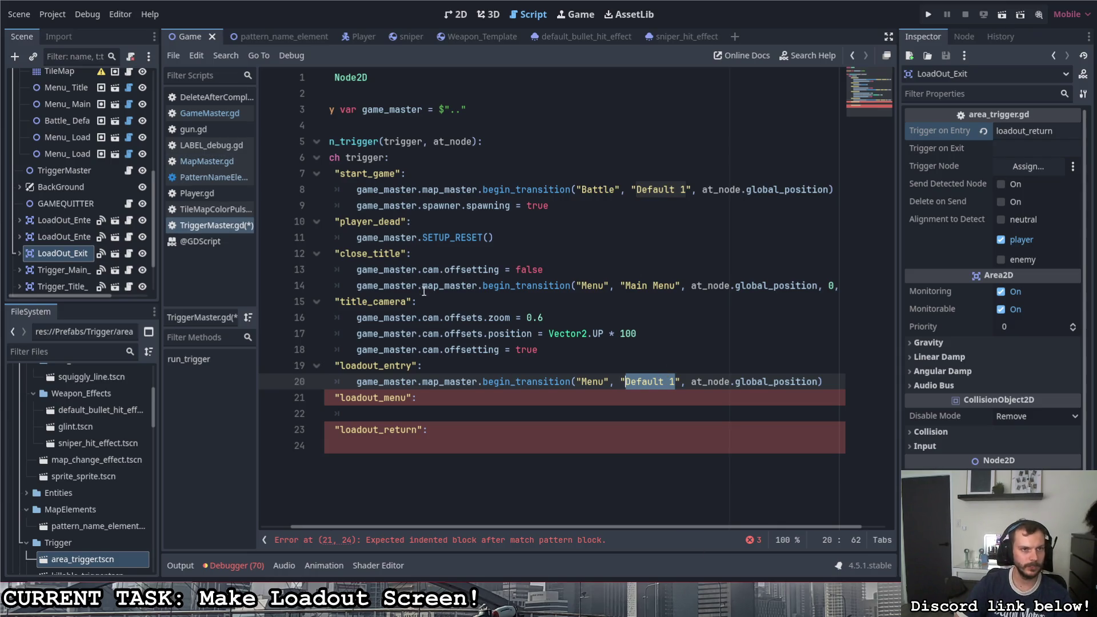
# Step: In the 2D level view, copy the Loadout Entry Hall trigger's pattern name from the Inspector
pyautogui.scroll(-2, 98, 243)
pyautogui.click(456, 15)
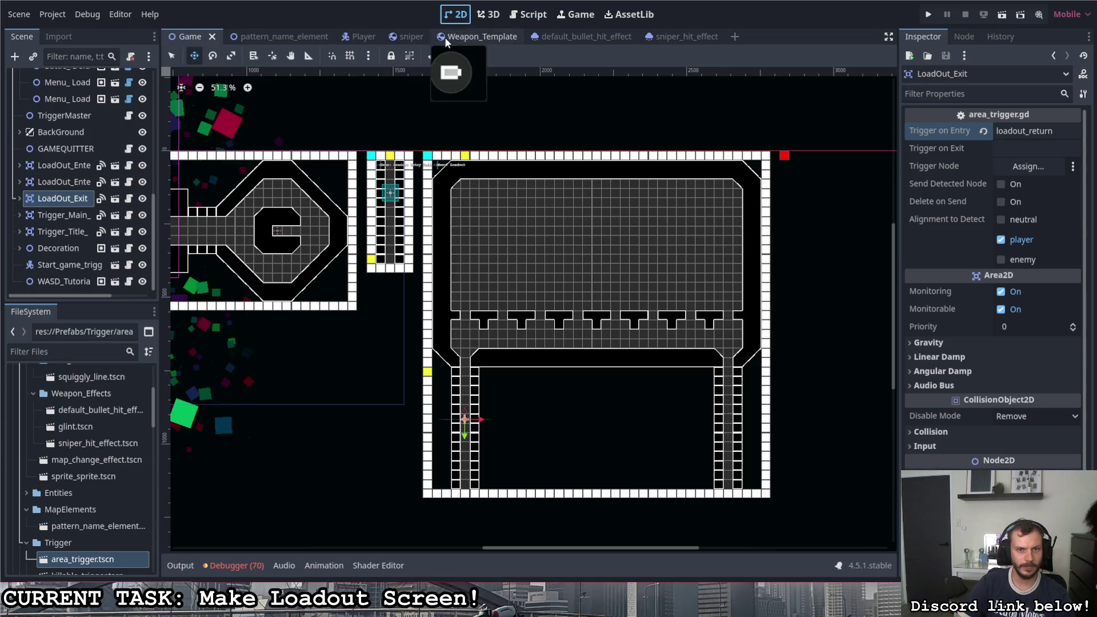
pyautogui.scroll(-3, 507, 157)
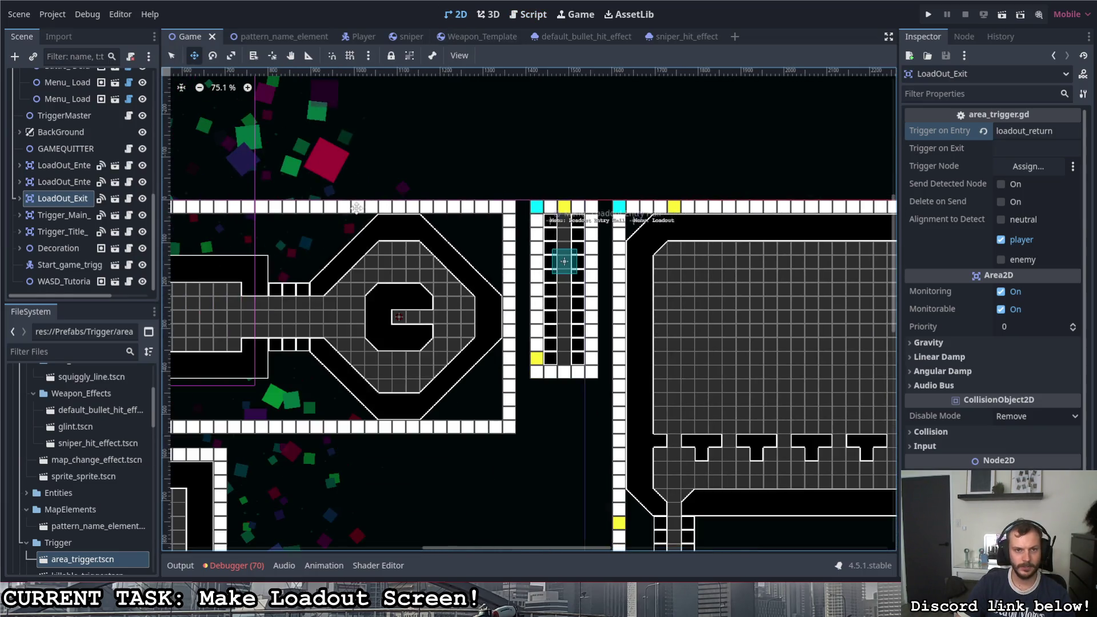
pyautogui.scroll(5, 768, 261)
pyautogui.scroll(-6, 708, 226)
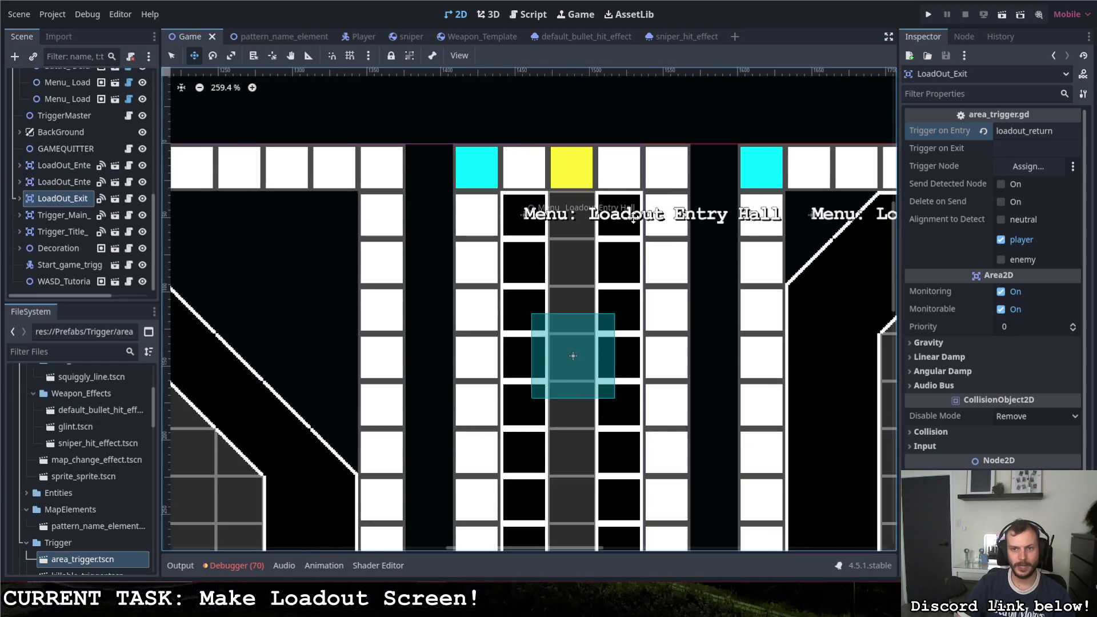
pyautogui.scroll(1, 708, 226)
pyautogui.scroll(-3, 423, 185)
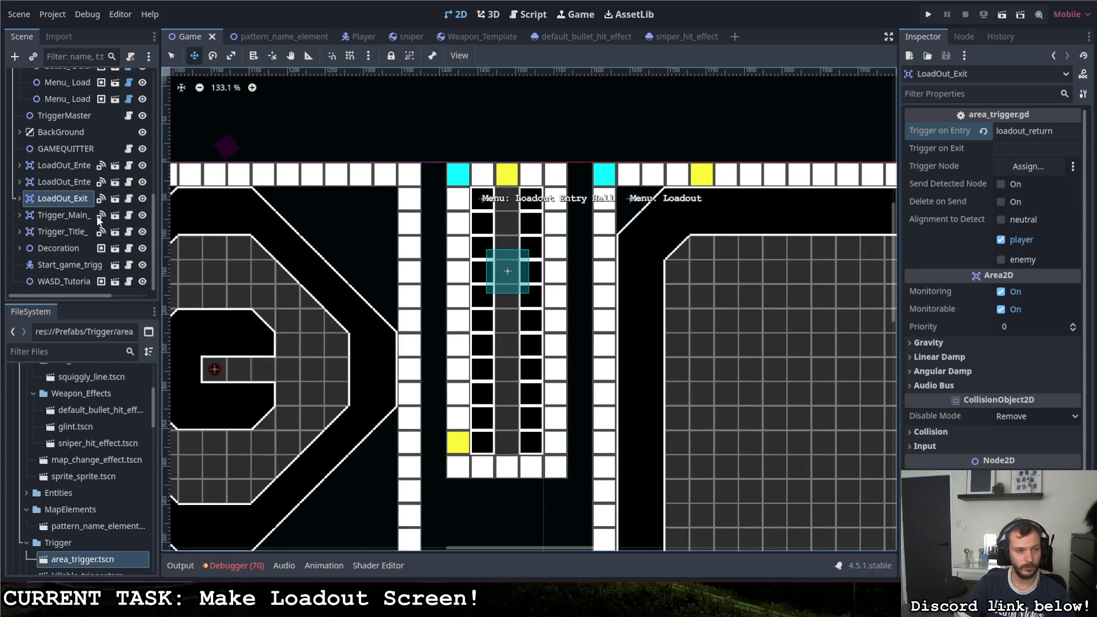
pyautogui.scroll(5, 49, 227)
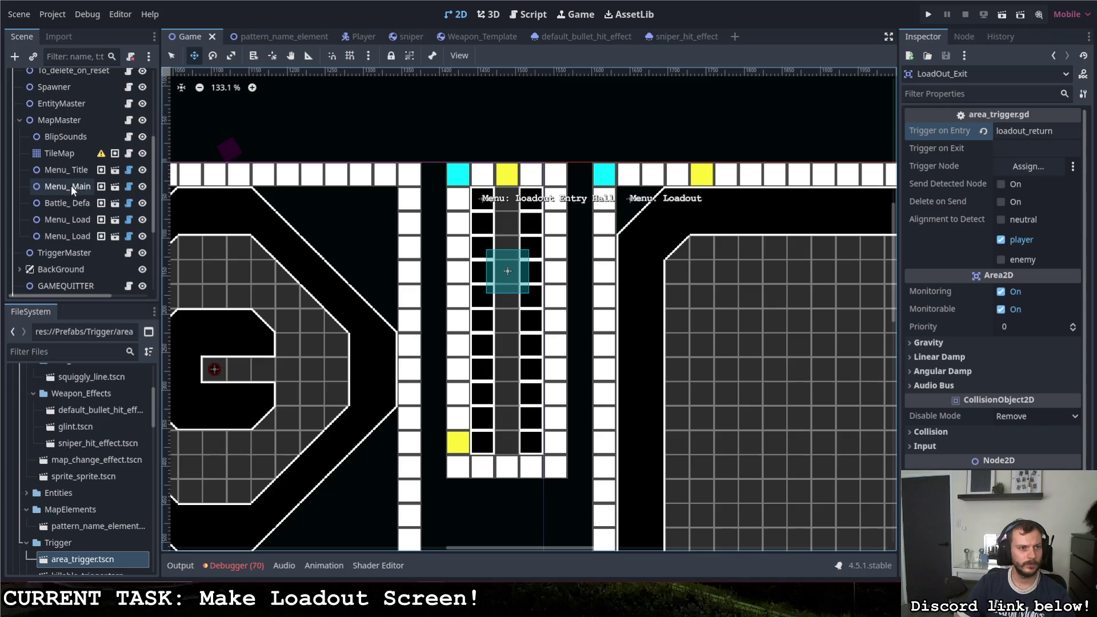
pyautogui.click(66, 218)
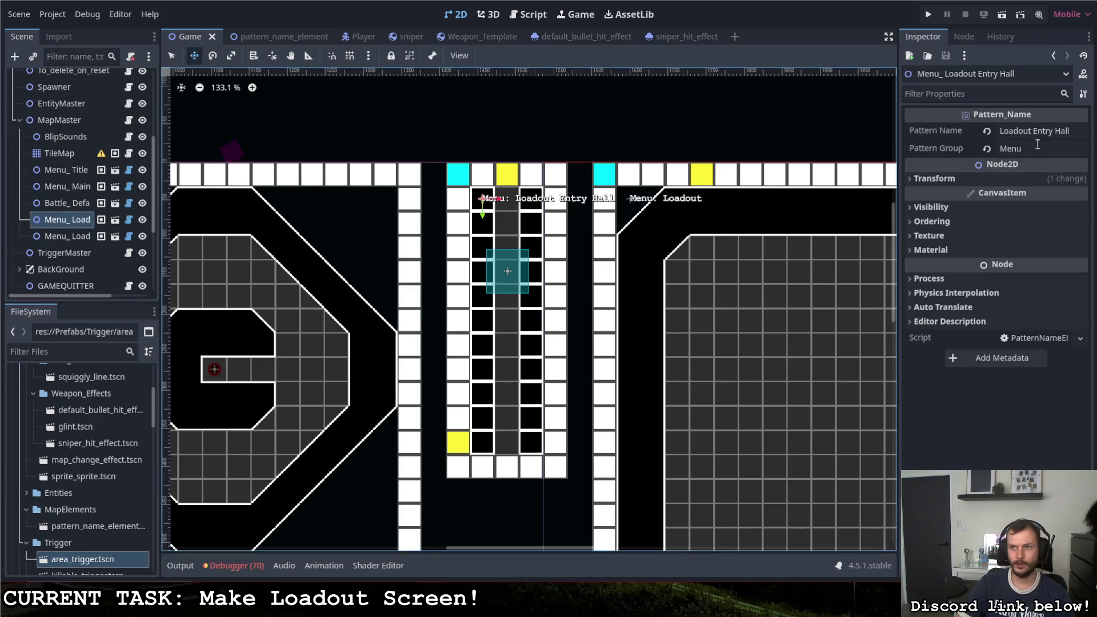
pyautogui.click(1062, 132)
pyautogui.press('Return')
# Step: Reopen the TriggerMaster.gd script from the TriggerMaster node's script icon
pyautogui.scroll(-4, 631, 461)
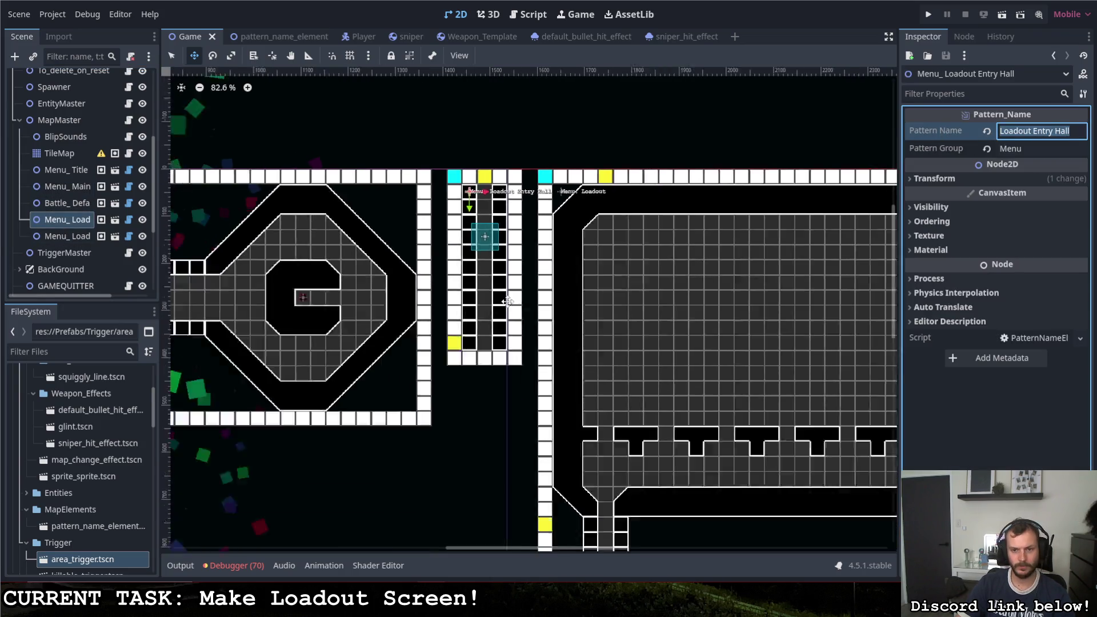
pyautogui.scroll(2, 631, 462)
pyautogui.scroll(-4, 631, 462)
pyautogui.scroll(-3, 122, 174)
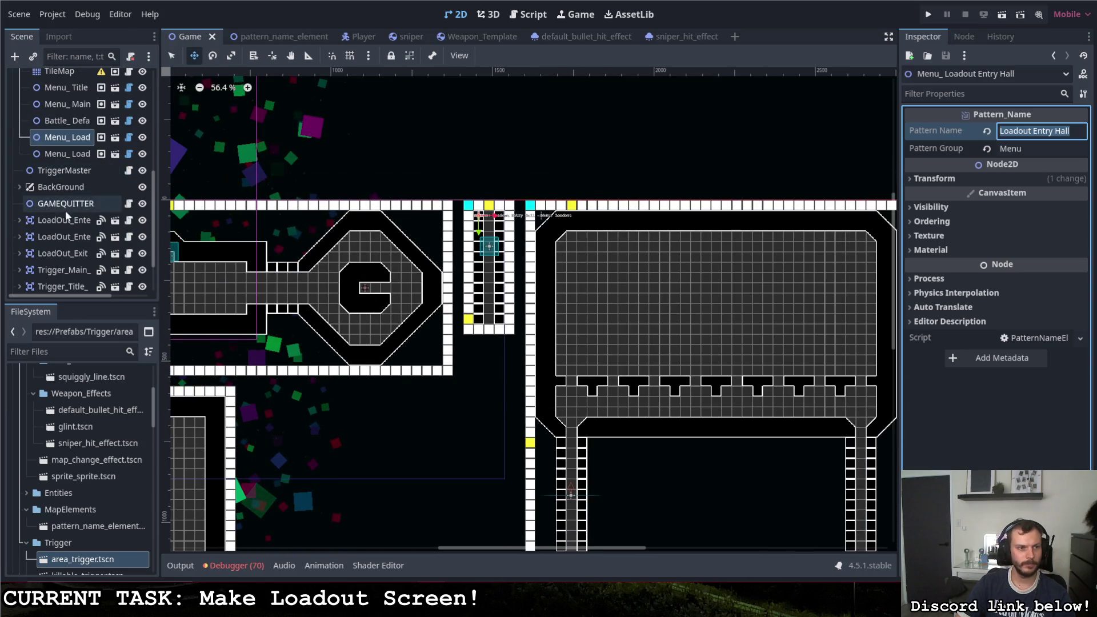
pyautogui.click(128, 171)
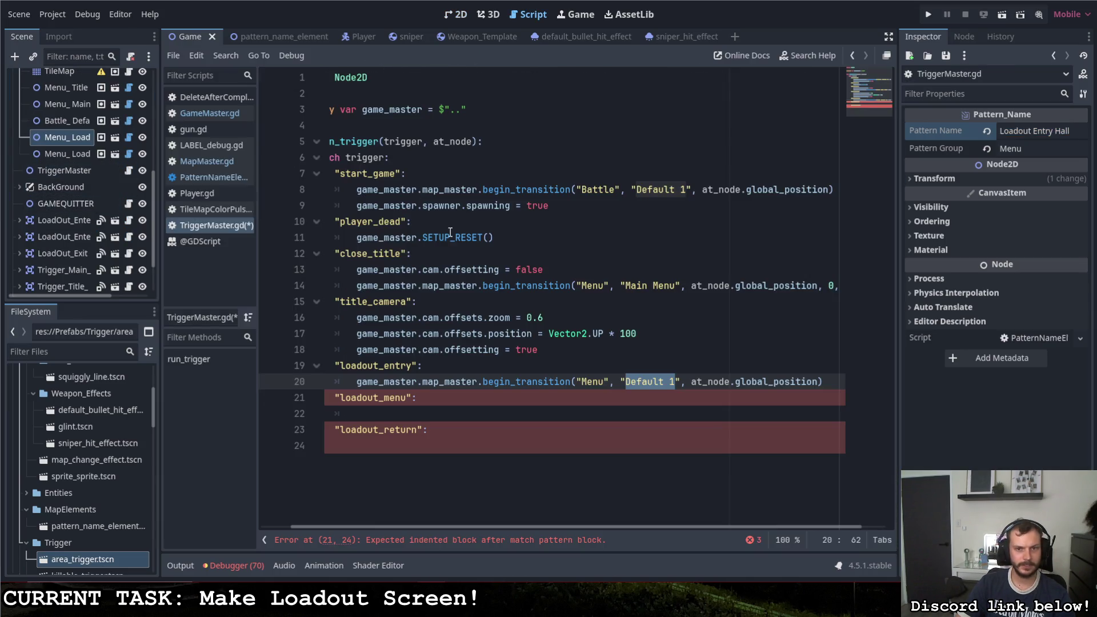
# Step: Replace "Default 1" with "Loadout Entry Hall" in the loadout_entry transition on line 20
pyautogui.click(653, 381)
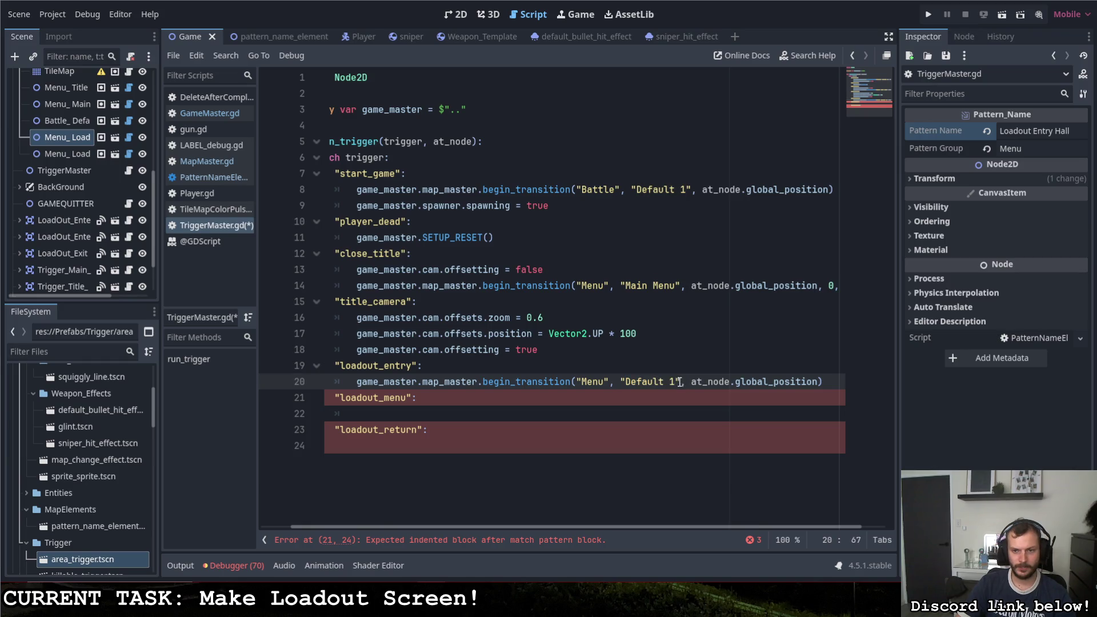
pyautogui.moveTo(679, 381); pyautogui.dragTo(627, 382)
pyautogui.write('Loadout Entry Hall')
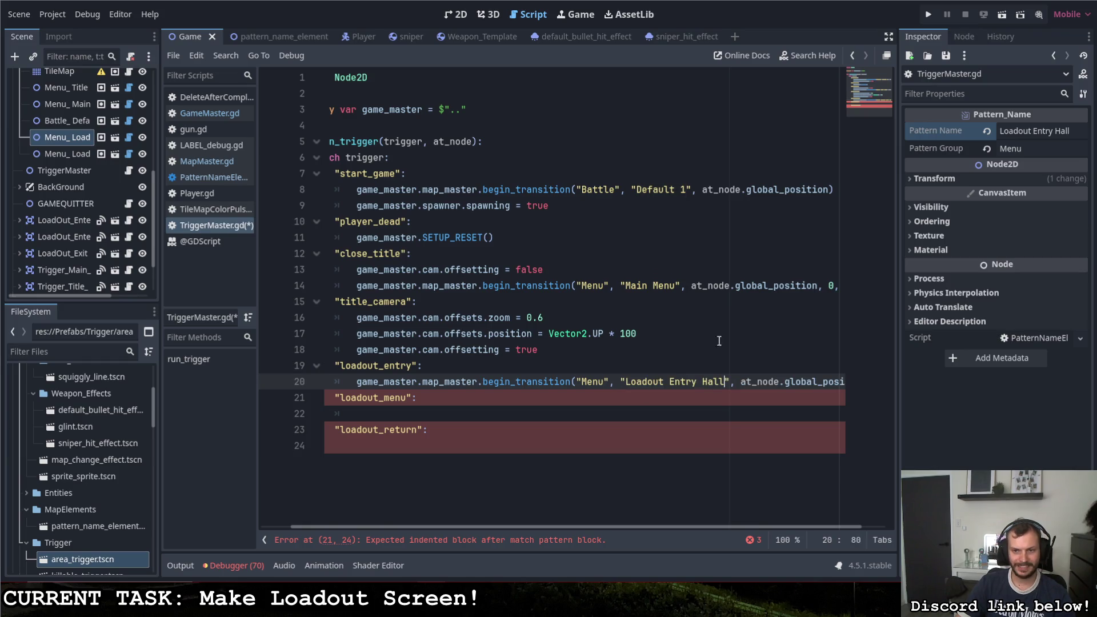
pyautogui.moveTo(656, 526)
pyautogui.mouseDown()
pyautogui.moveTo(672, 523)
pyautogui.moveTo(611, 524)
pyautogui.mouseUp()
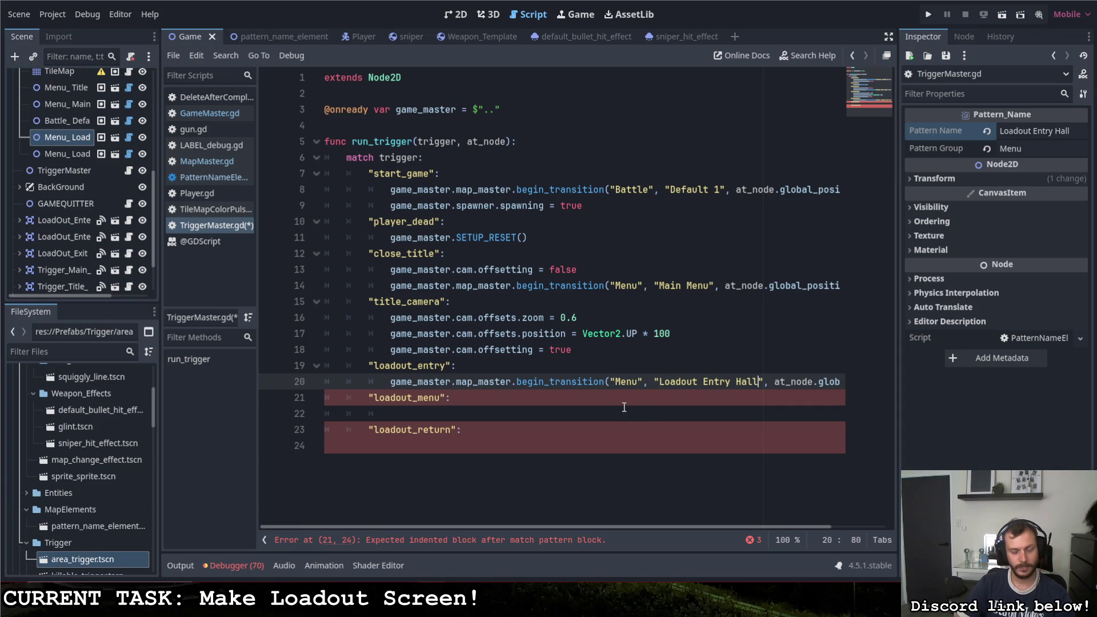
pyautogui.click(547, 419)
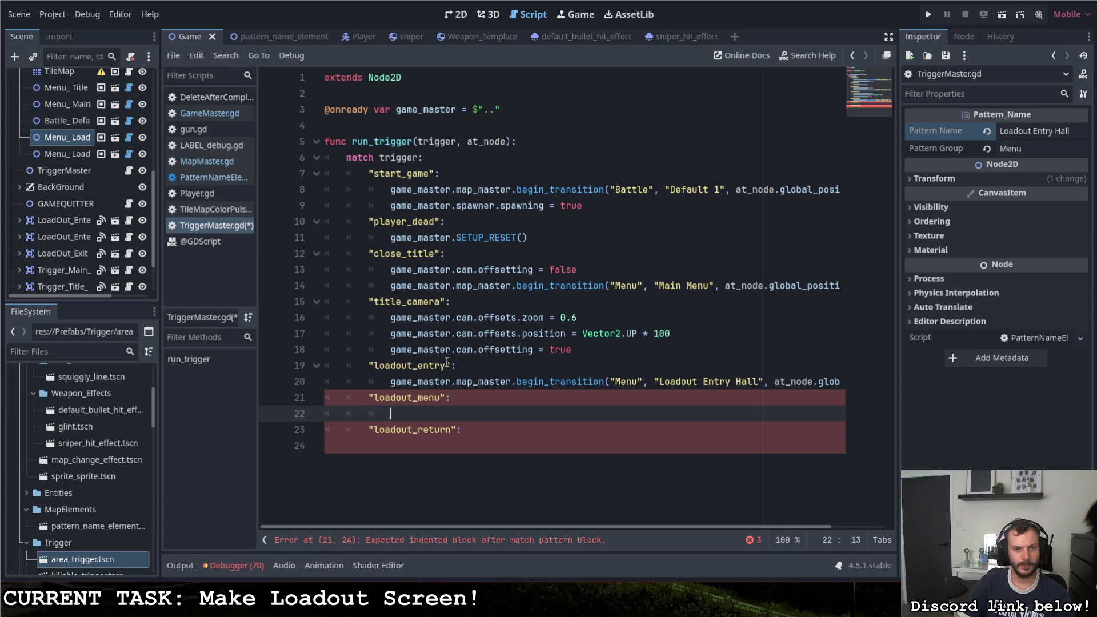
pyautogui.moveTo(531, 527); pyautogui.dragTo(636, 521)
# Step: Select begin_transition on line 20 and check its context-menu actions without choosing any
pyautogui.click(849, 381)
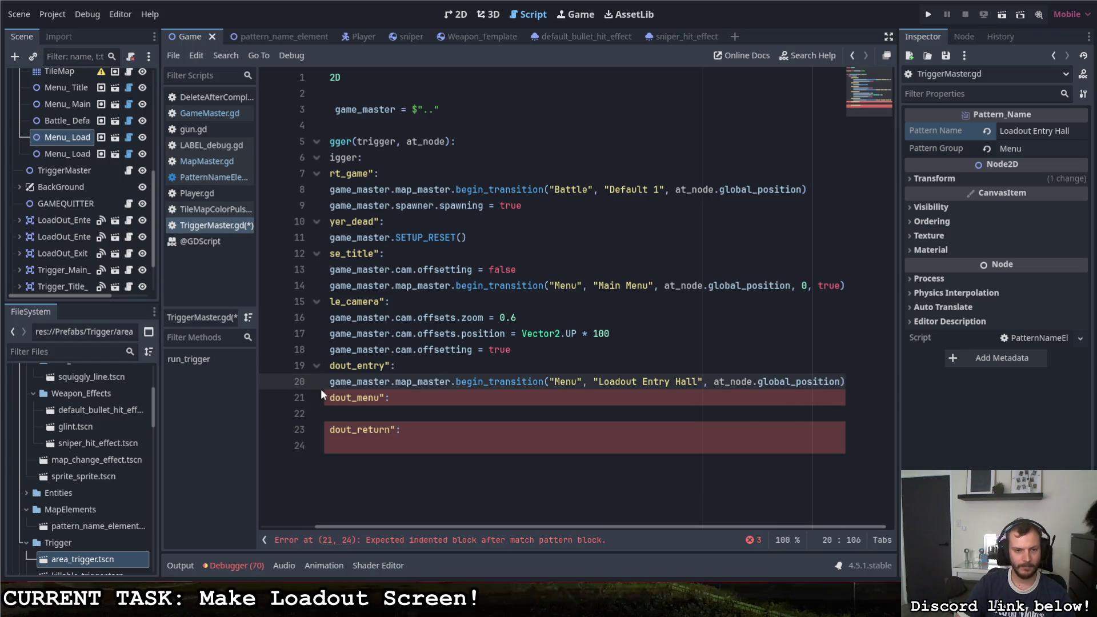
pyautogui.click(456, 381)
pyautogui.doubleClick(457, 382)
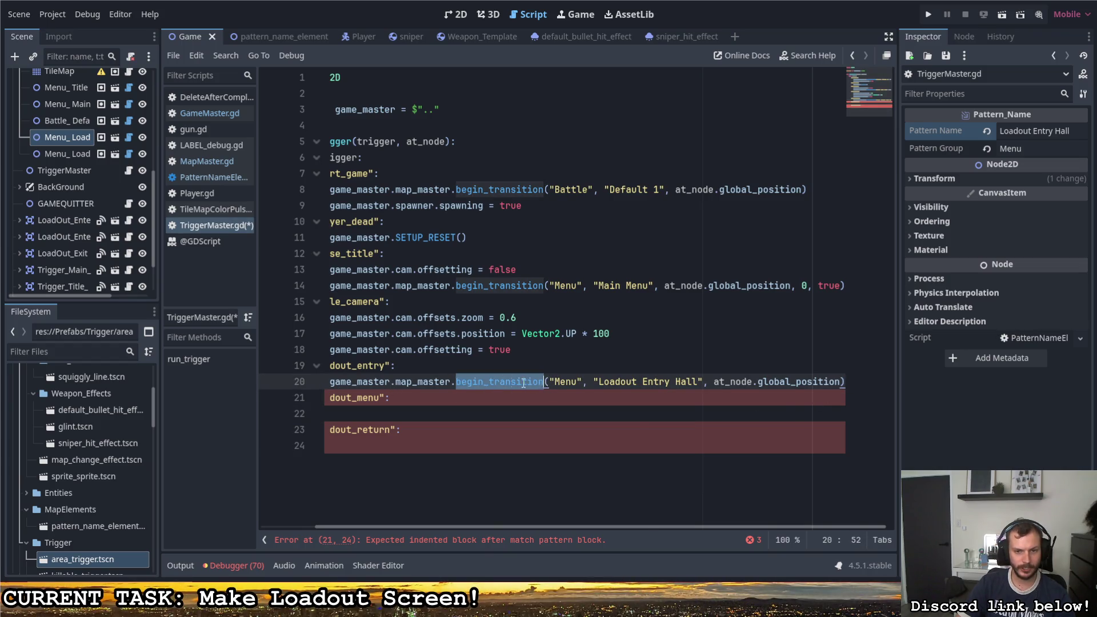
pyautogui.rightClick(485, 387)
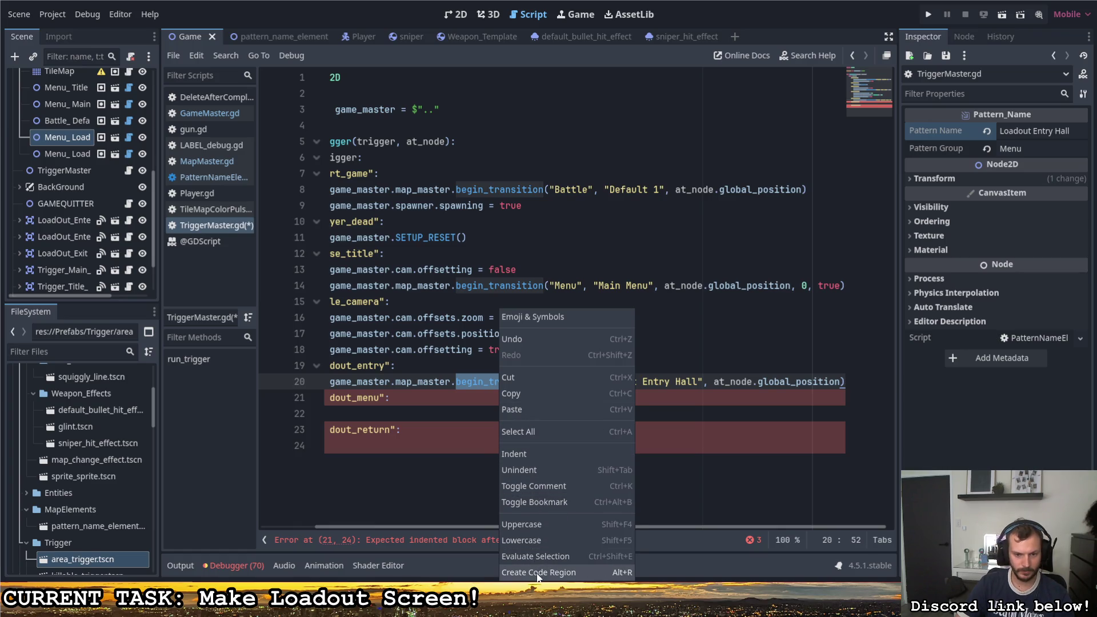
pyautogui.click(468, 381)
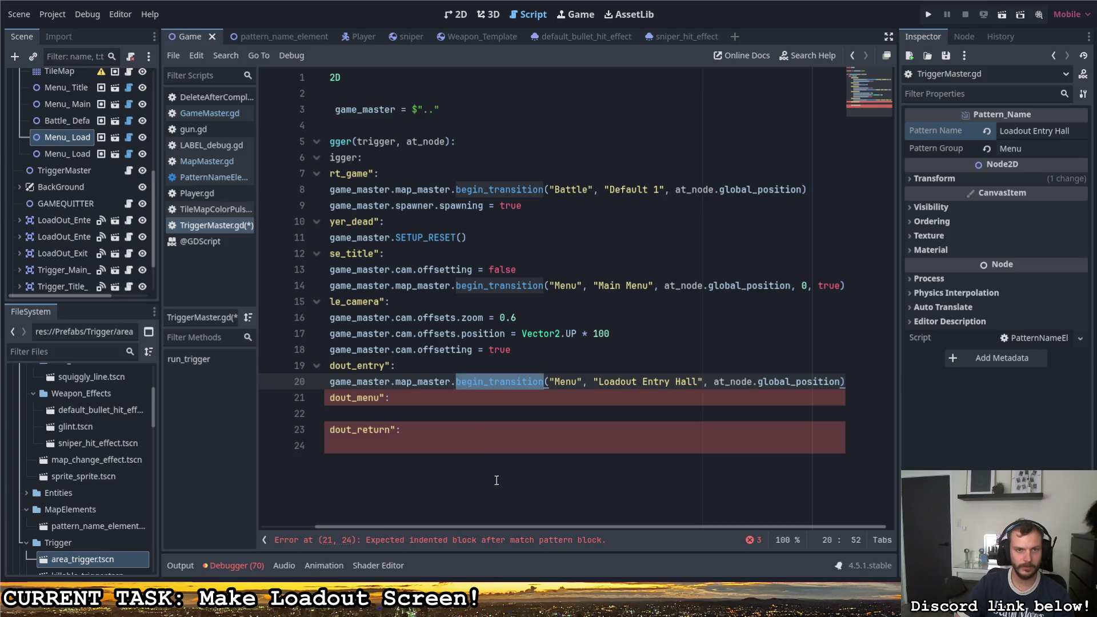
pyautogui.moveTo(500, 526); pyautogui.dragTo(401, 510)
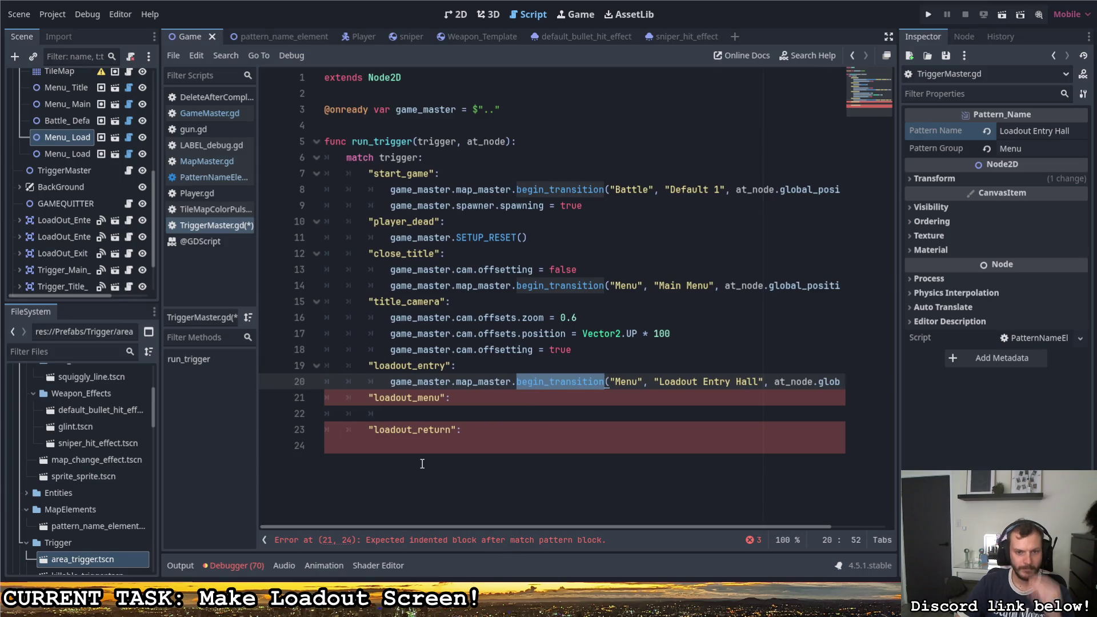
pyautogui.scroll(5, 74, 212)
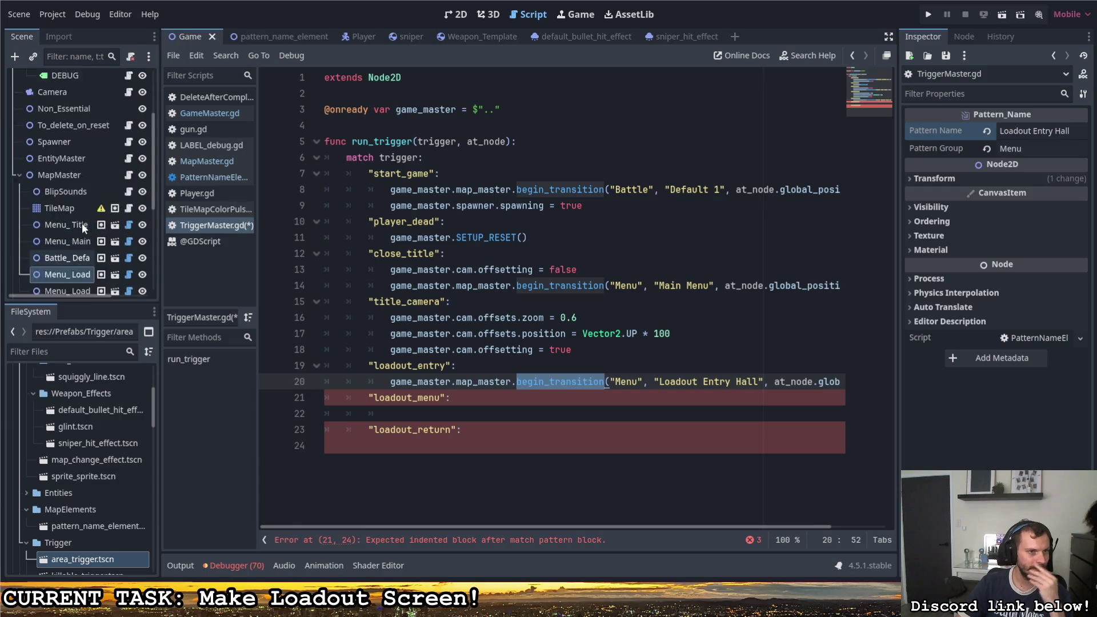
# Step: Open MapMaster.gd and collapse the long find_patterns function
pyautogui.click(129, 229)
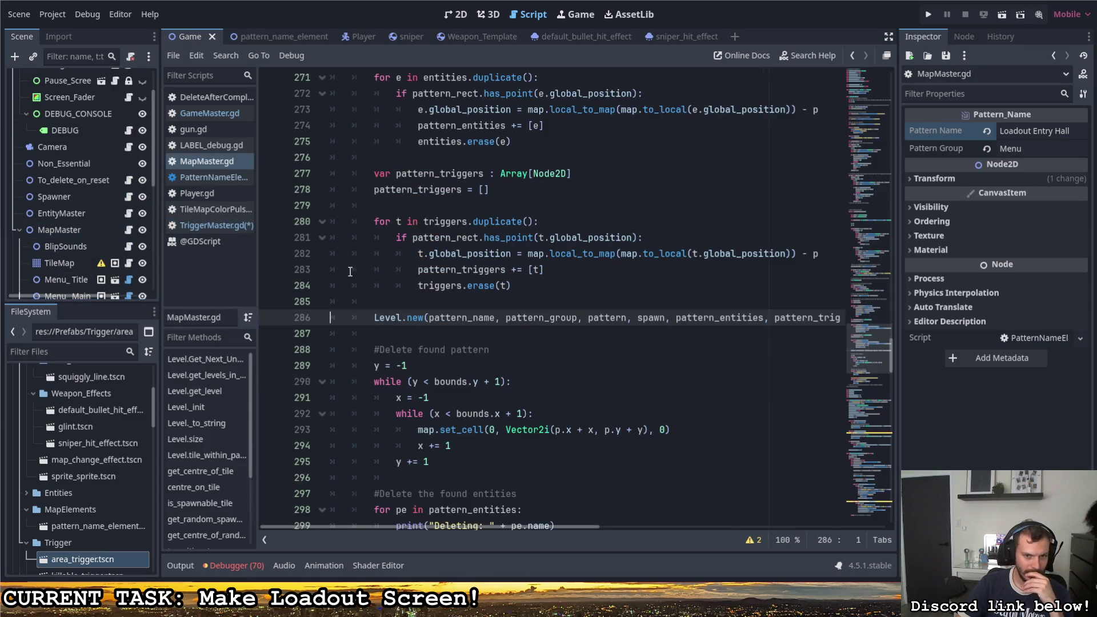
pyautogui.scroll(20, 380, 280)
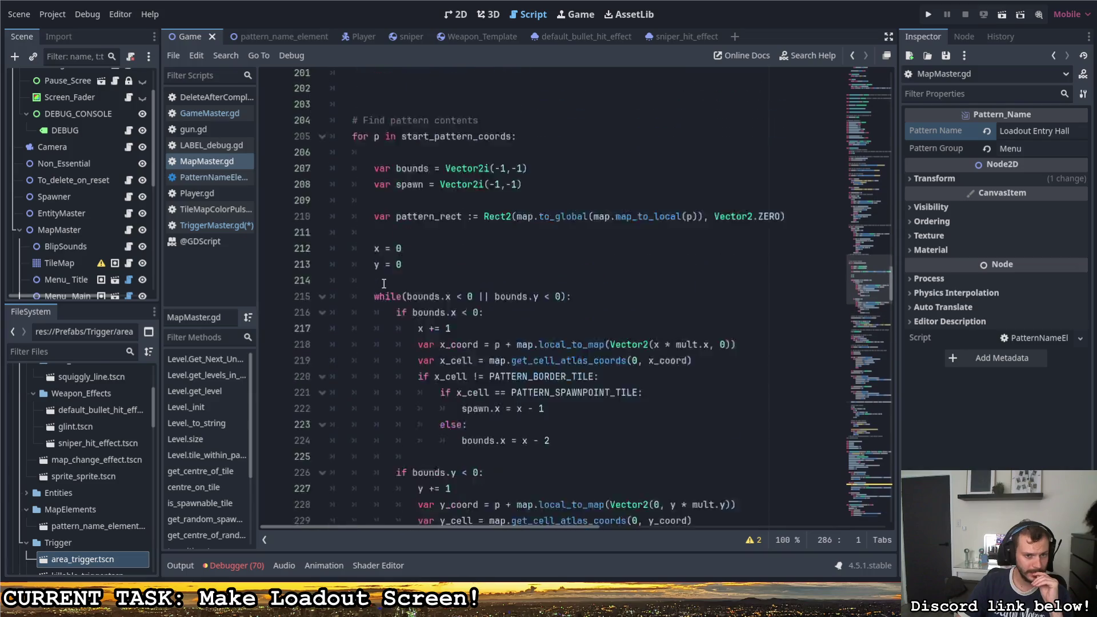
pyautogui.scroll(18, 386, 285)
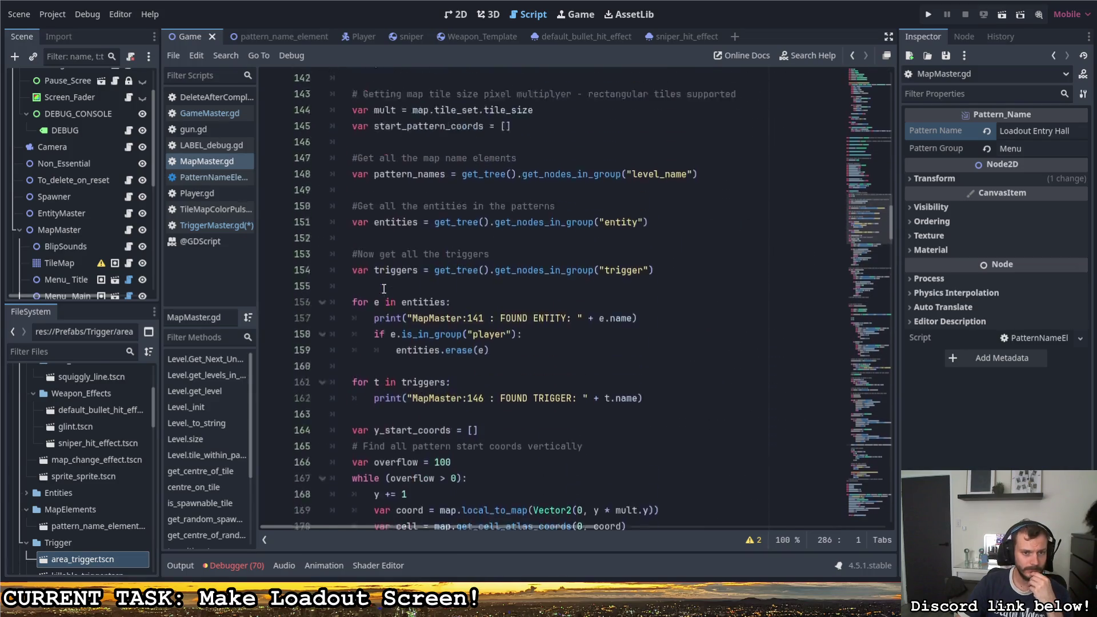
pyautogui.scroll(-3, 383, 289)
pyautogui.scroll(5, 383, 288)
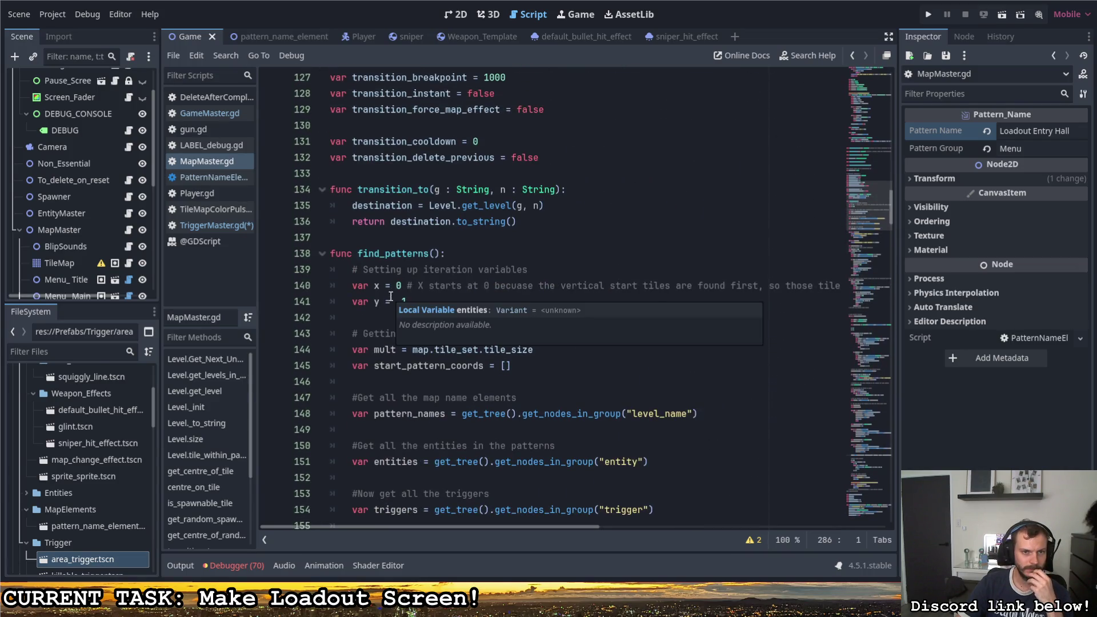
pyautogui.click(323, 255)
pyautogui.scroll(-2, 338, 326)
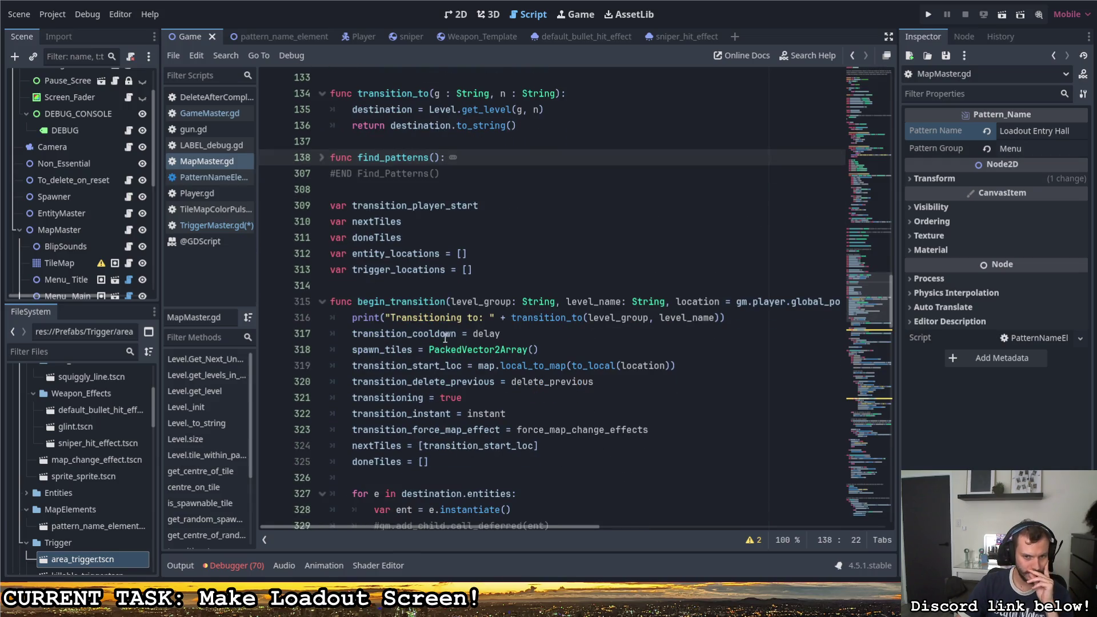
pyautogui.moveTo(495, 526); pyautogui.dragTo(744, 539)
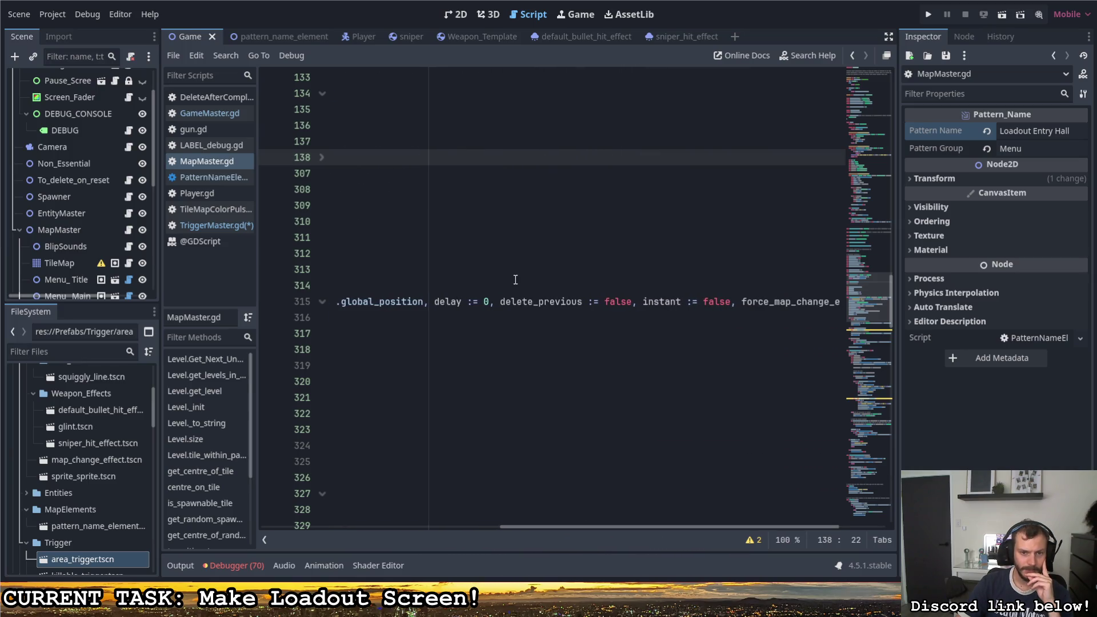
# Step: Review begin_transition's parameters on line 315, including the location default and delete_previous := false
pyautogui.click(504, 302)
pyautogui.hotkey('ctrl', 'shift', 'Right')
pyautogui.hotkey('ctrl', 'shift', 'Right')
pyautogui.hotkey('ctrl', 'shift', 'Right')
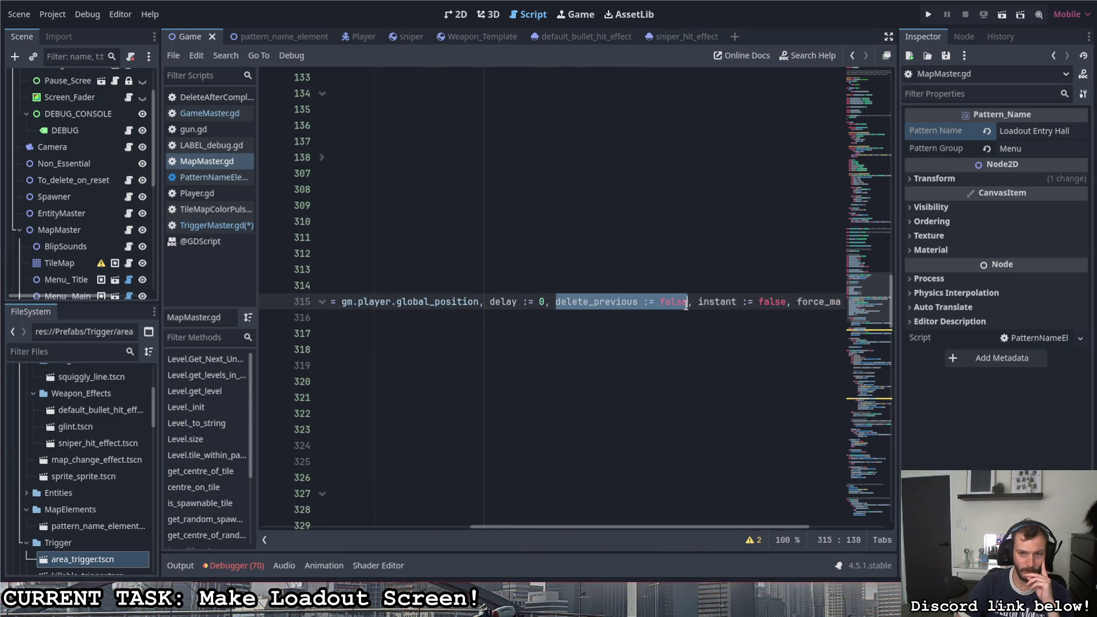
pyautogui.moveTo(662, 534)
pyautogui.mouseDown()
pyautogui.moveTo(680, 524)
pyautogui.moveTo(791, 534)
pyautogui.mouseUp()
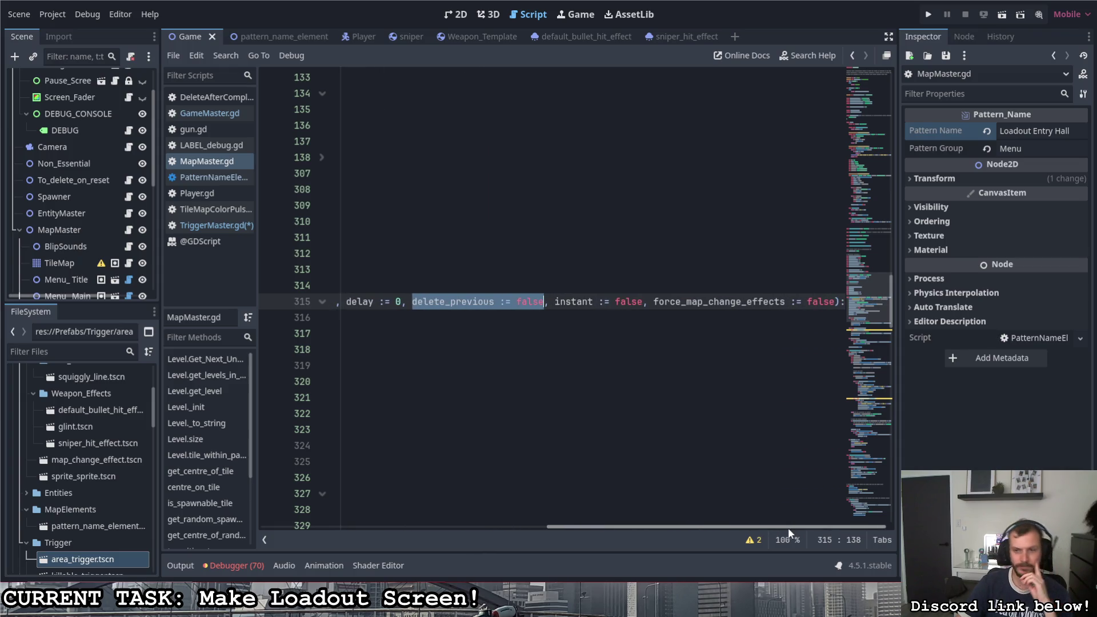
pyautogui.moveTo(752, 525); pyautogui.dragTo(652, 505)
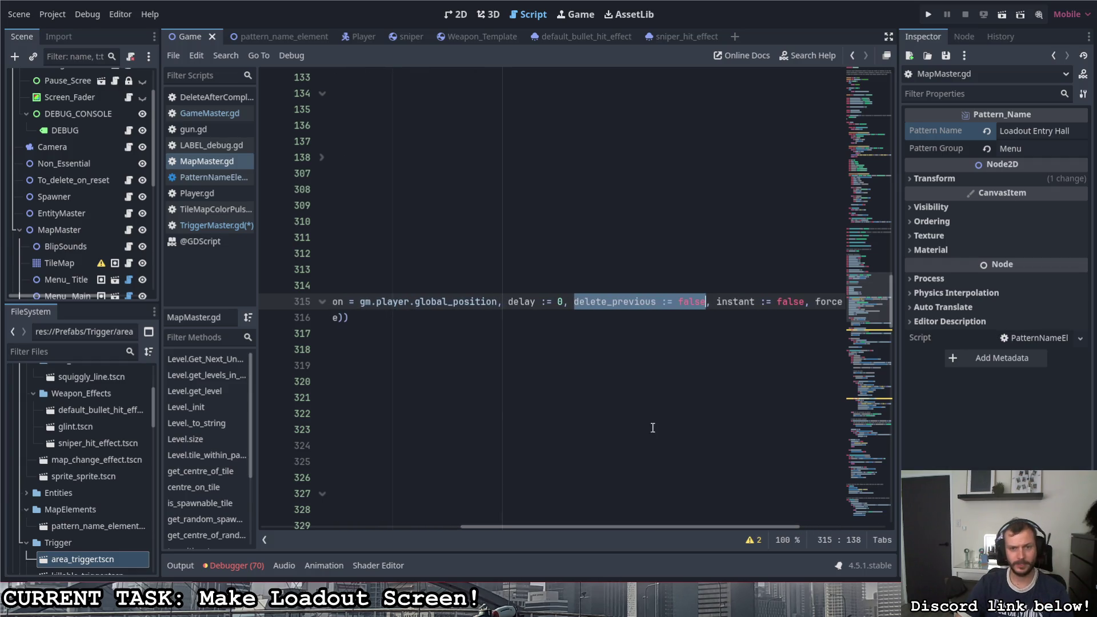
pyautogui.moveTo(619, 525)
pyautogui.mouseDown()
pyautogui.moveTo(393, 512)
pyautogui.moveTo(497, 530)
pyautogui.moveTo(449, 517)
pyautogui.moveTo(461, 524)
pyautogui.mouseUp()
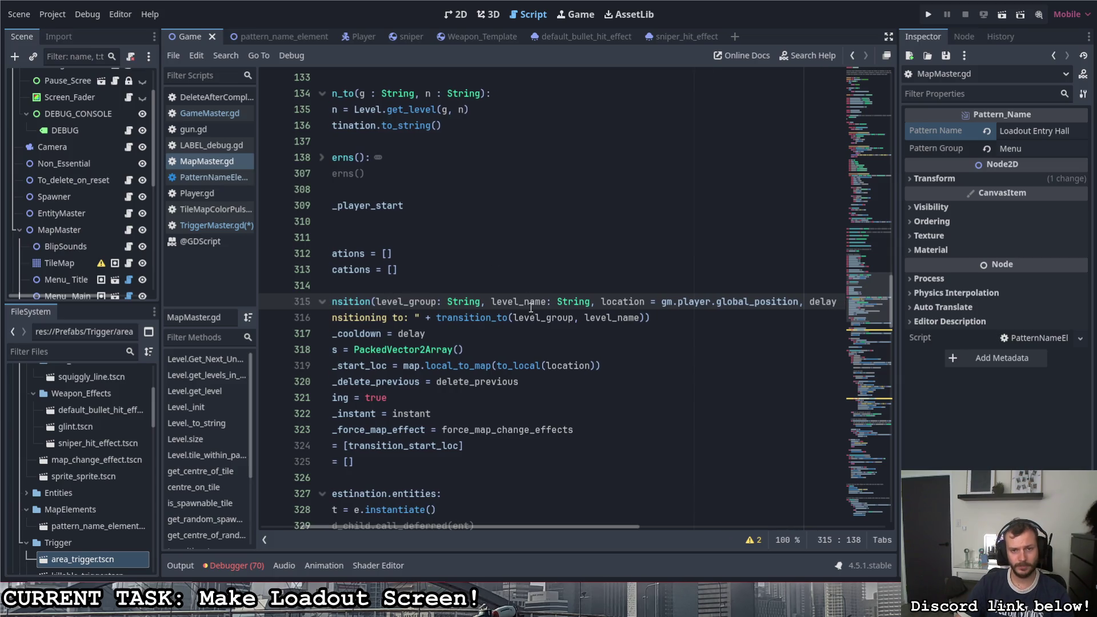
pyautogui.moveTo(549, 526); pyautogui.dragTo(623, 534)
pyautogui.moveTo(521, 301); pyautogui.dragTo(661, 302)
pyautogui.moveTo(622, 525); pyautogui.dragTo(661, 528)
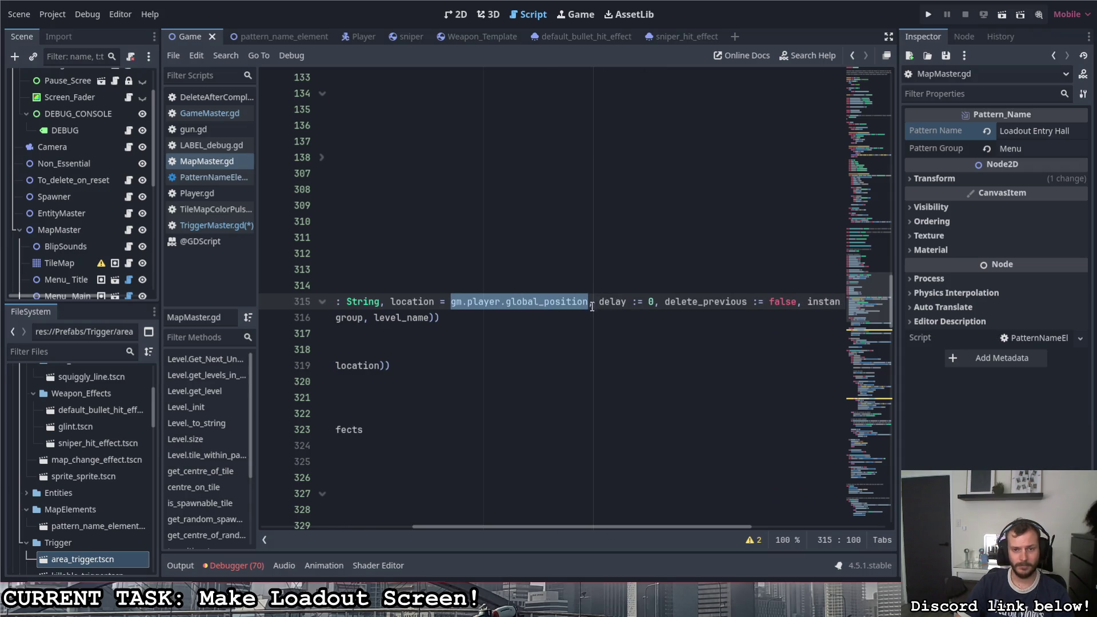
pyautogui.moveTo(666, 303); pyautogui.dragTo(797, 302)
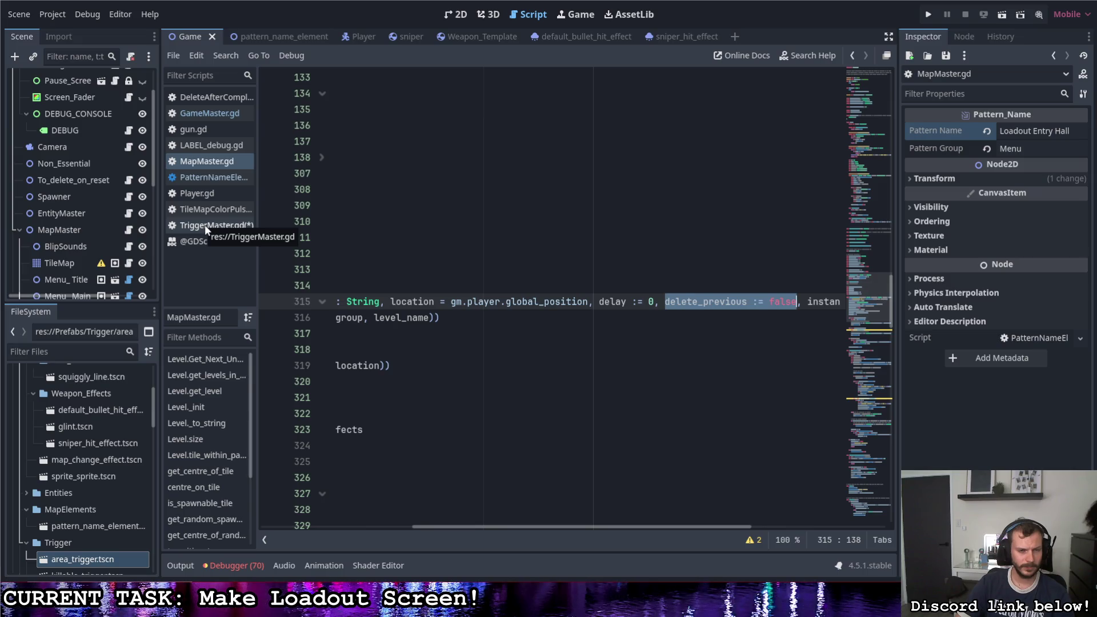
# Step: Back in TriggerMaster.gd, check the close_title transition's extra arguments and save
pyautogui.click(224, 227)
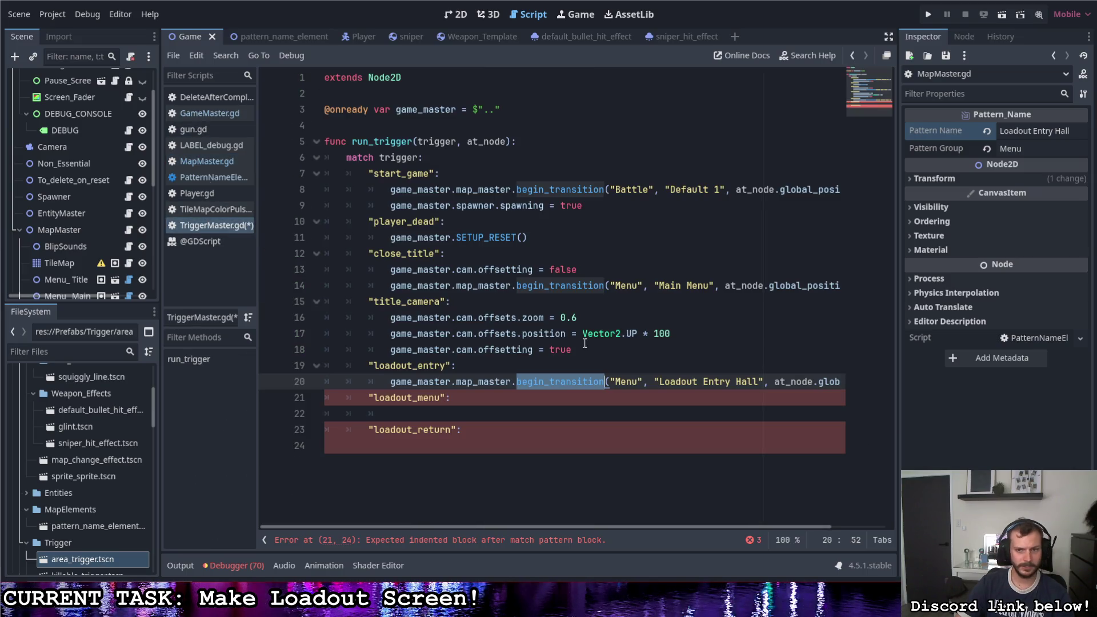
pyautogui.moveTo(648, 524); pyautogui.dragTo(760, 527)
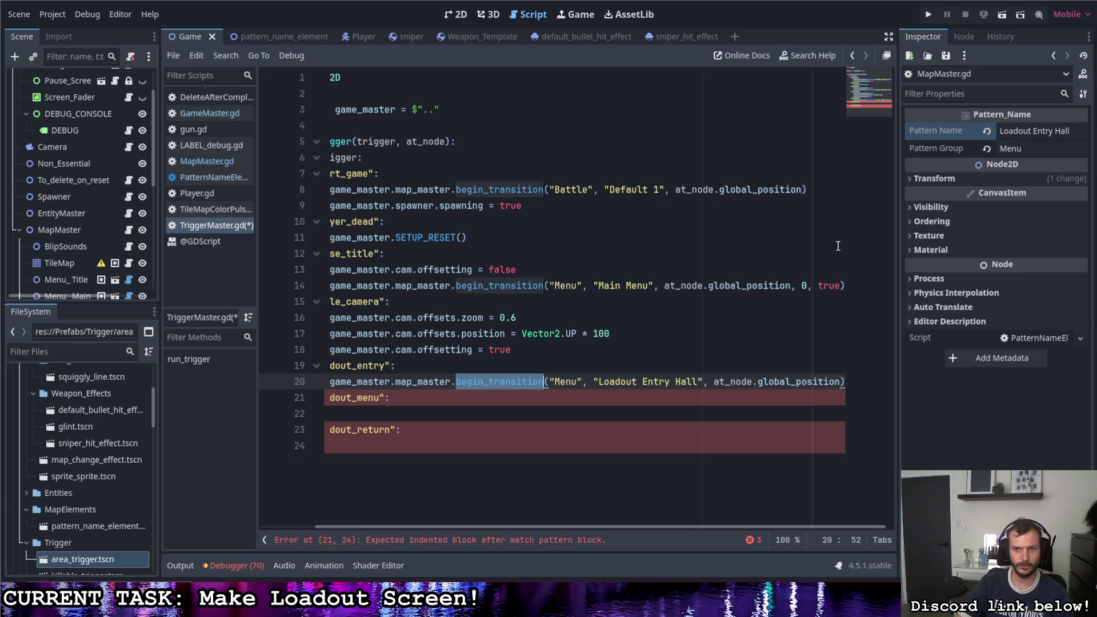
pyautogui.click(819, 287)
pyautogui.press('Down')
pyautogui.press('Down')
pyautogui.hotkey('ctrl', 's')
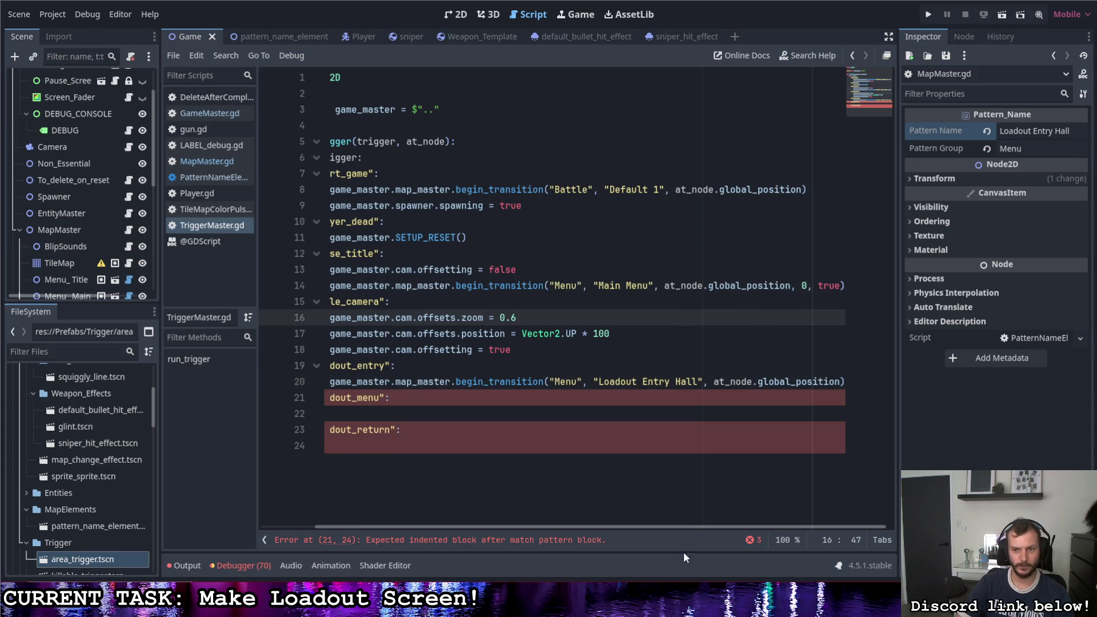
pyautogui.moveTo(704, 525)
pyautogui.mouseDown()
pyautogui.moveTo(643, 522)
pyautogui.moveTo(652, 519)
pyautogui.mouseUp()
# Step: Copy the loadout_entry transition under loadout_menu and trim its level name to "Loadout"
pyautogui.click(594, 412)
pyautogui.moveTo(365, 381)
pyautogui.mouseDown()
pyautogui.moveTo(915, 395)
pyautogui.moveTo(918, 377)
pyautogui.mouseUp()
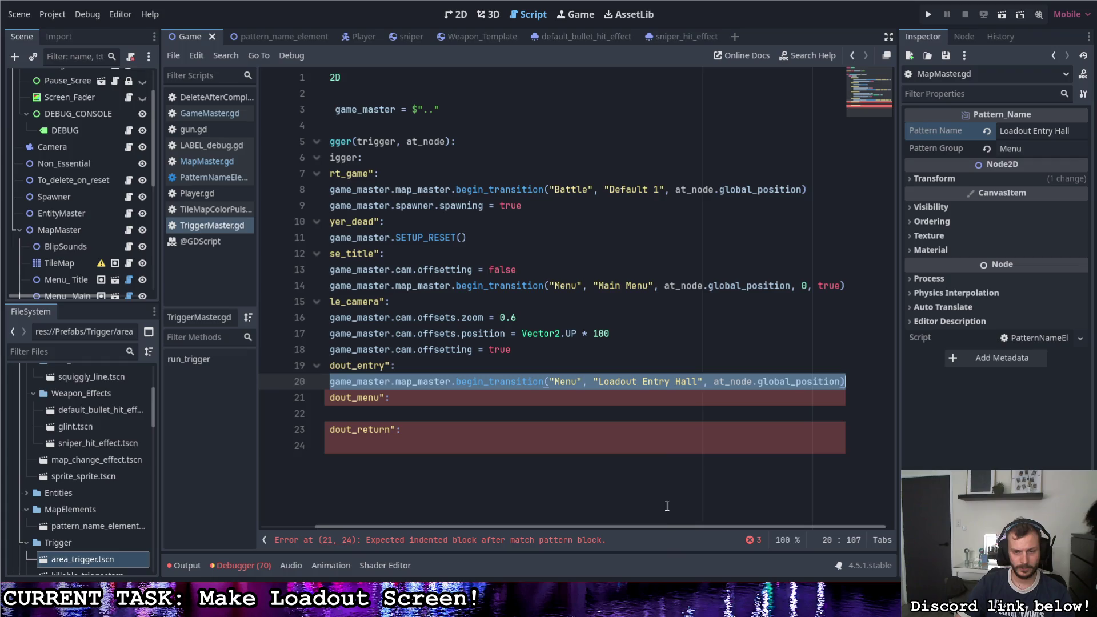
pyautogui.hotkey('ctrl', 'c')
pyautogui.moveTo(660, 528); pyautogui.dragTo(612, 527)
pyautogui.click(539, 412)
pyautogui.hotkey('ctrl', 'v')
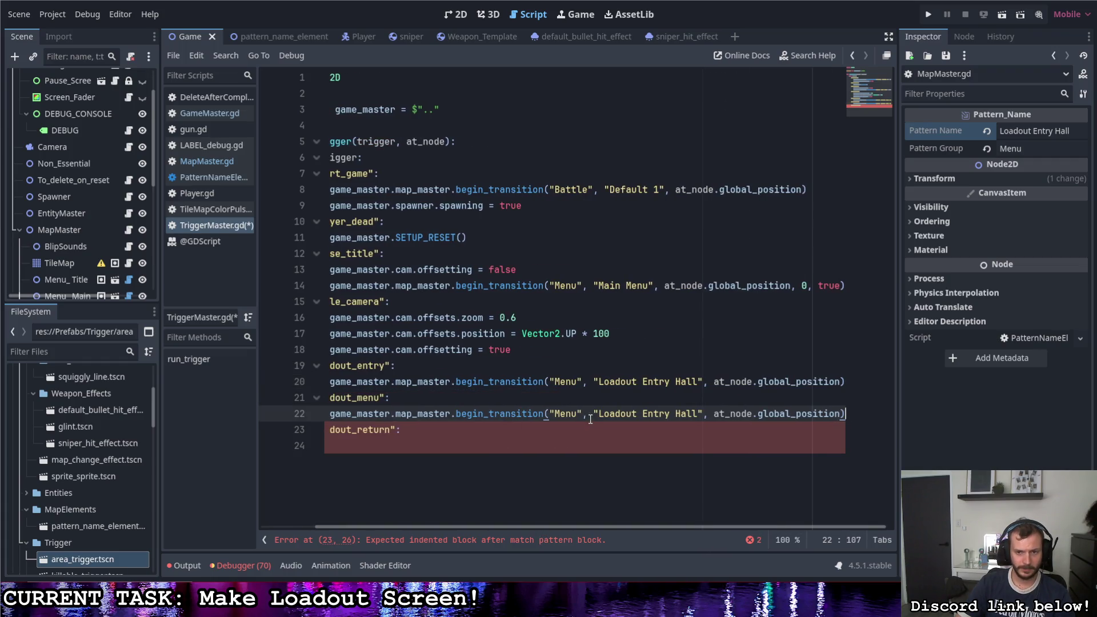
pyautogui.moveTo(599, 415); pyautogui.dragTo(697, 415)
pyautogui.click(680, 416)
pyautogui.press('BackSpace')
pyautogui.press('BackSpace')
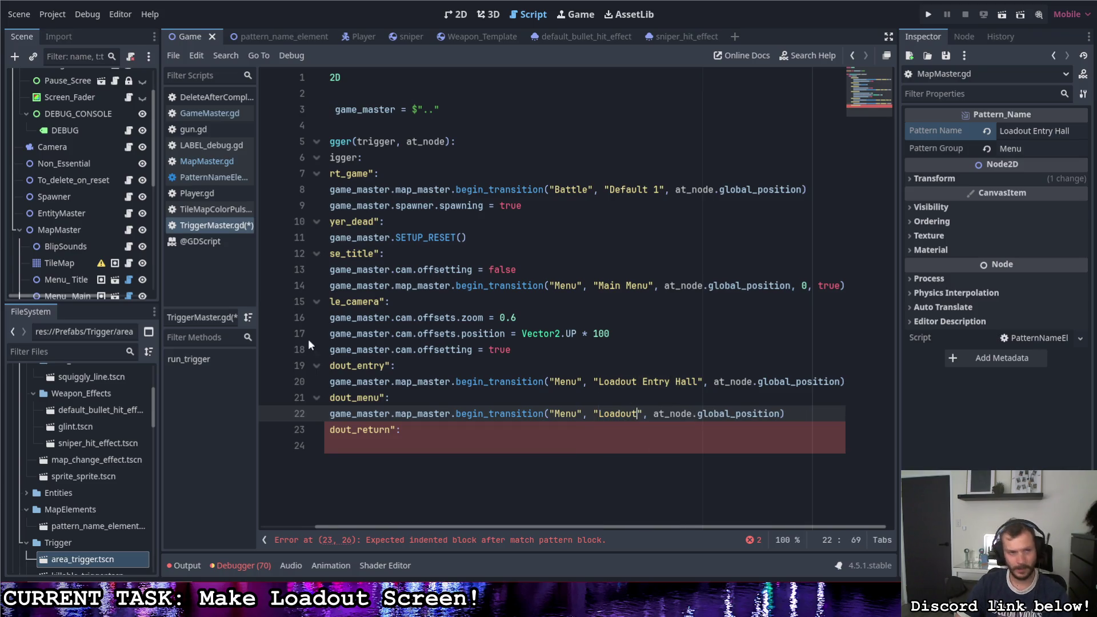
# Step: Append the arguments 0, true to the loadout_menu transition call and save the script
pyautogui.scroll(-4, 92, 229)
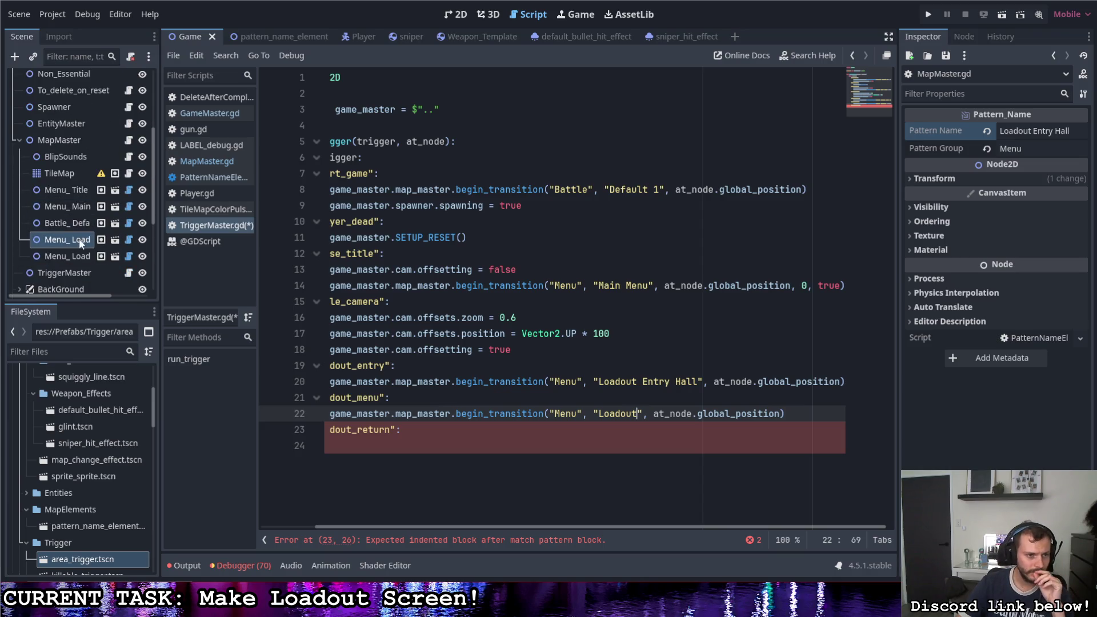
pyautogui.click(74, 256)
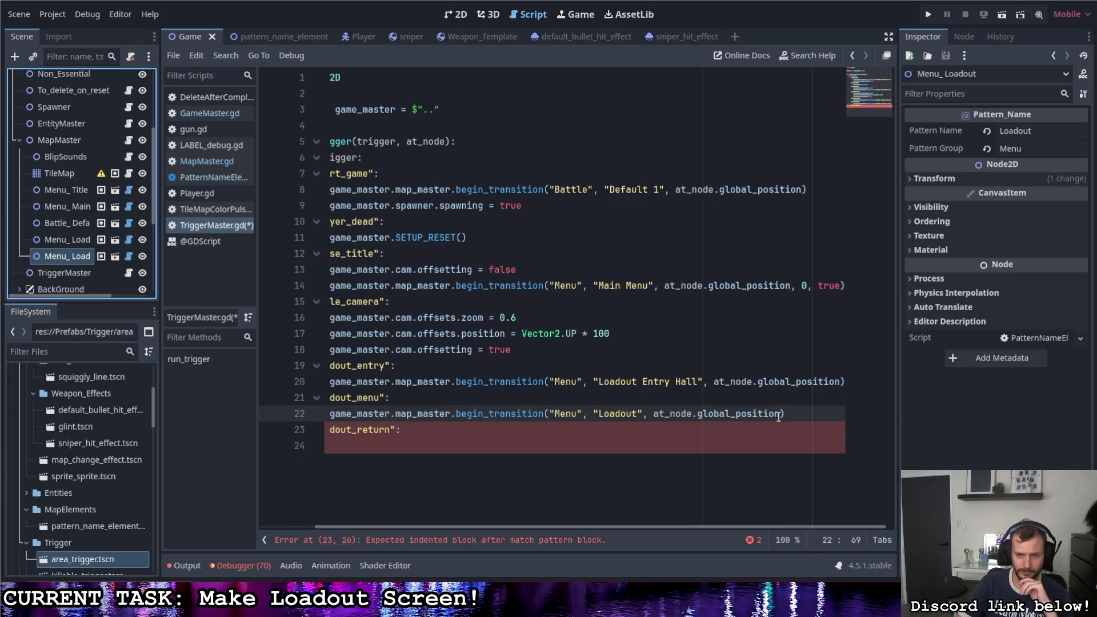
pyautogui.click(799, 419)
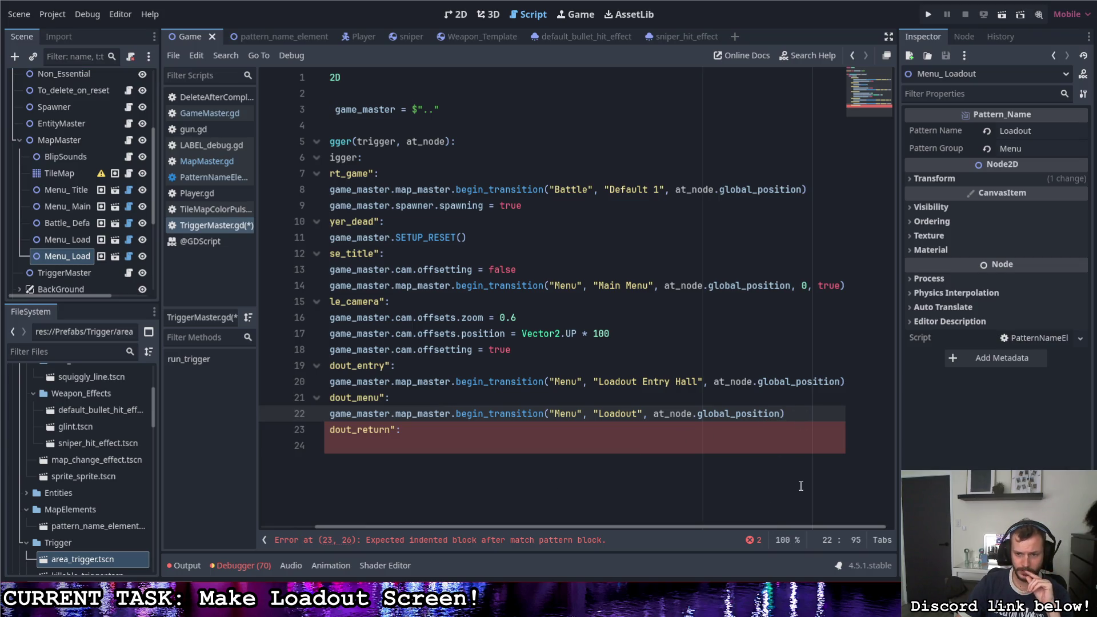
pyautogui.write(', 0, tr')
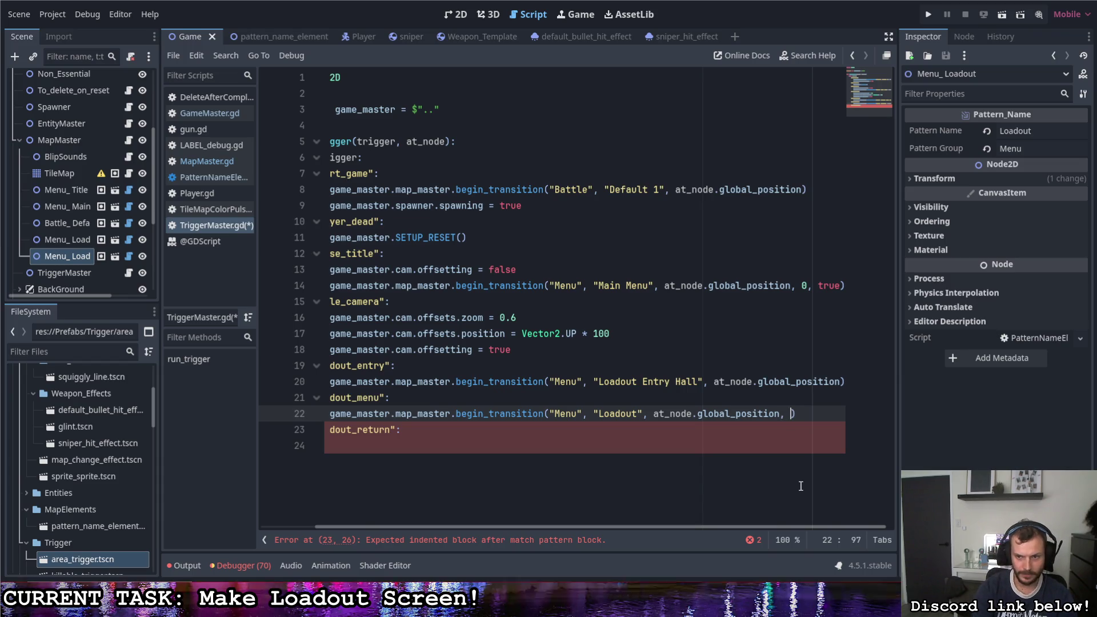
pyautogui.write('ue')
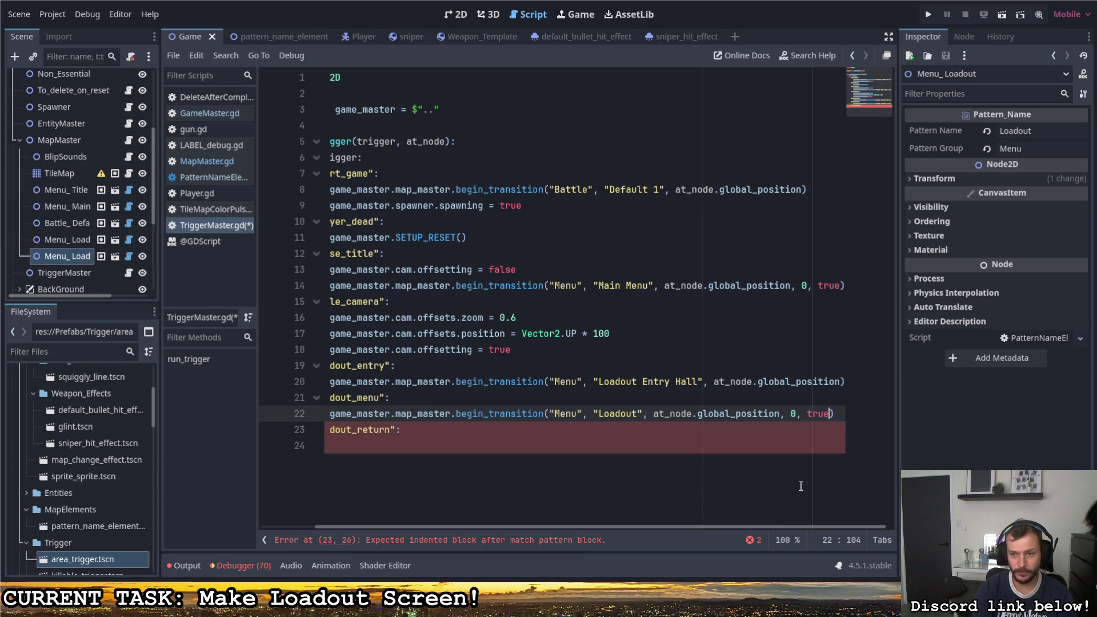
pyautogui.hotkey('ctrl', 's')
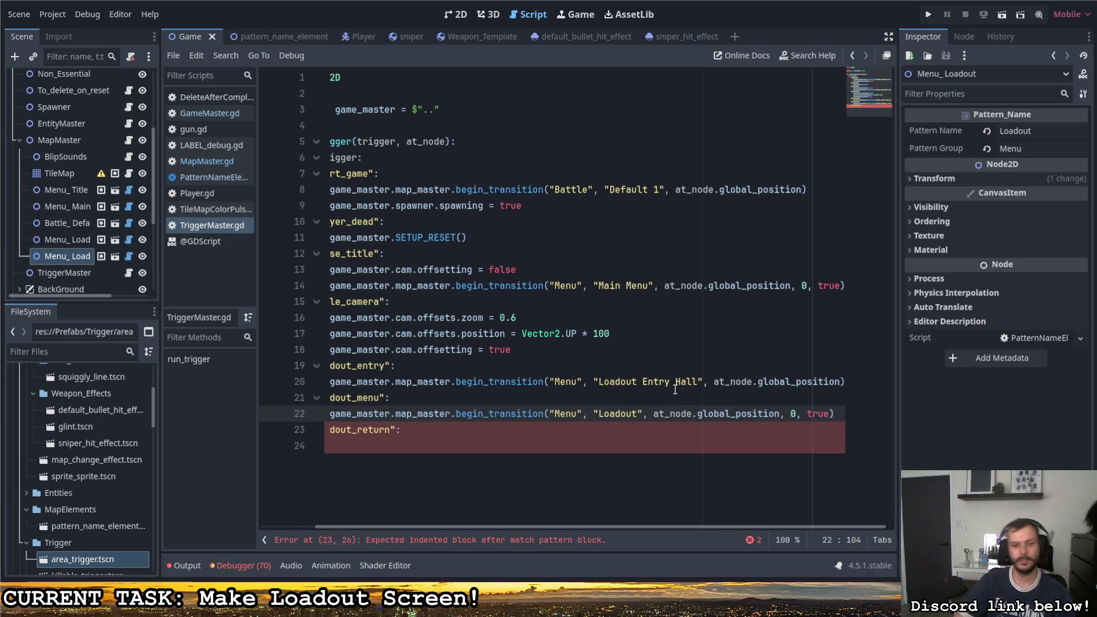
pyautogui.press('Down')
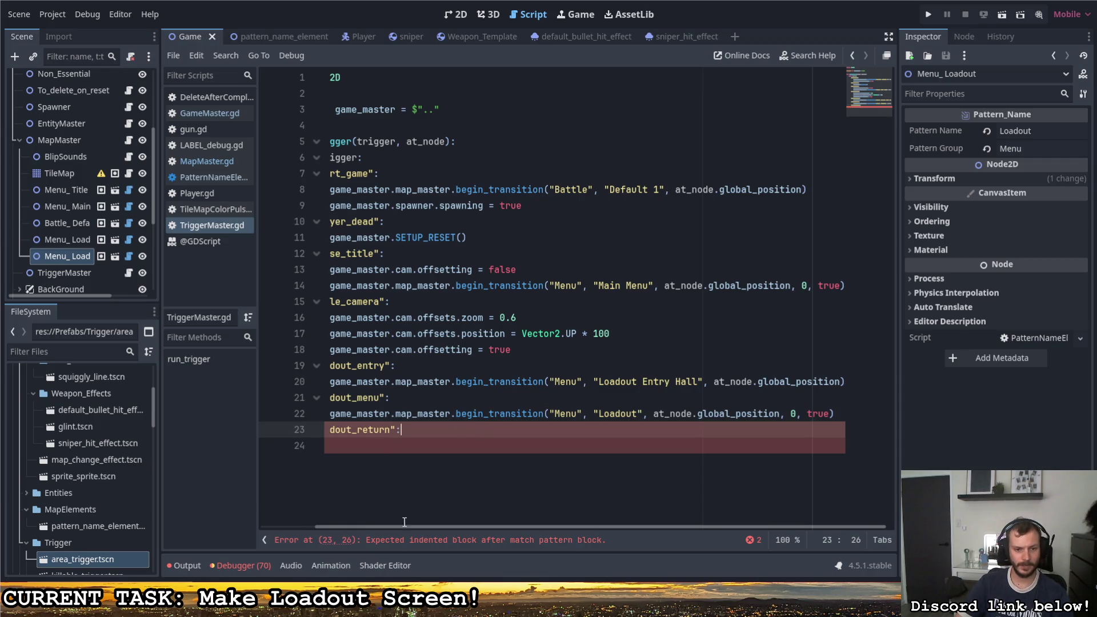
pyautogui.moveTo(404, 521); pyautogui.dragTo(340, 514)
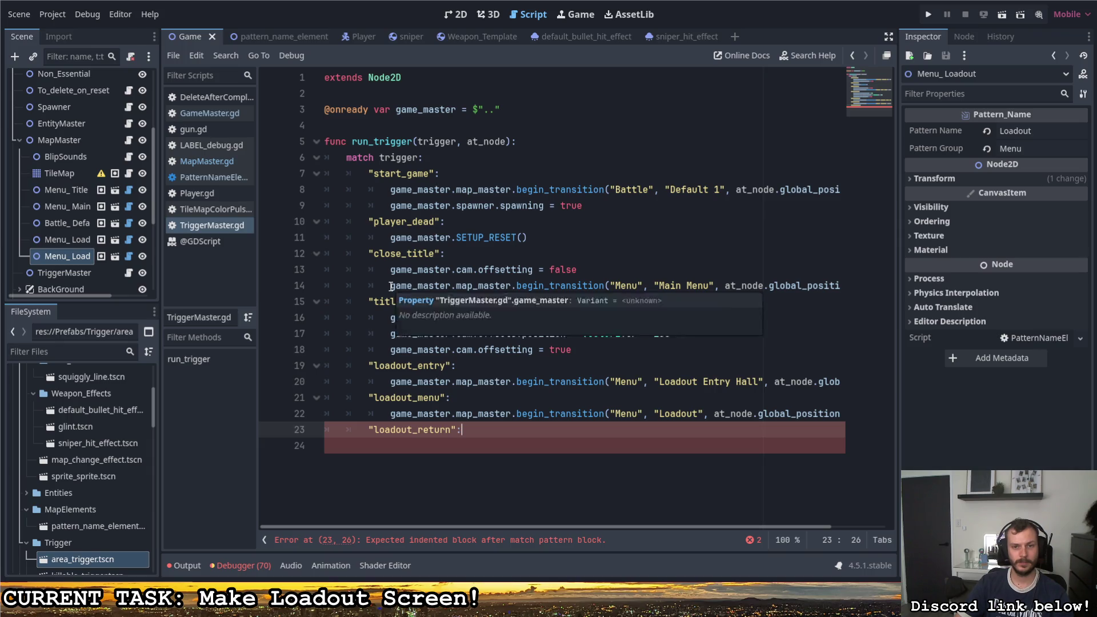
# Step: Paste line 14's Main Menu begin_transition call under loadout_return, then run the game with F5
pyautogui.moveTo(391, 286); pyautogui.dragTo(880, 284)
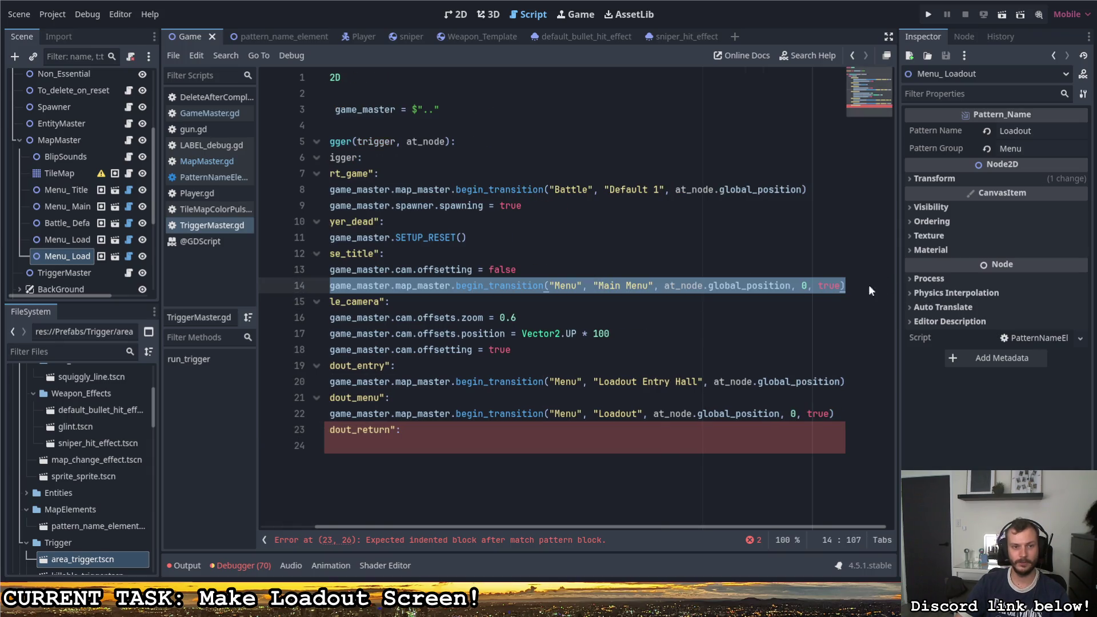
pyautogui.hscroll(-2, 408, 445)
pyautogui.click(406, 445)
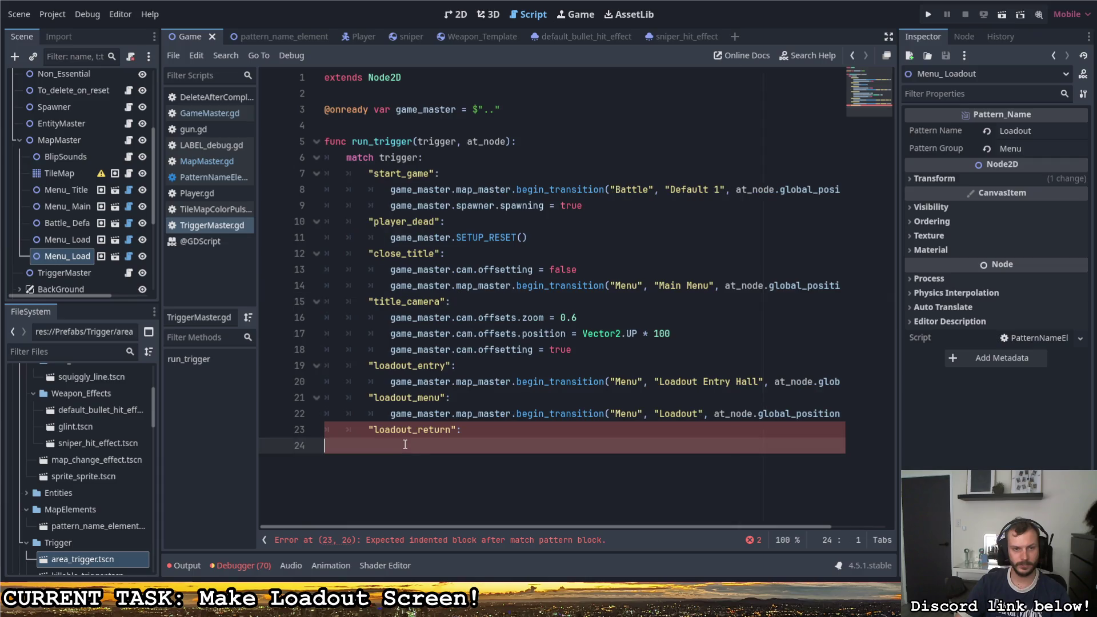
pyautogui.hotkey('ctrl', 'v')
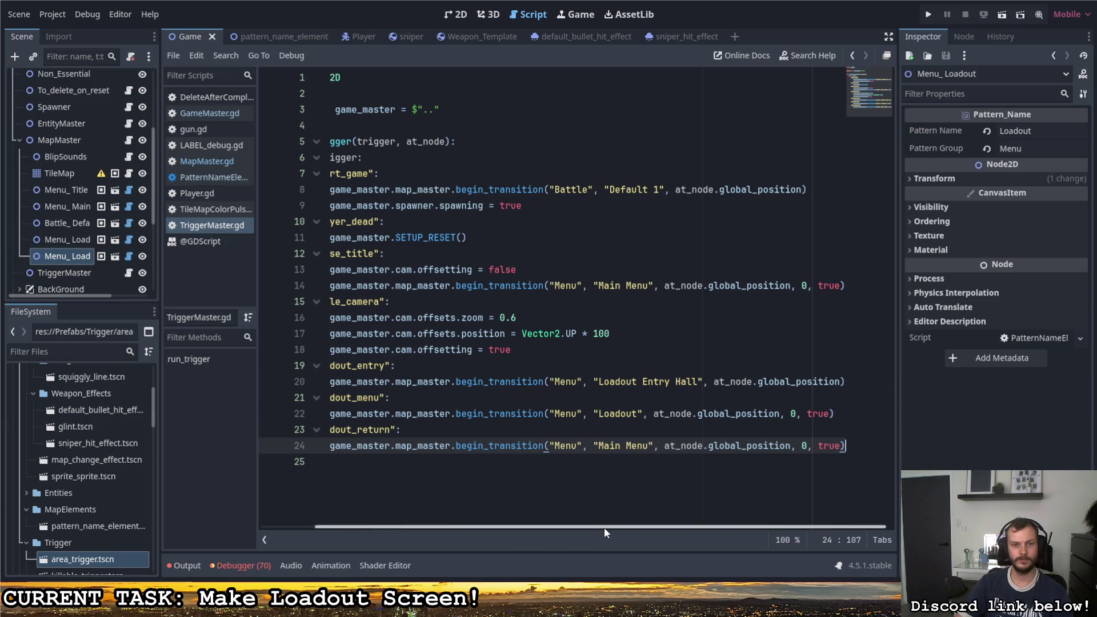
pyautogui.moveTo(591, 529); pyautogui.dragTo(506, 526)
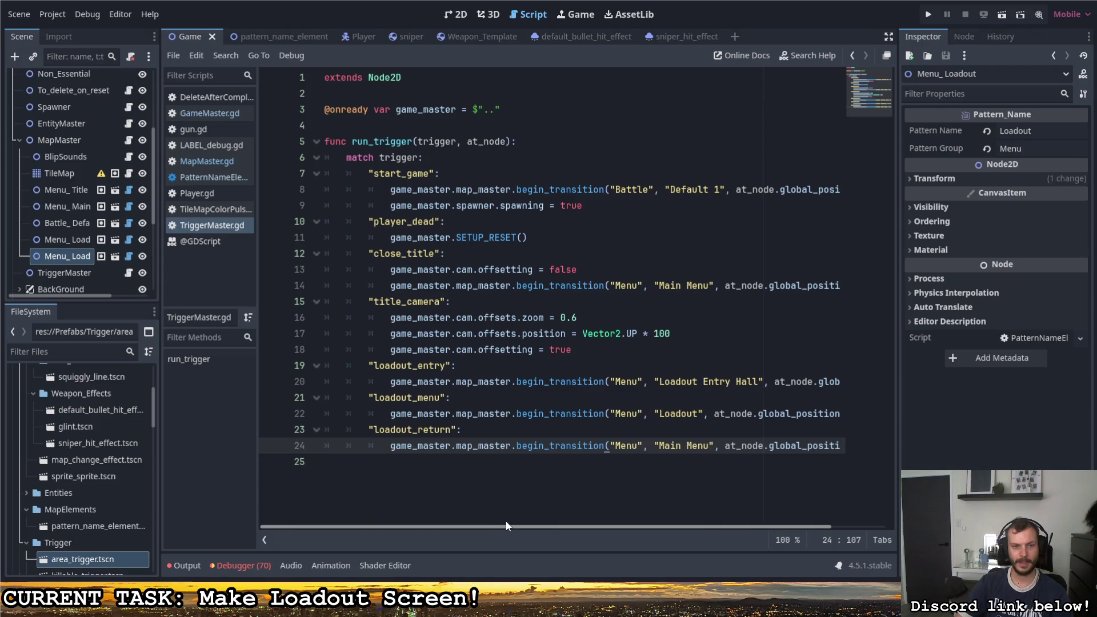
pyautogui.click(586, 336)
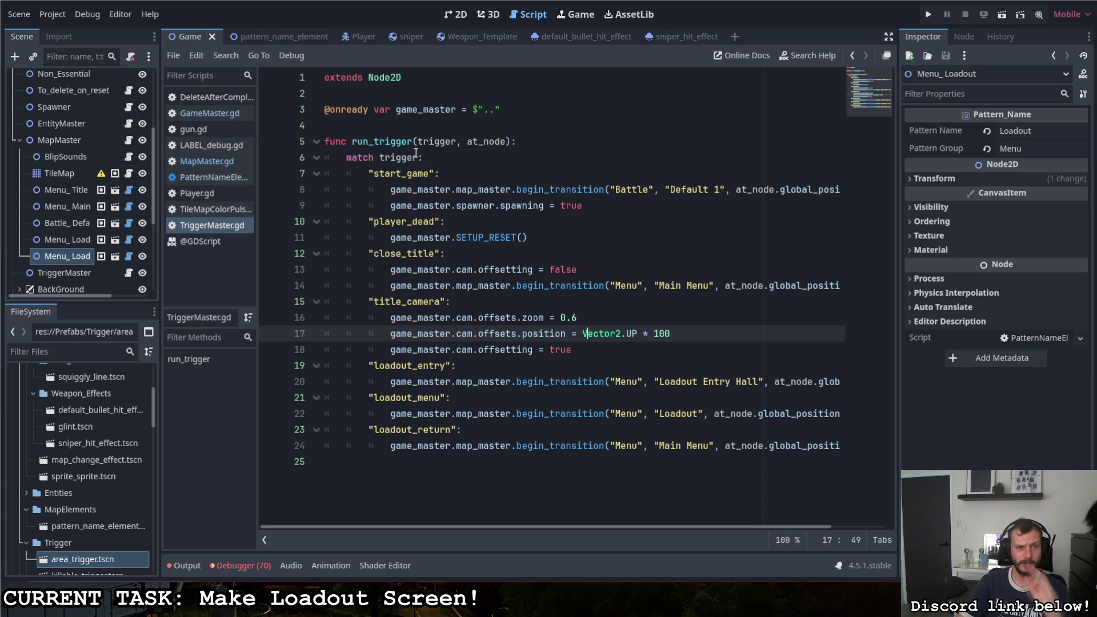
pyautogui.press('F5')
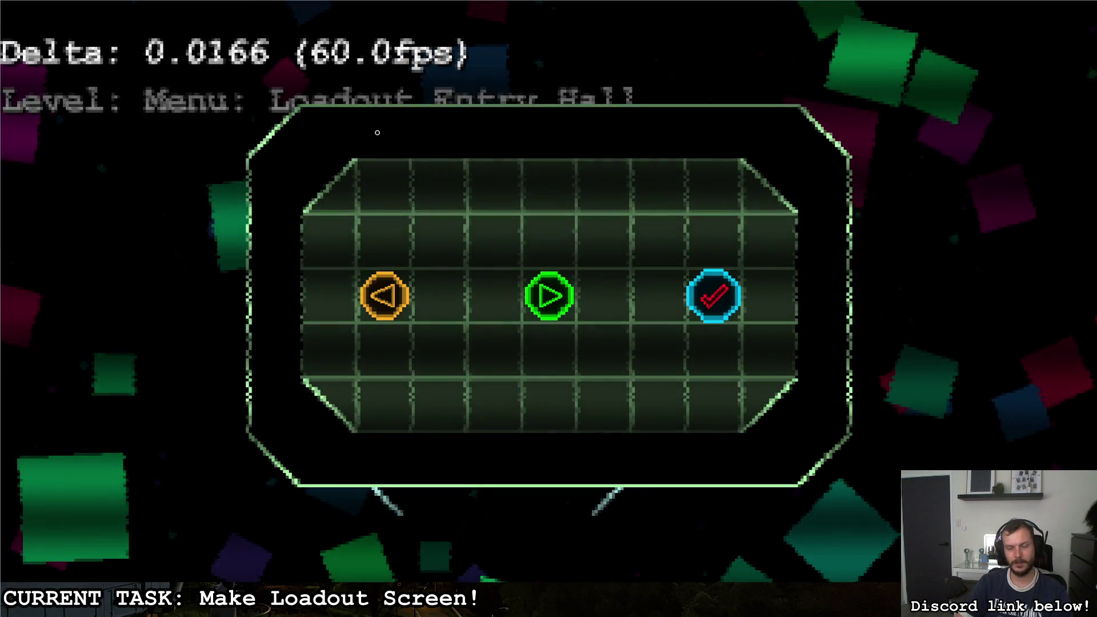
# Step: End the test run and return to TriggerMaster.gd in the editor
pyautogui.hotkey('ctrl', 'F3')
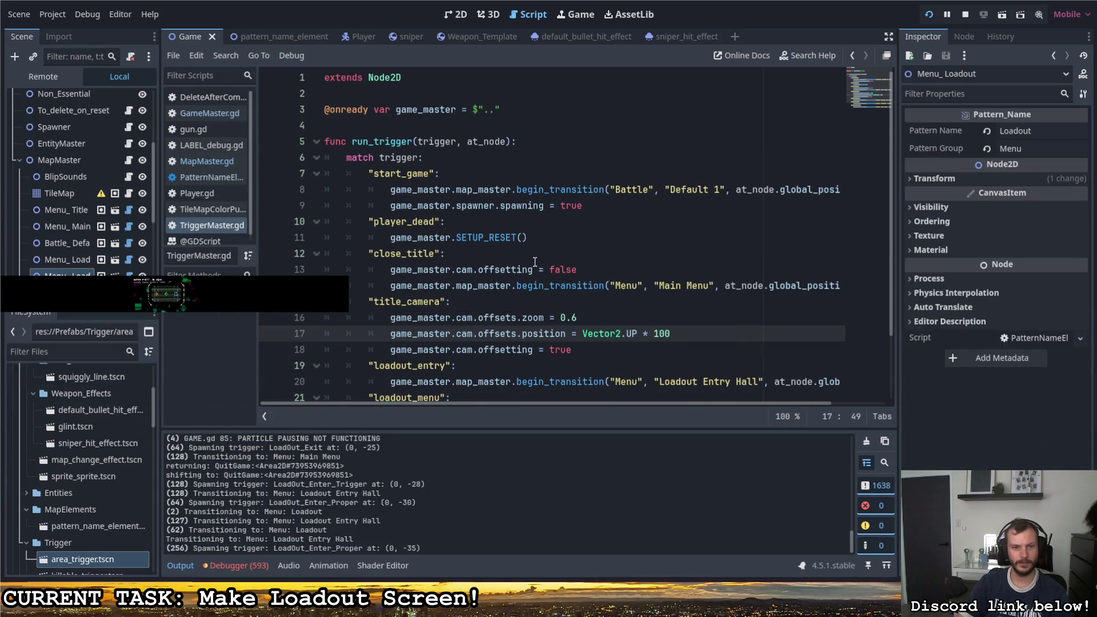
# Step: Scroll up through the Output panel to review the transition messages from the test run
pyautogui.scroll(-2, 543, 275)
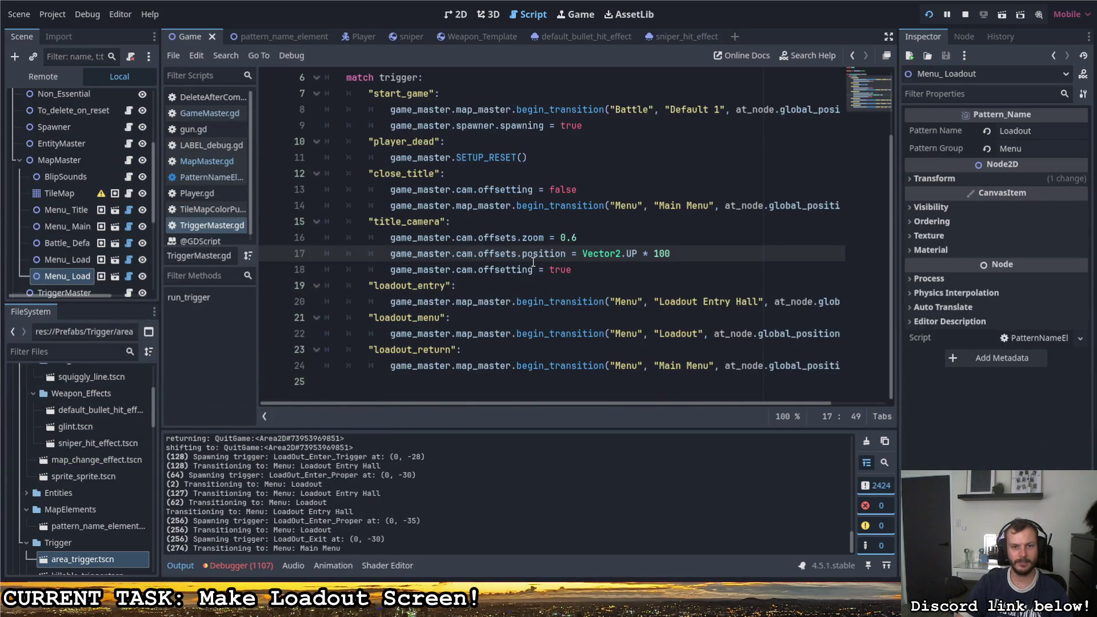
pyautogui.scroll(2, 533, 261)
pyautogui.scroll(-1, 533, 262)
pyautogui.scroll(1, 534, 261)
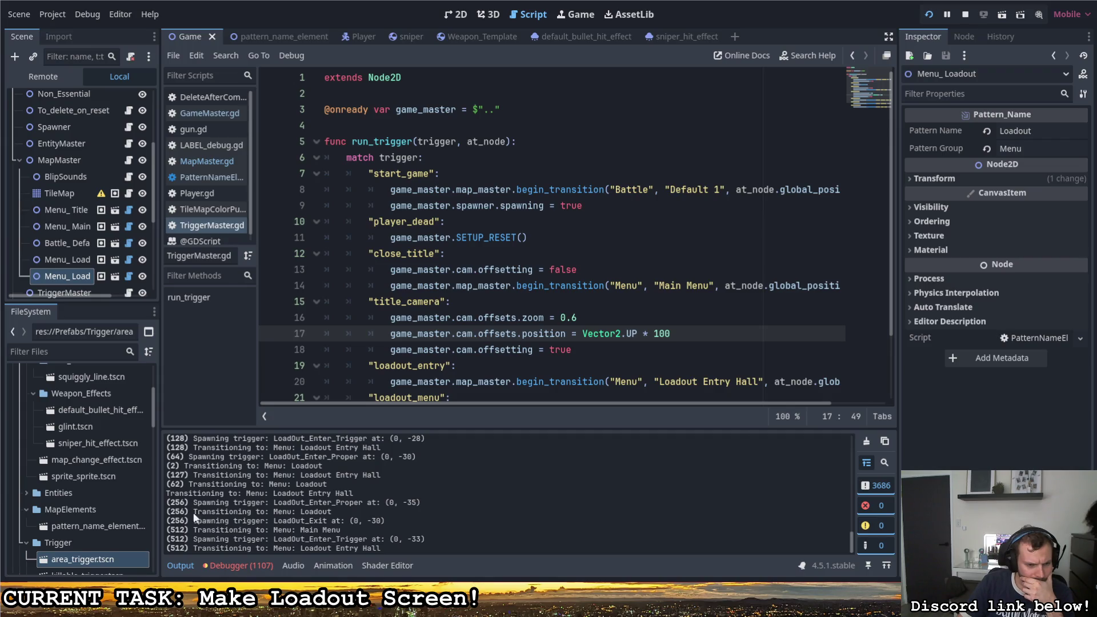
pyautogui.scroll(10, 218, 537)
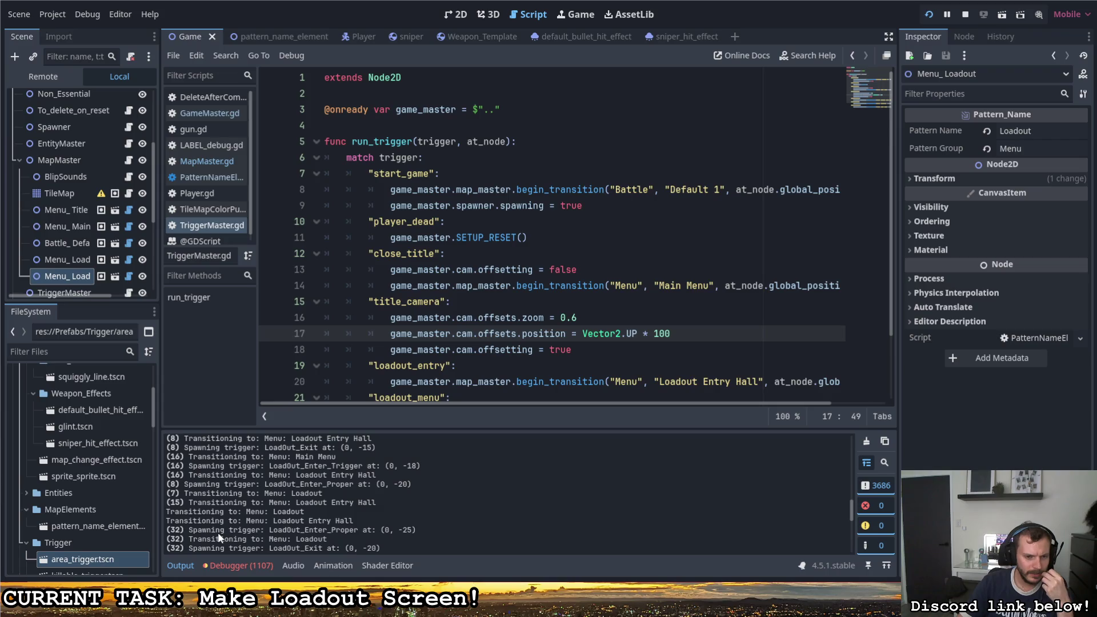
pyautogui.scroll(5, 217, 531)
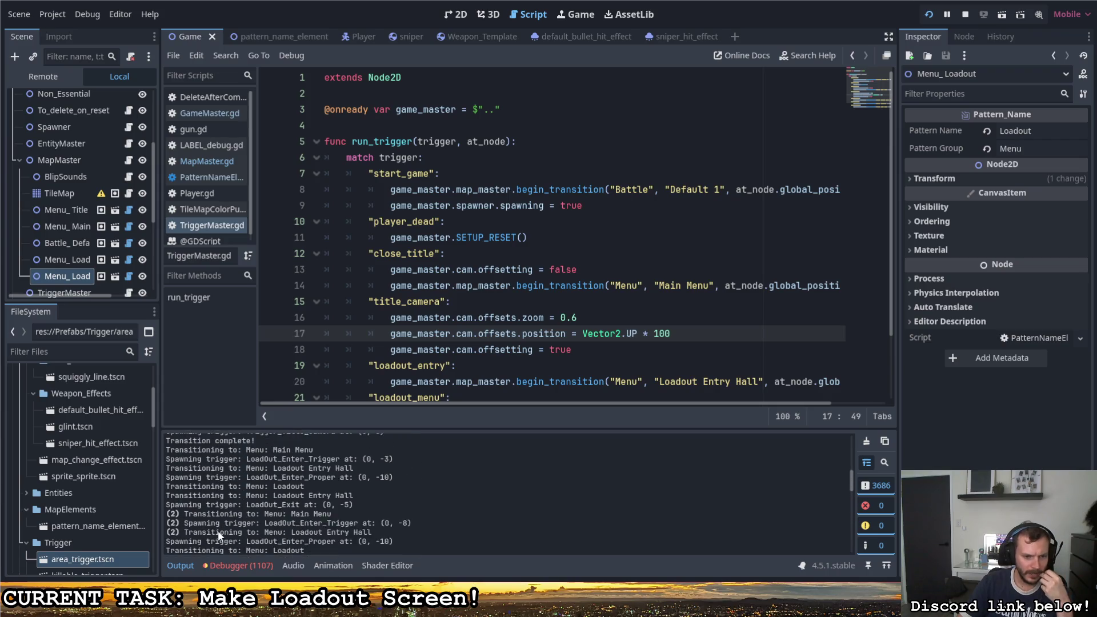
pyautogui.scroll(4, 218, 531)
pyautogui.scroll(3, 218, 529)
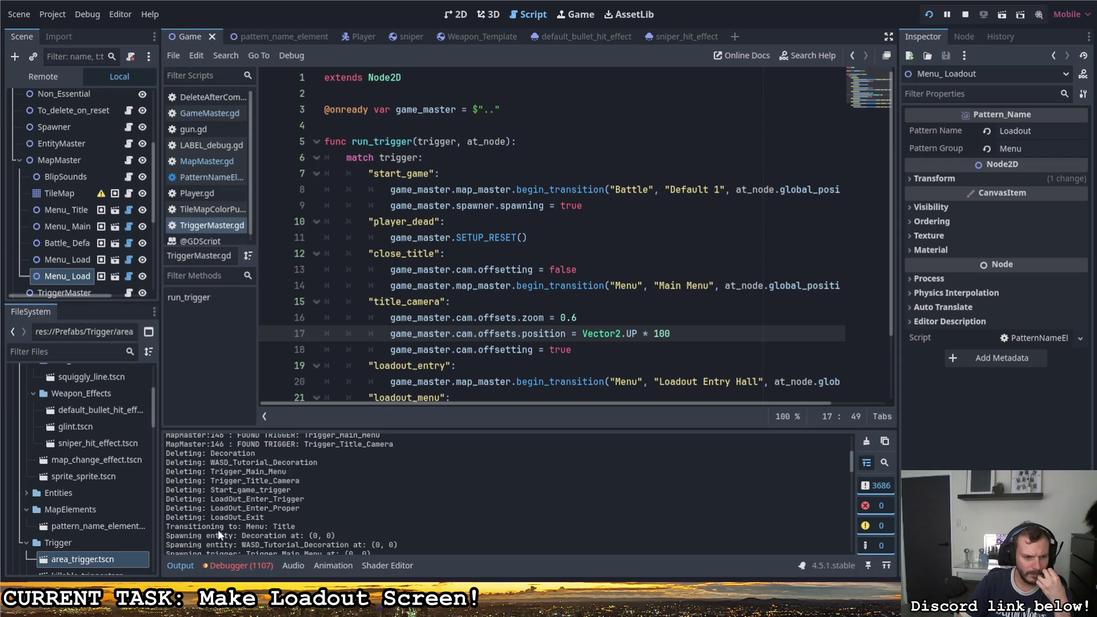
pyautogui.scroll(6, 218, 529)
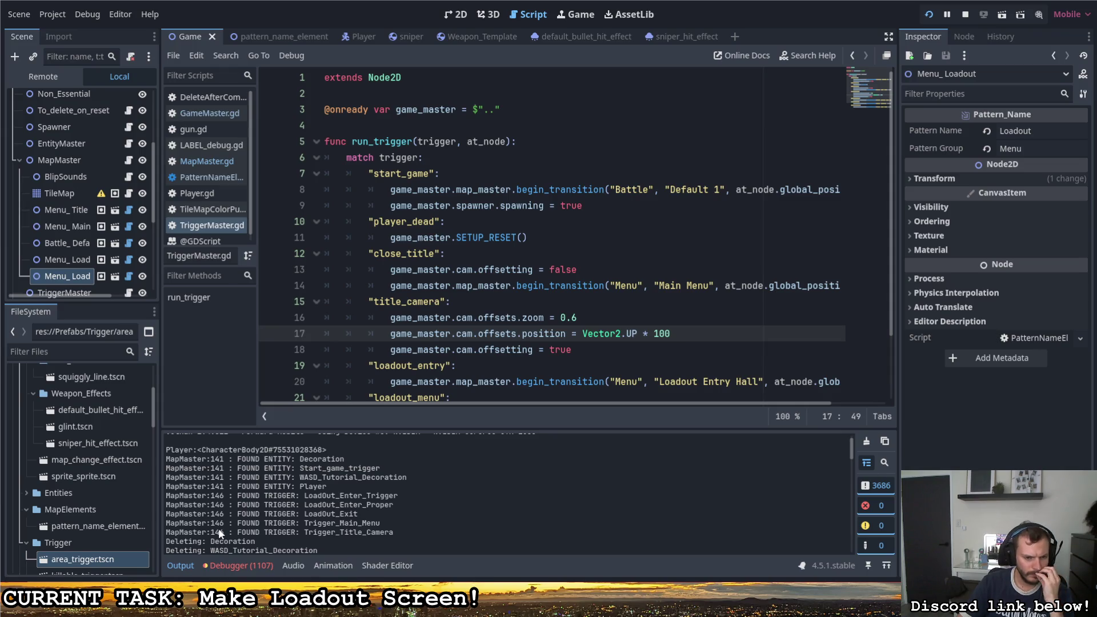
pyautogui.scroll(1, 218, 534)
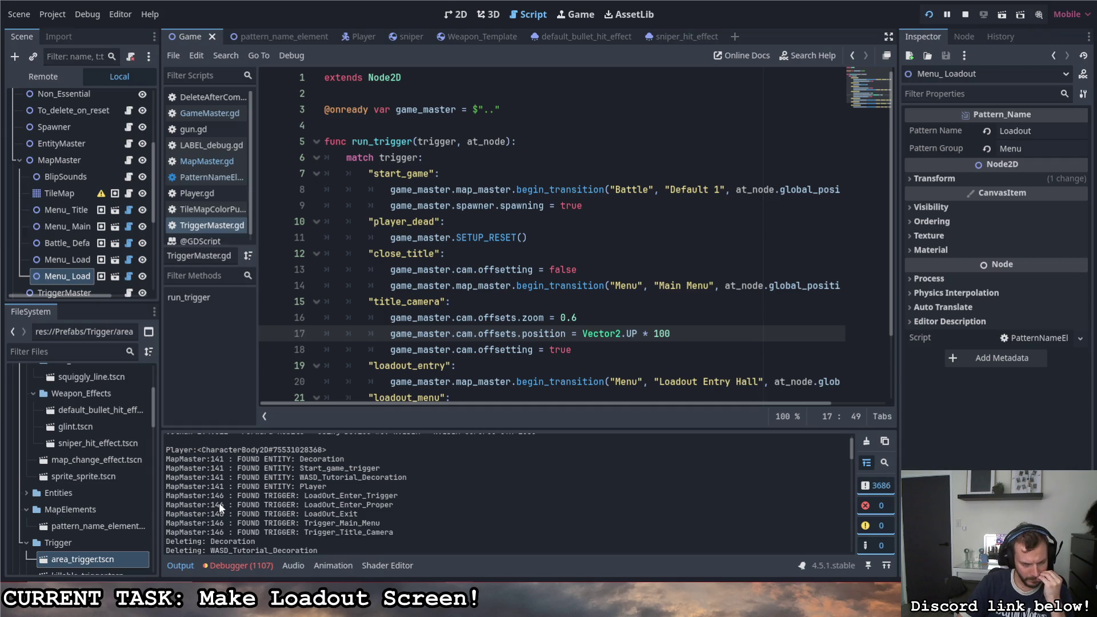
# Step: Switch to the 2D view and zoom out over the level map
pyautogui.click(457, 14)
pyautogui.scroll(-1, 571, 234)
pyautogui.scroll(-2, 571, 234)
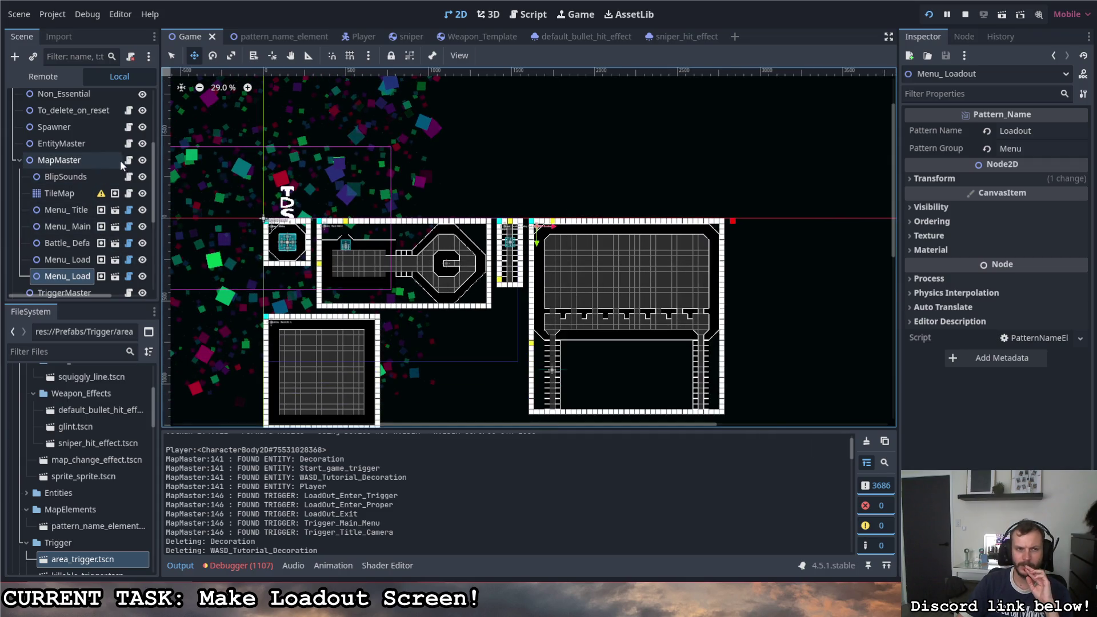
# Step: Open the TileMap's TileMapColorPulse.gd script and scroll through the output log
pyautogui.click(128, 193)
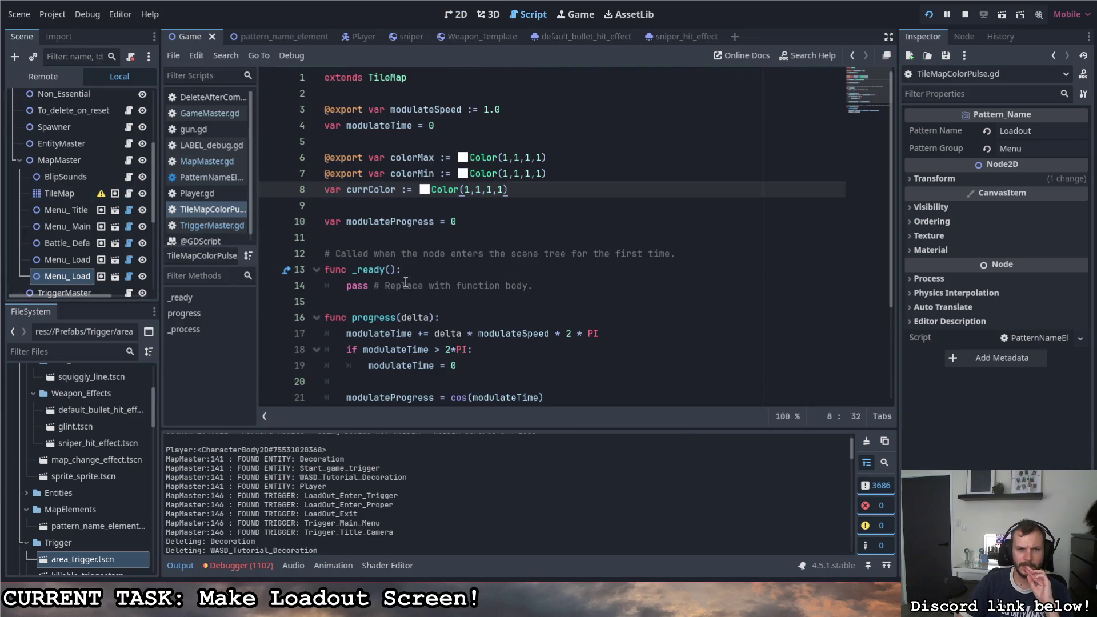
pyautogui.scroll(-3, 411, 284)
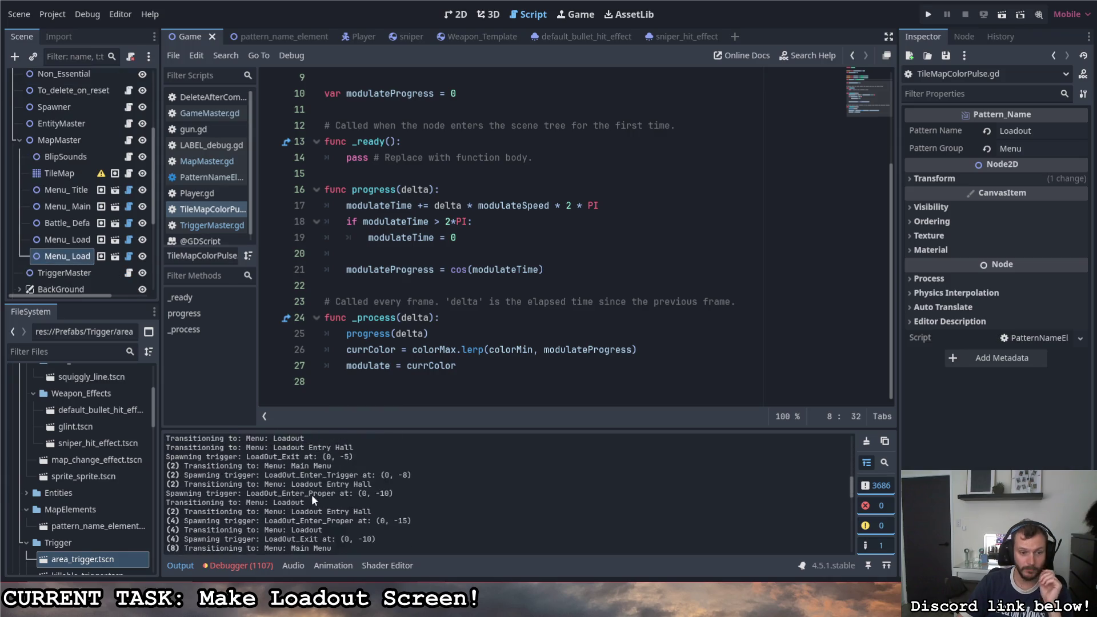
pyautogui.scroll(-4, 309, 485)
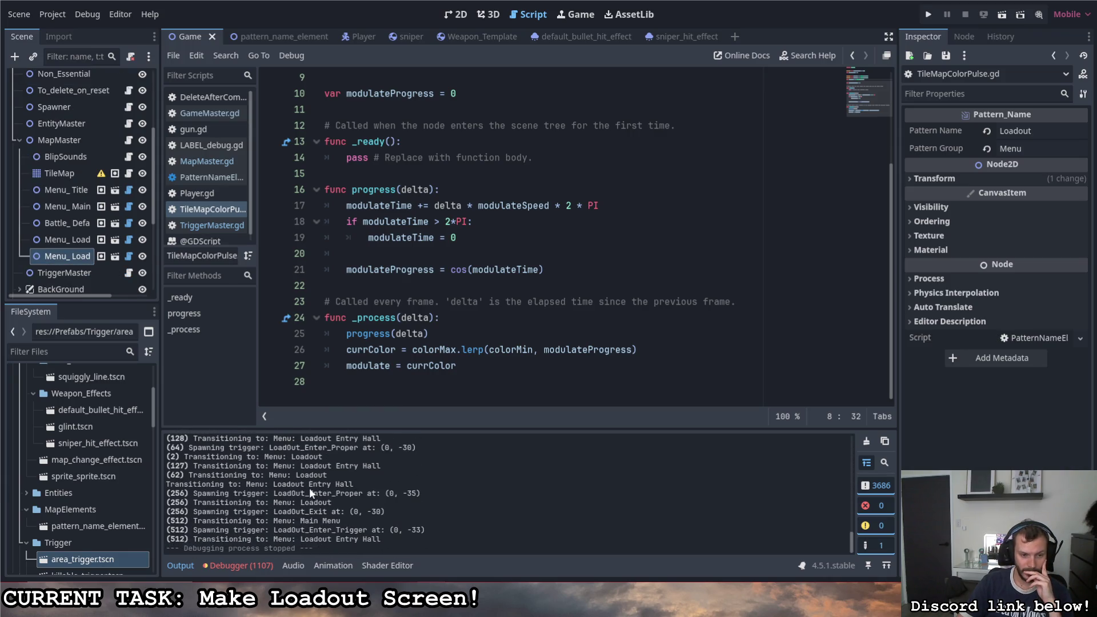
pyautogui.scroll(10, 311, 485)
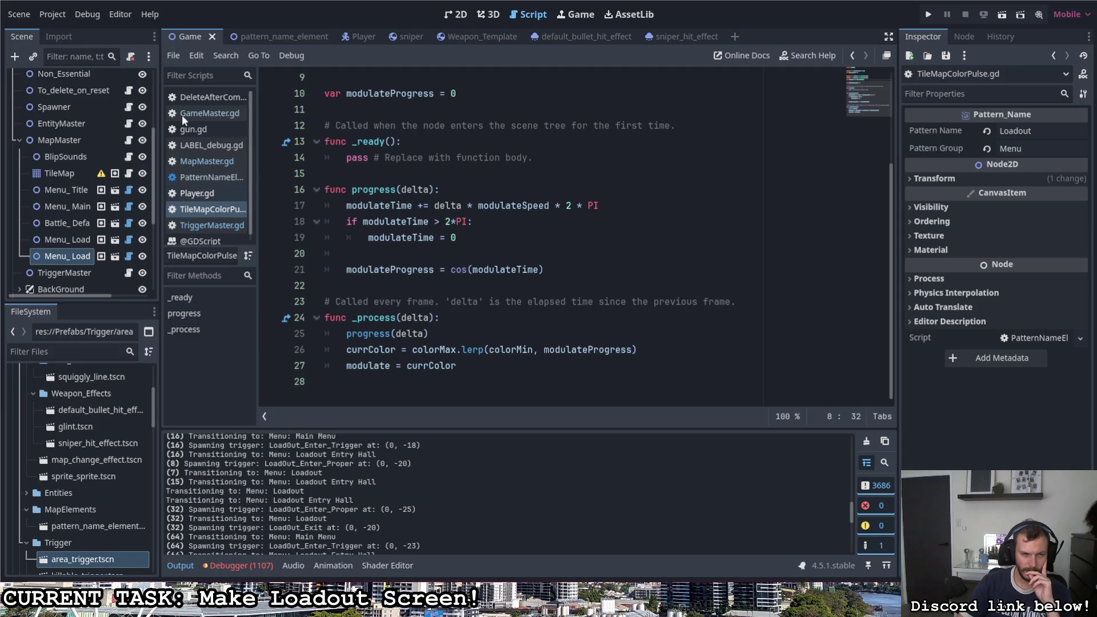
# Step: Return to the 2D view of the level map
pyautogui.click(456, 14)
pyautogui.scroll(-3, 480, 268)
pyautogui.scroll(4, 471, 349)
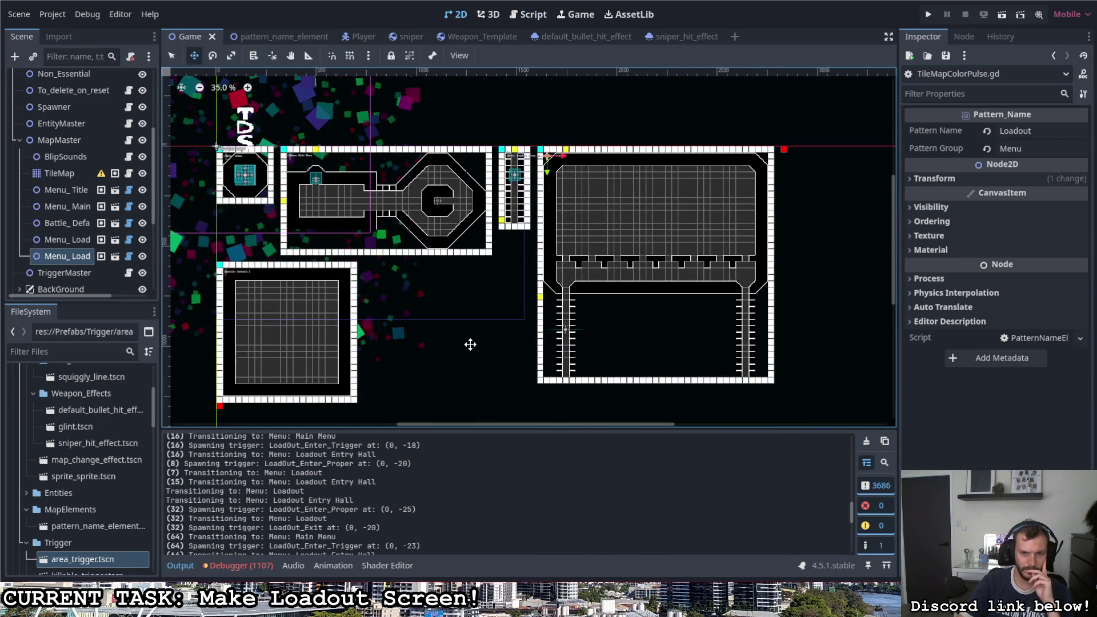
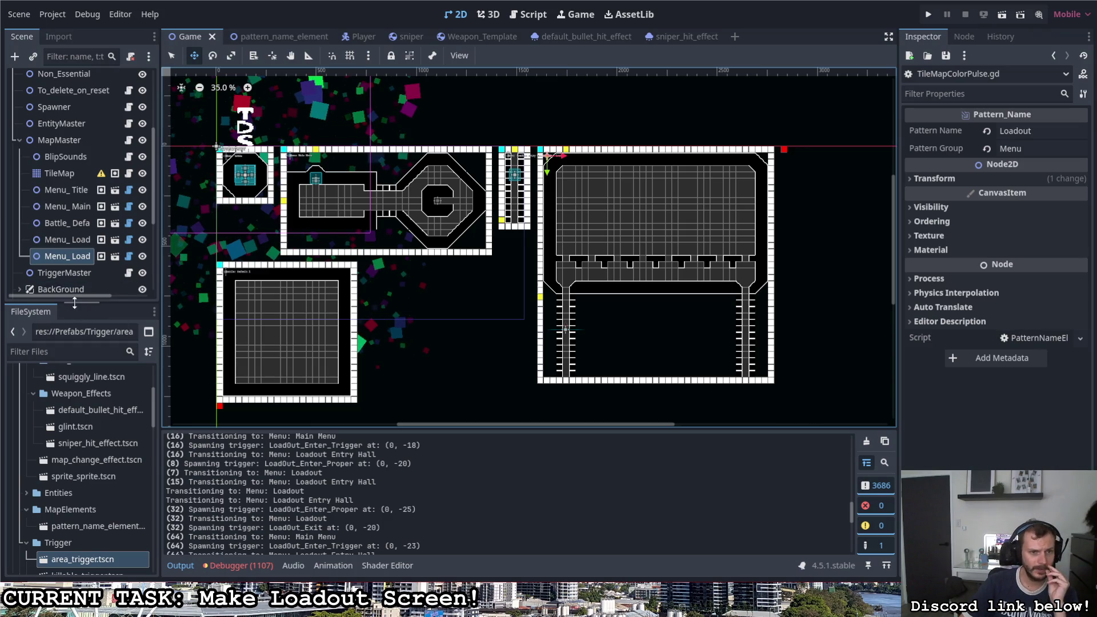
# Step: Paint a red tile on the lower-left room's top-right corner of the TileMap and save the scene
pyautogui.scroll(2, 77, 185)
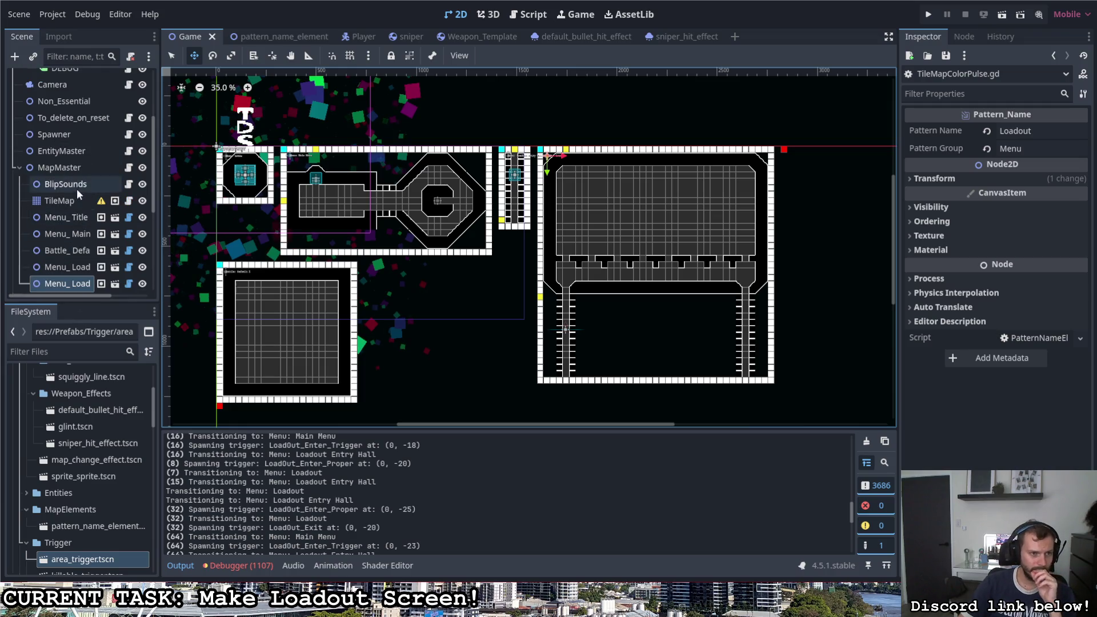
pyautogui.click(72, 198)
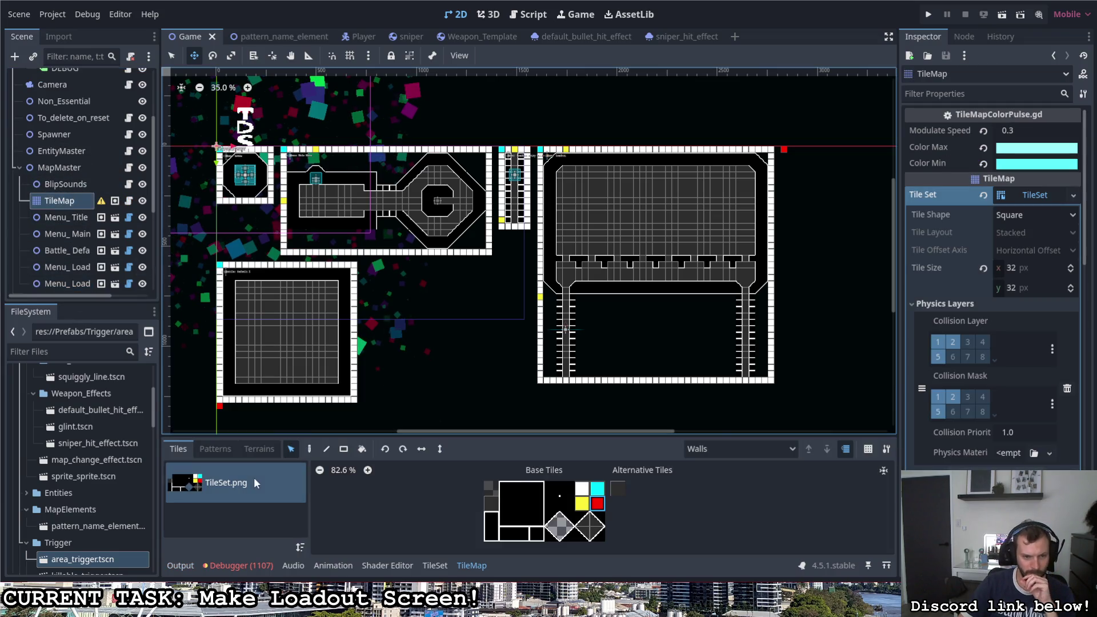
pyautogui.click(309, 448)
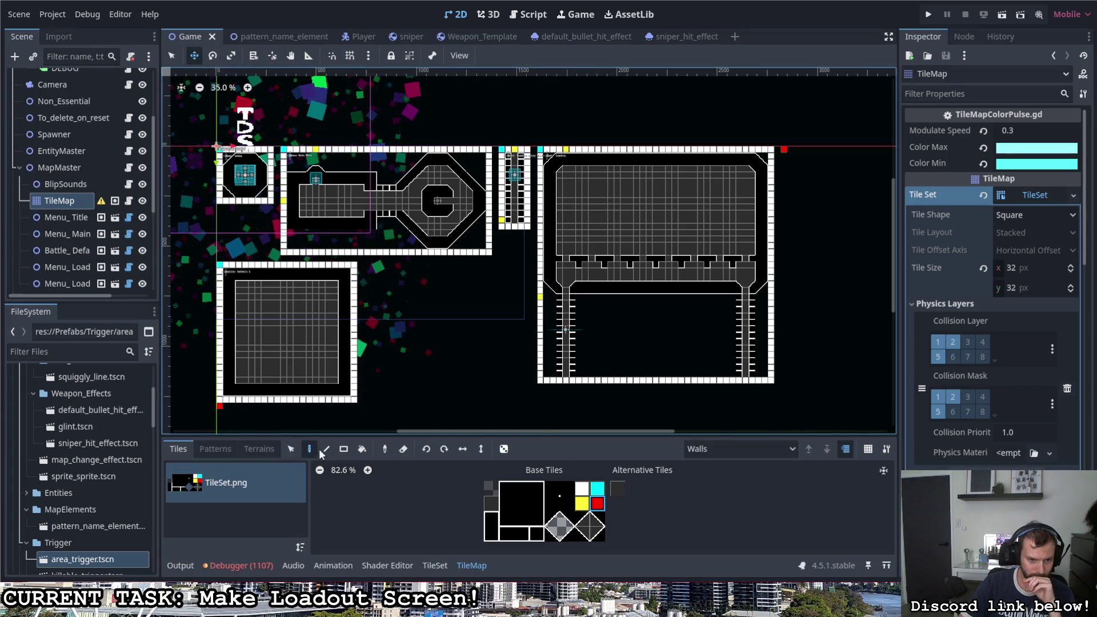
pyautogui.press('q')
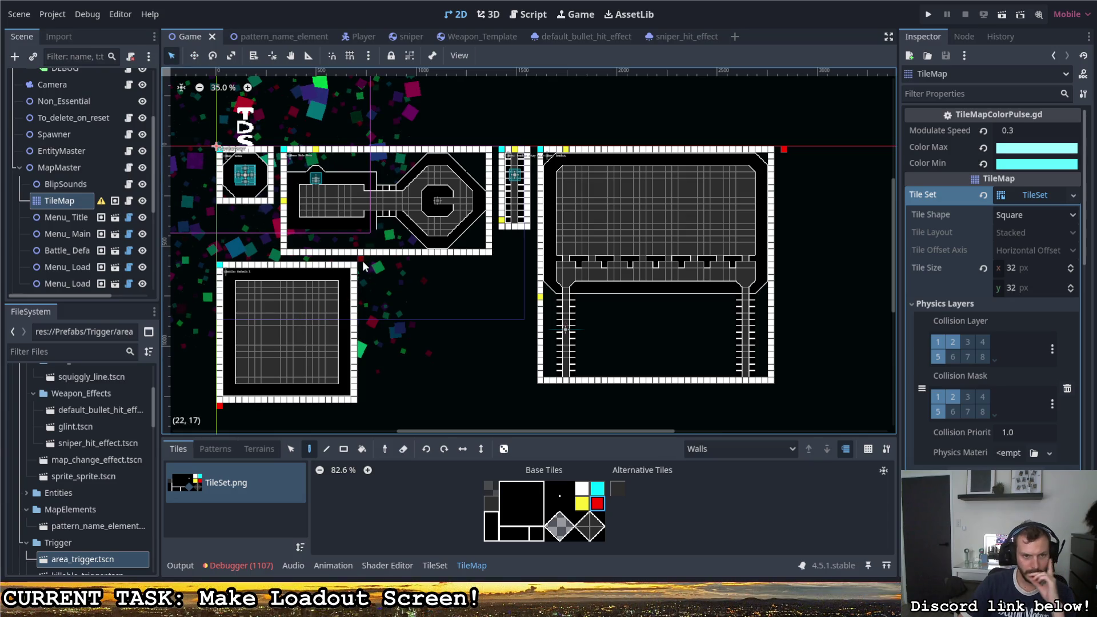
pyautogui.click(362, 264)
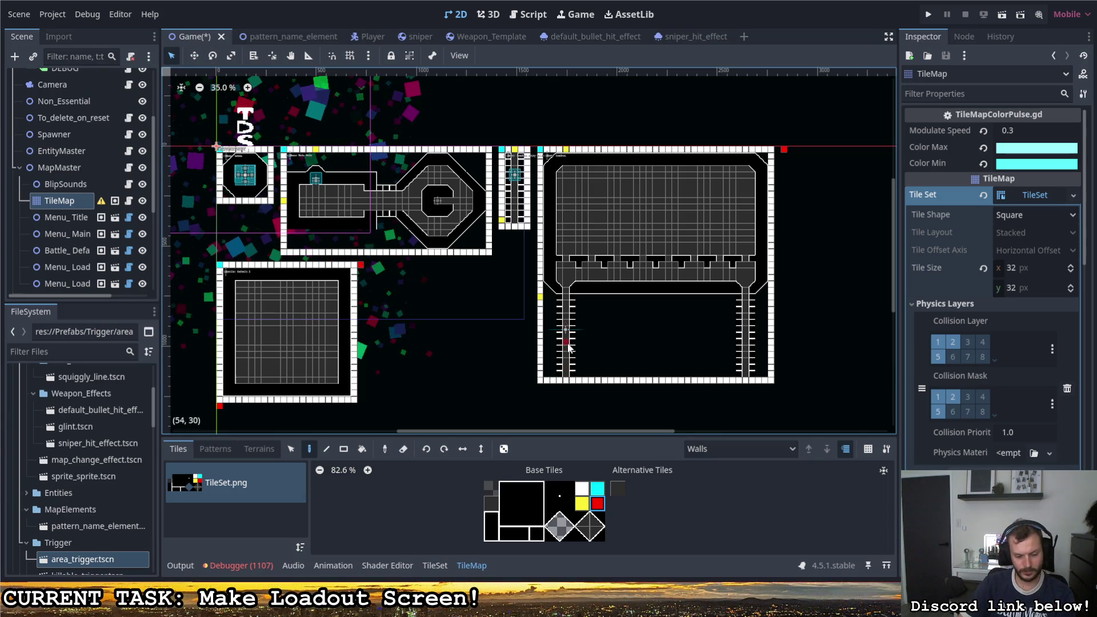
pyautogui.hotkey('ctrl', 's')
# Step: Run the game, return to the editor and stop the run with F8
pyautogui.click(928, 15)
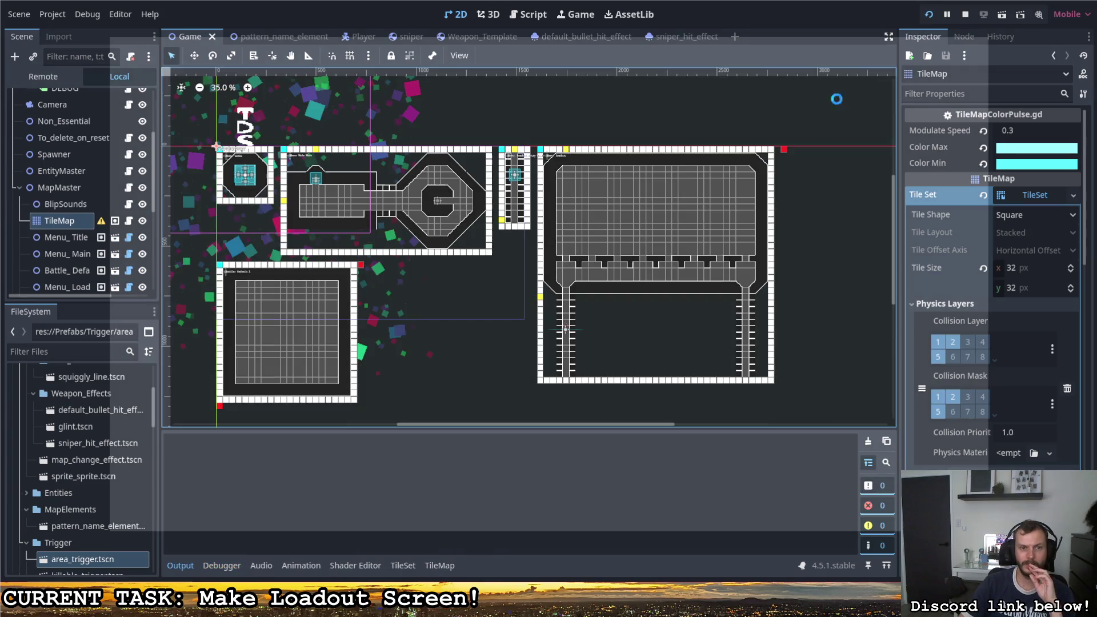
pyautogui.hotkey('alt', 'Tab')
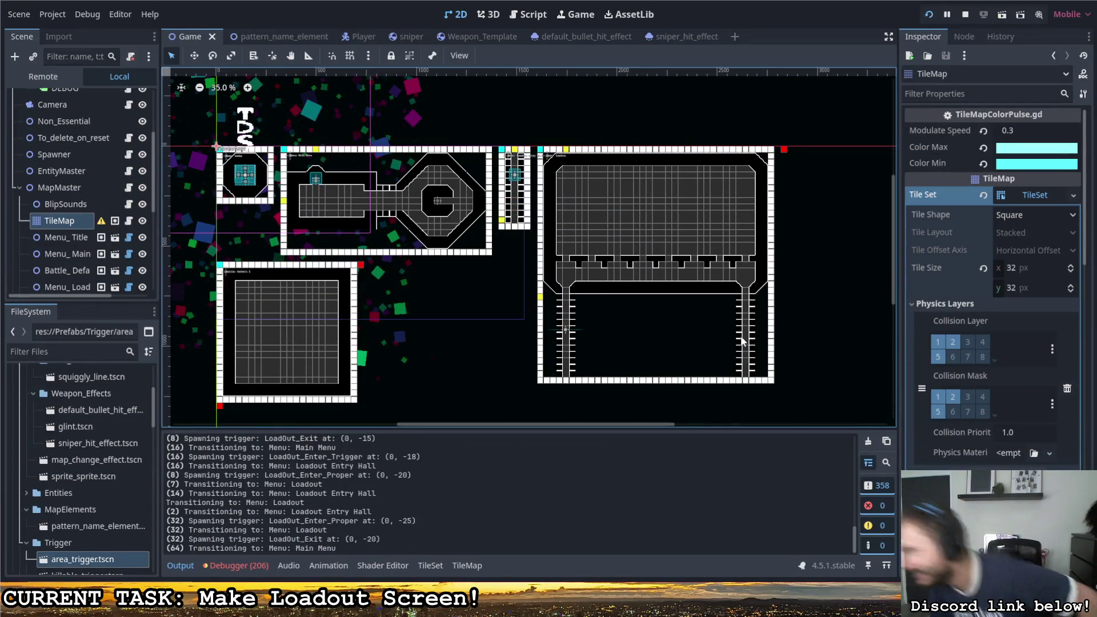
pyautogui.press('F8')
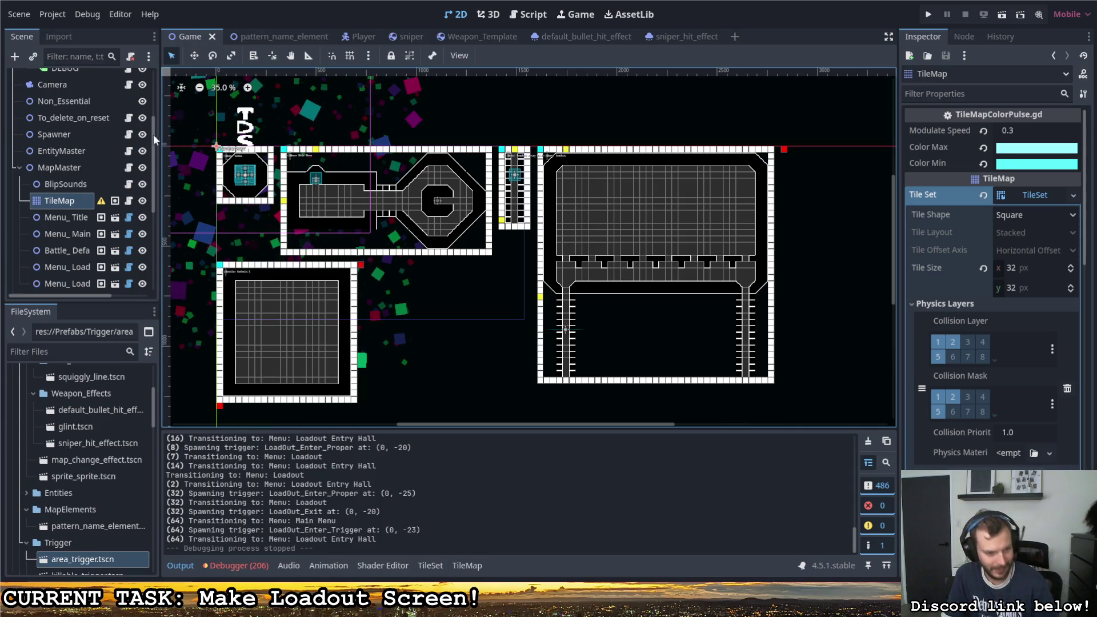
# Step: Scroll through the Output log to review the Loadout transition messages
pyautogui.scroll(2, 233, 481)
pyautogui.scroll(5, 226, 478)
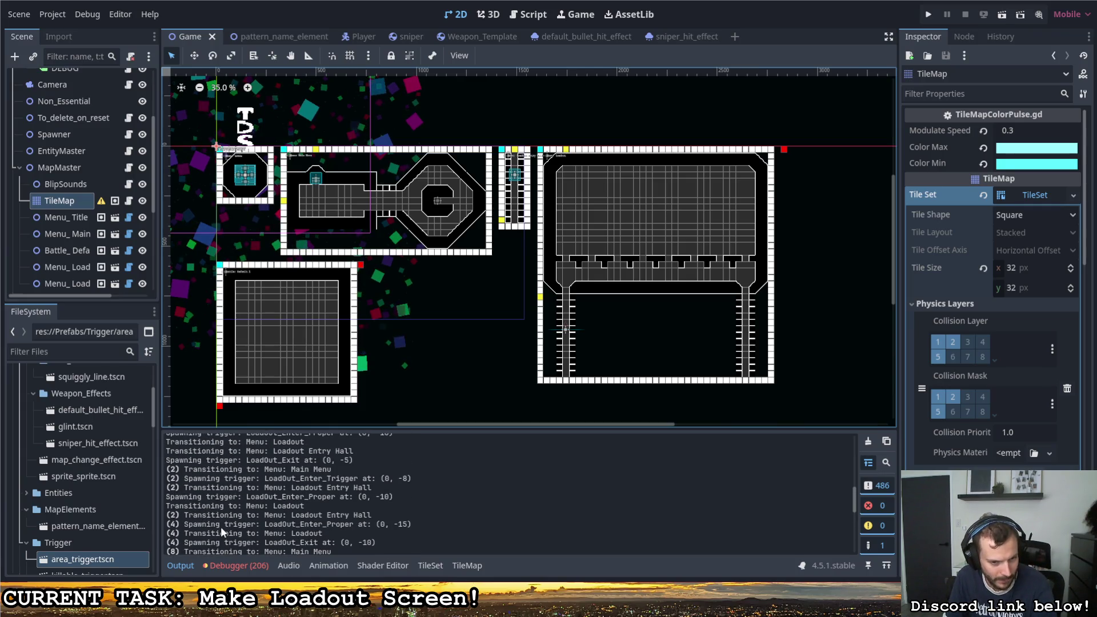
pyautogui.scroll(1, 221, 521)
pyautogui.scroll(1, 221, 513)
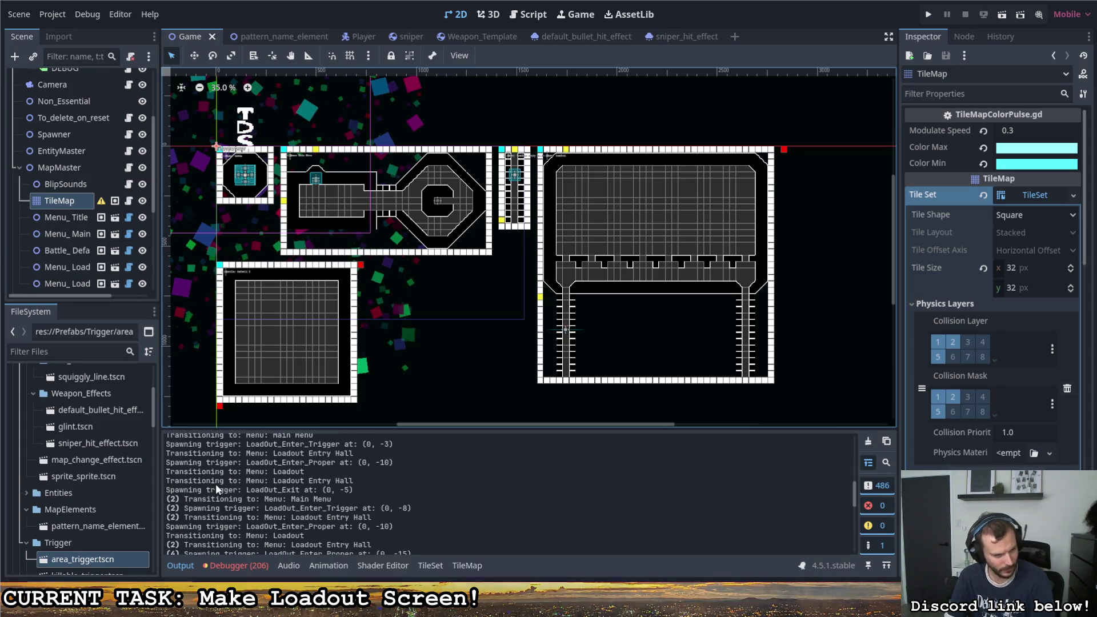
pyautogui.scroll(3, 214, 474)
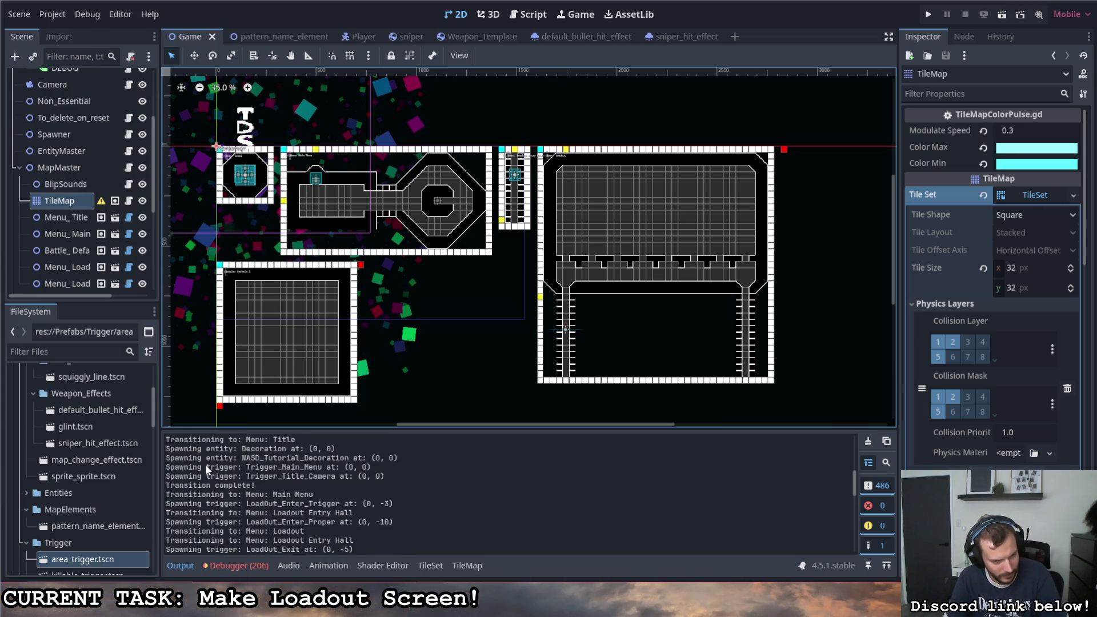
pyautogui.scroll(1, 224, 483)
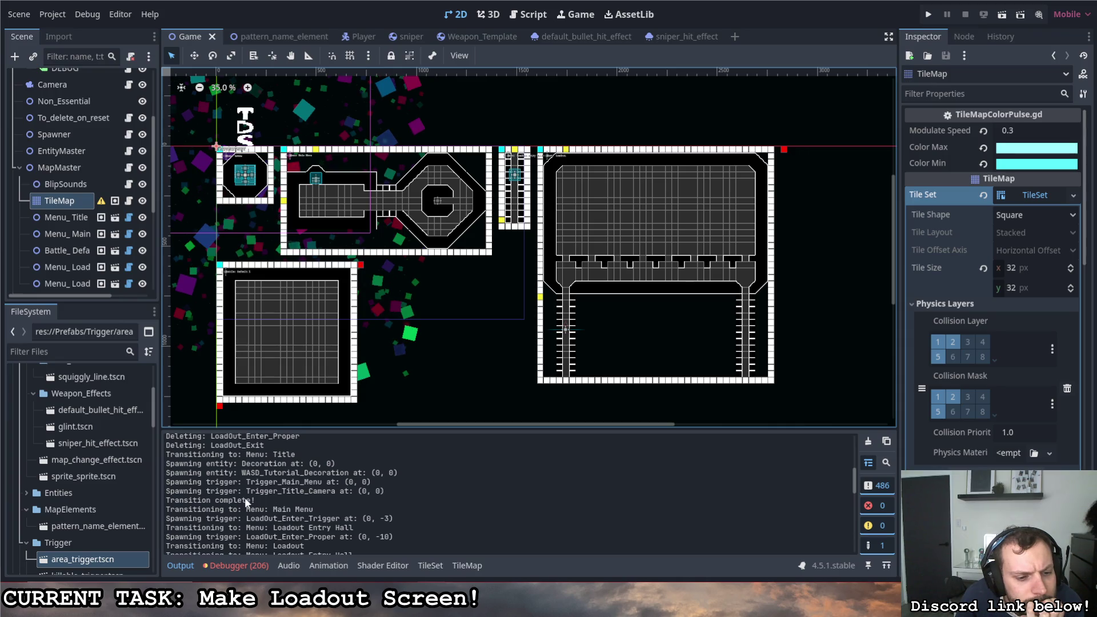
pyautogui.scroll(-1, 244, 497)
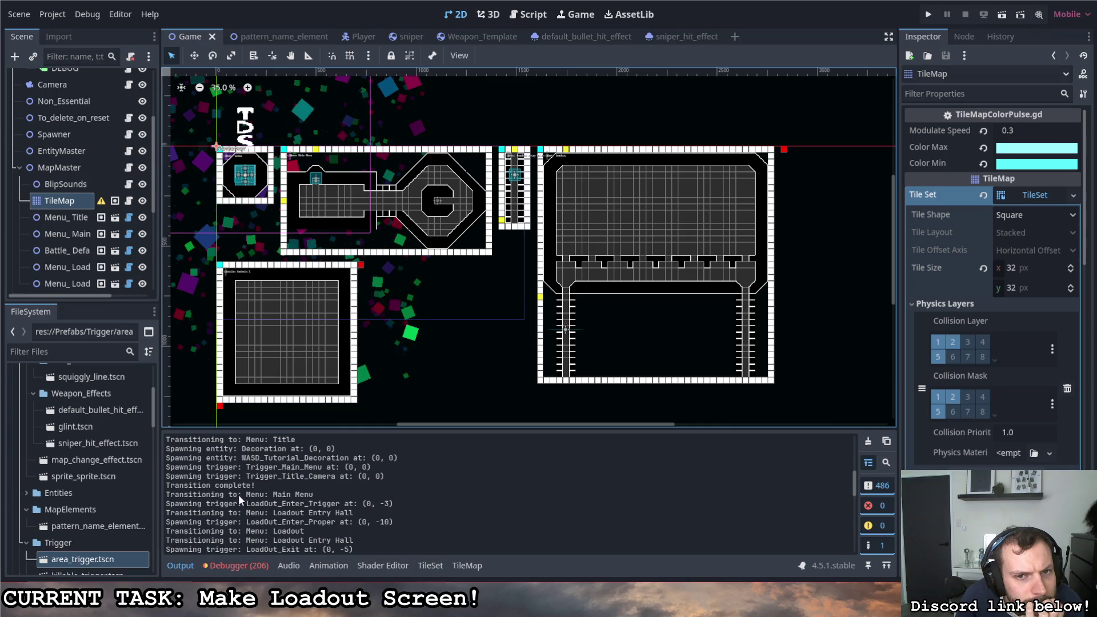
pyautogui.scroll(3, 272, 330)
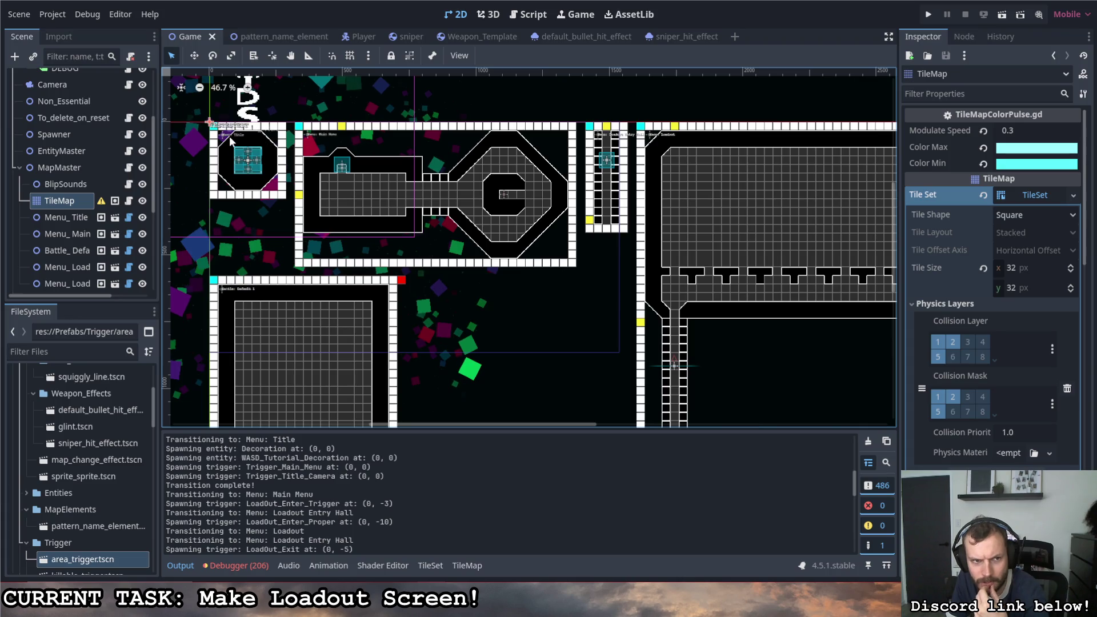
pyautogui.click(129, 200)
# Step: Open MapMaster.gd and browse its transition code that spawns entities and triggers
pyautogui.click(128, 168)
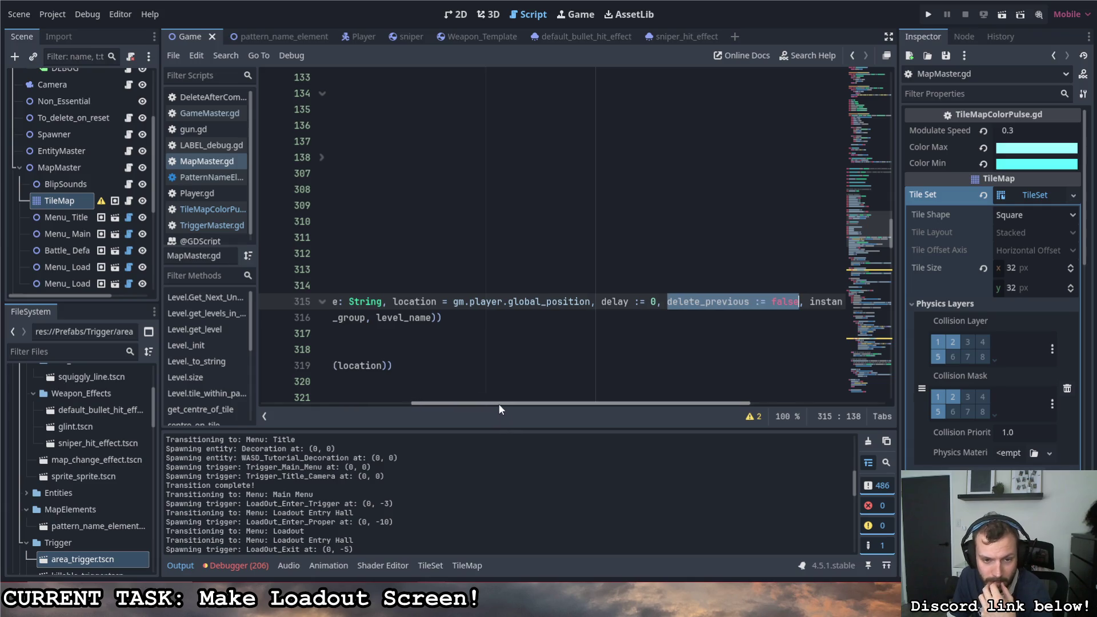
pyautogui.moveTo(498, 404); pyautogui.dragTo(245, 366)
pyautogui.scroll(-3, 447, 363)
pyautogui.scroll(-4, 448, 363)
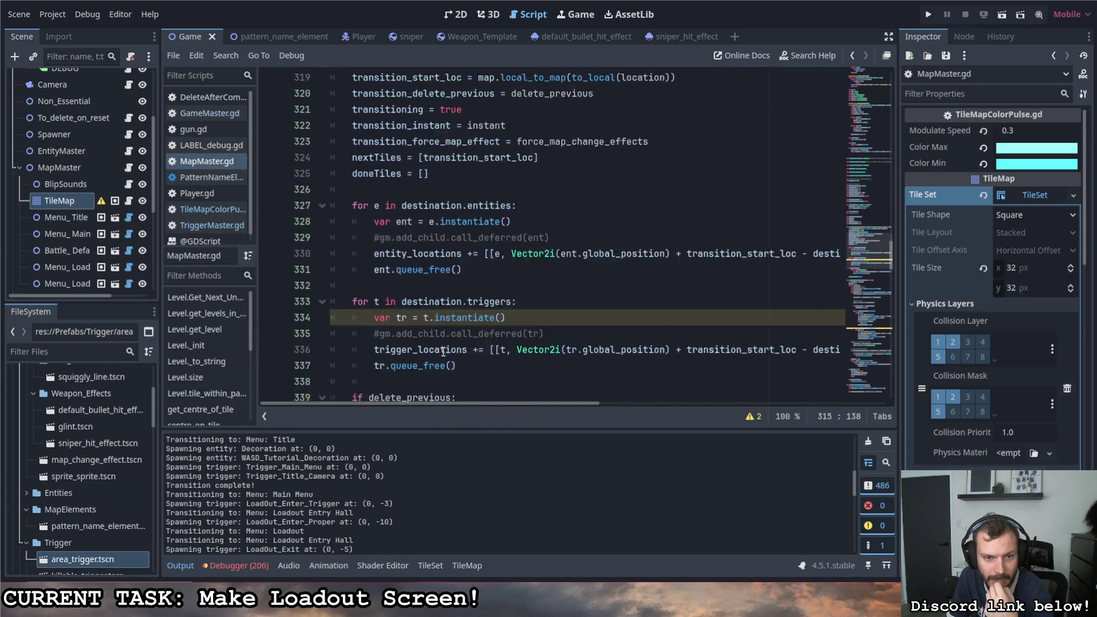
pyautogui.scroll(-2, 443, 349)
pyautogui.scroll(2, 437, 340)
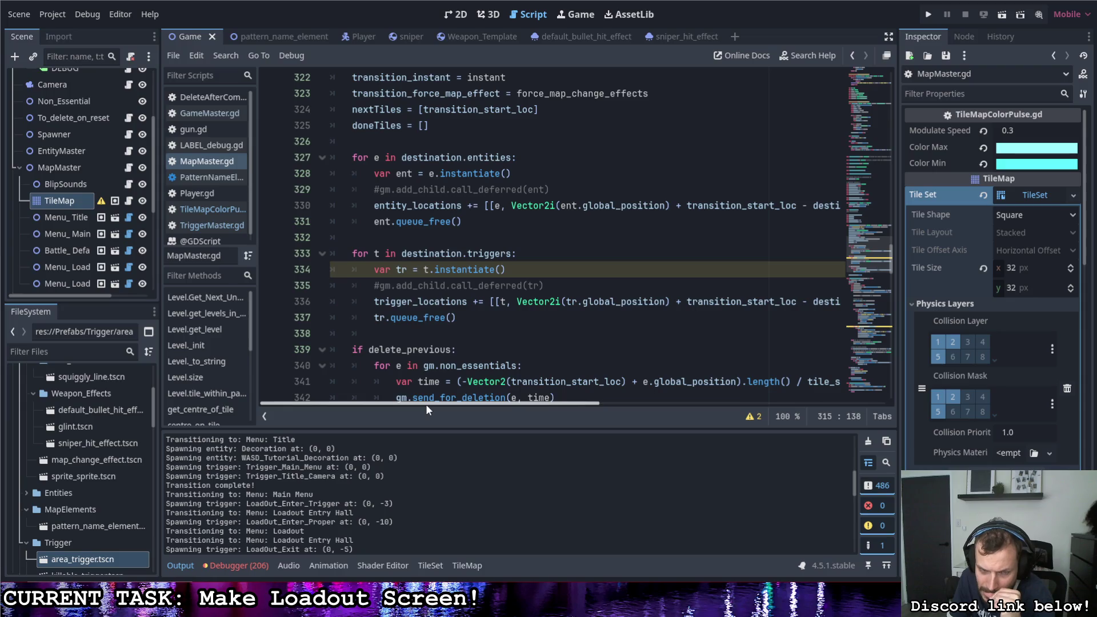
pyautogui.moveTo(426, 403)
pyautogui.mouseDown()
pyautogui.moveTo(538, 399)
pyautogui.moveTo(430, 398)
pyautogui.mouseUp()
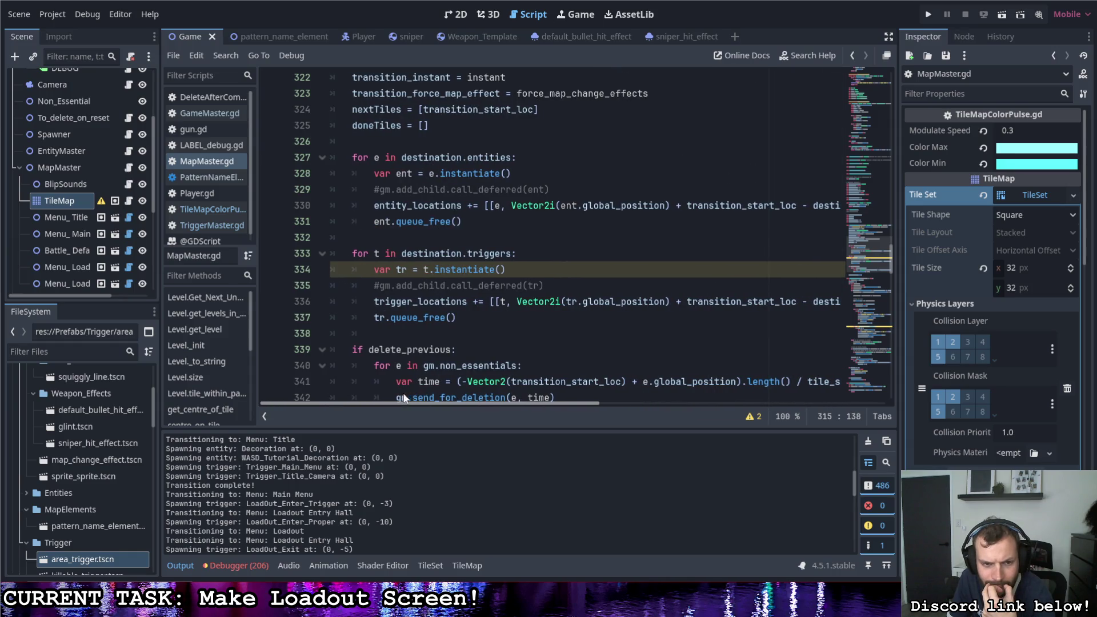
pyautogui.moveTo(415, 403); pyautogui.dragTo(407, 400)
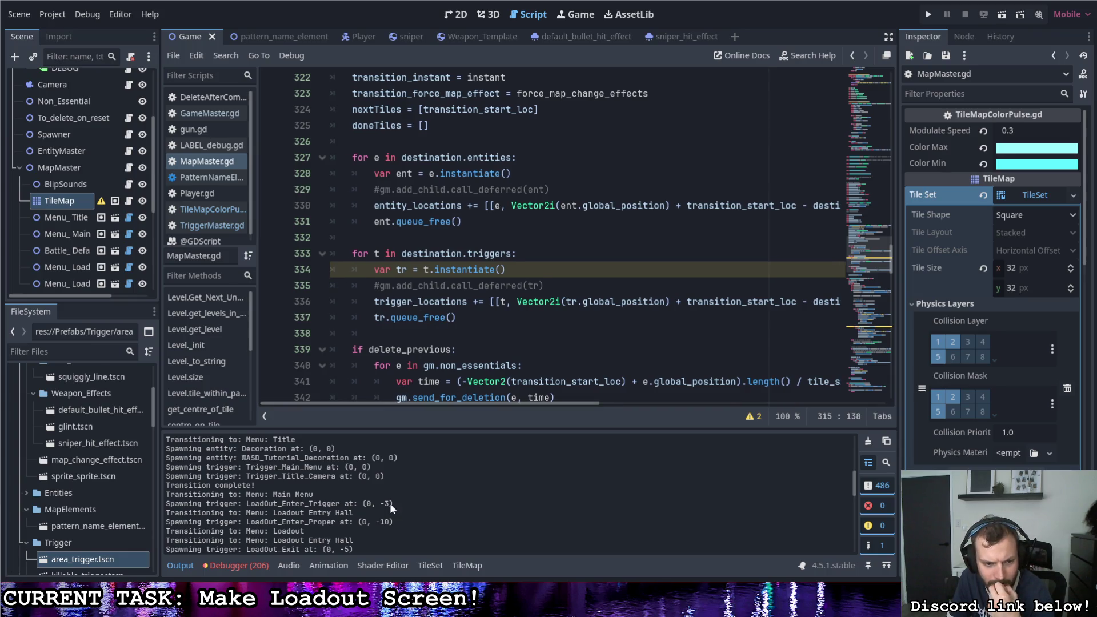
# Step: Scroll to the trigger_locations loop and select the gm.non_essential.add_child(trig) line
pyautogui.scroll(-7, 477, 307)
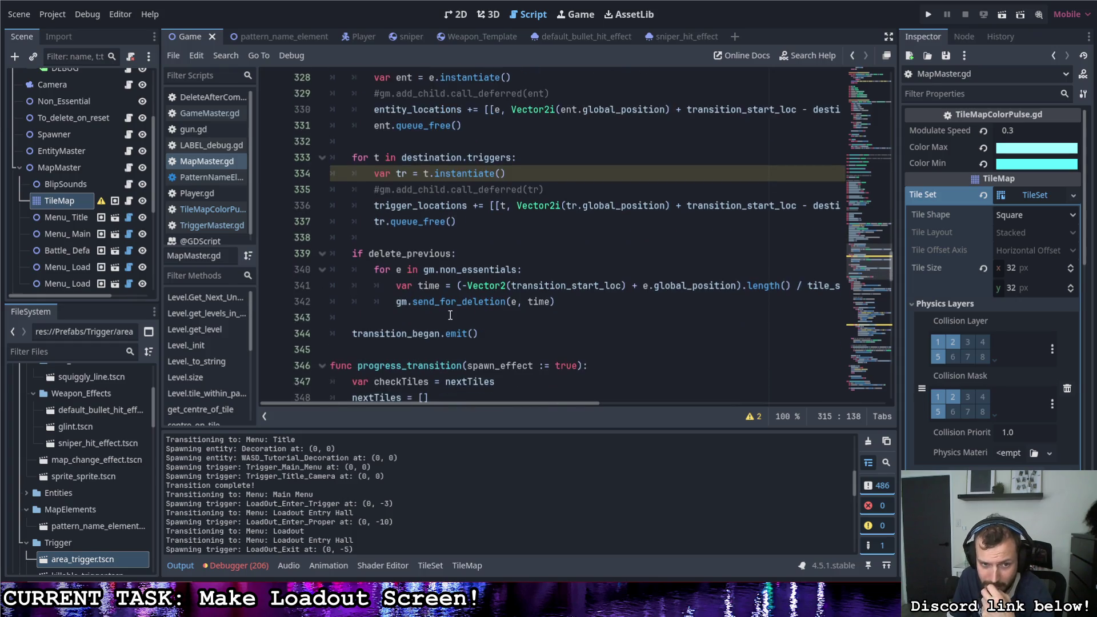
pyautogui.scroll(-4, 447, 300)
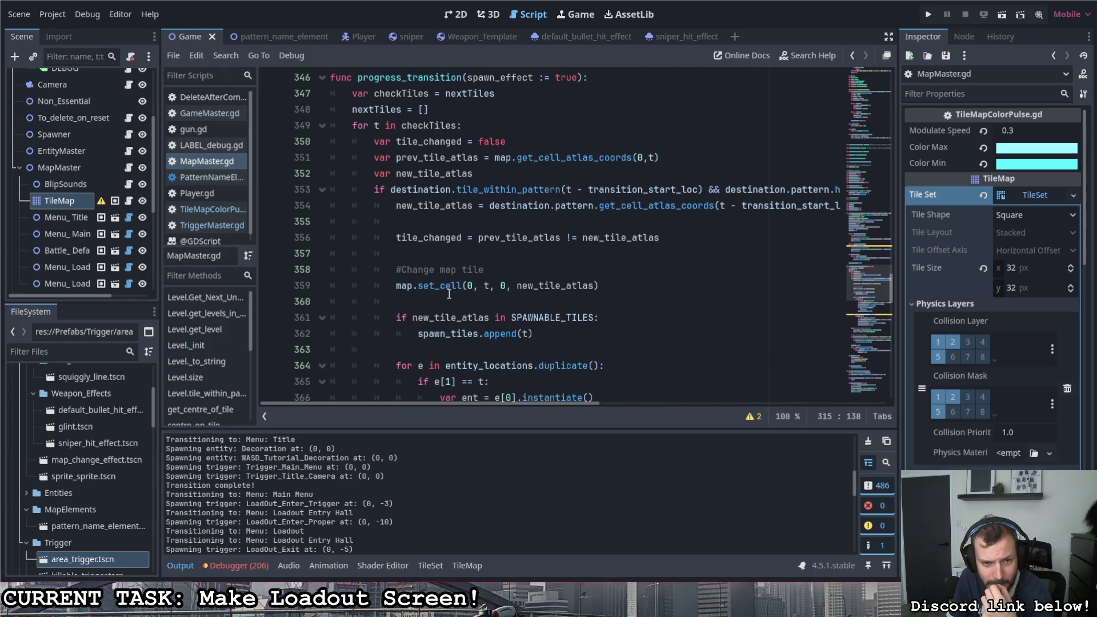
pyautogui.scroll(-3, 446, 278)
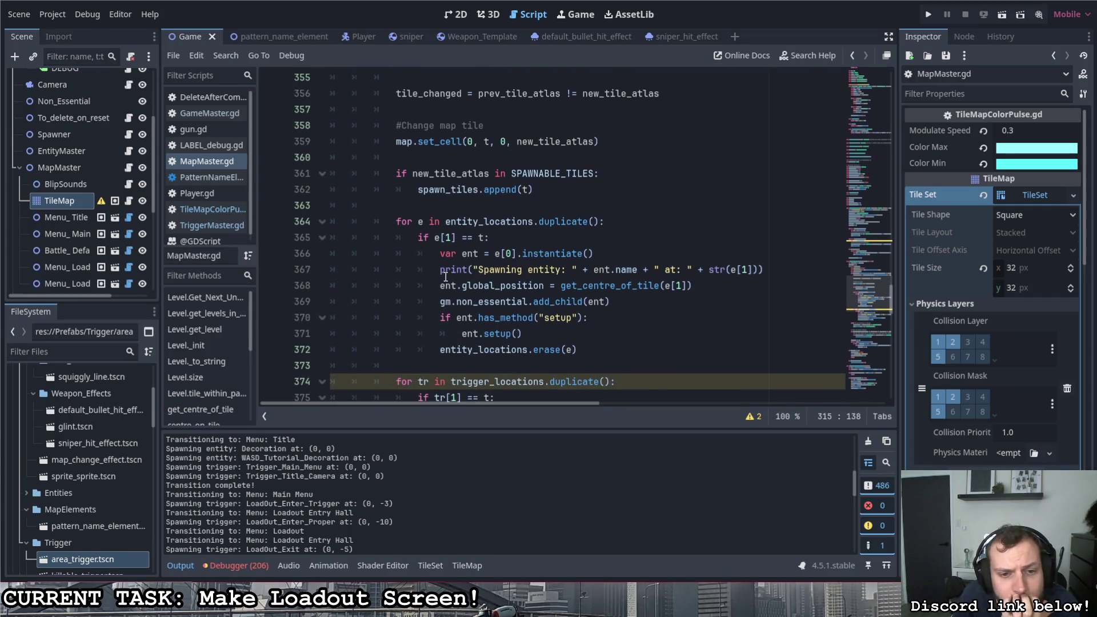
pyautogui.scroll(-1, 446, 279)
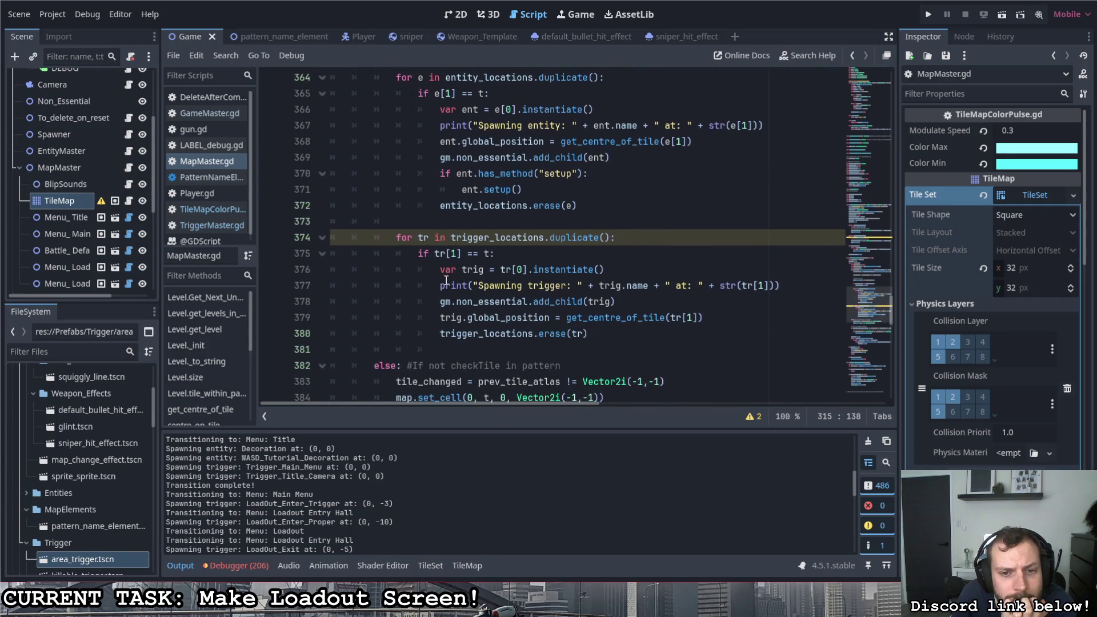
pyautogui.moveTo(616, 302); pyautogui.dragTo(440, 302)
# Step: Move gm.non_essential.add_child(trig) to just below the global_position line
pyautogui.hotkey('ctrl', 'x')
pyautogui.click(710, 320)
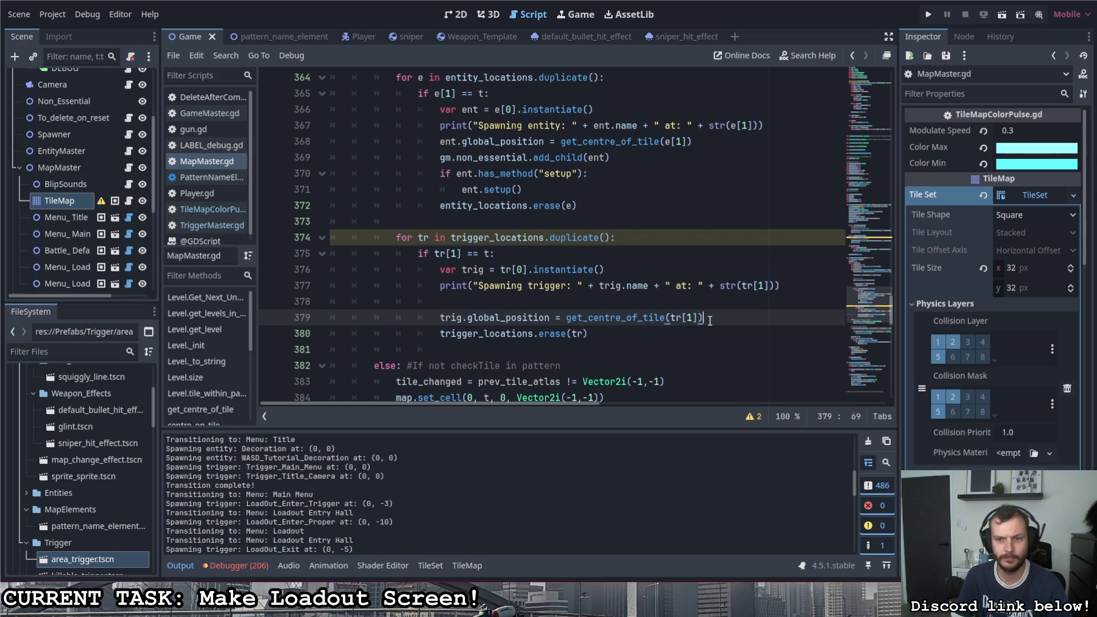
pyautogui.press('Return')
pyautogui.hotkey('ctrl', 'v')
# Step: Delete the leftover blank line 378, save MapMaster.gd, and run the game
pyautogui.click(565, 302)
pyautogui.press('BackSpace')
pyautogui.press('BackSpace')
pyautogui.press('BackSpace')
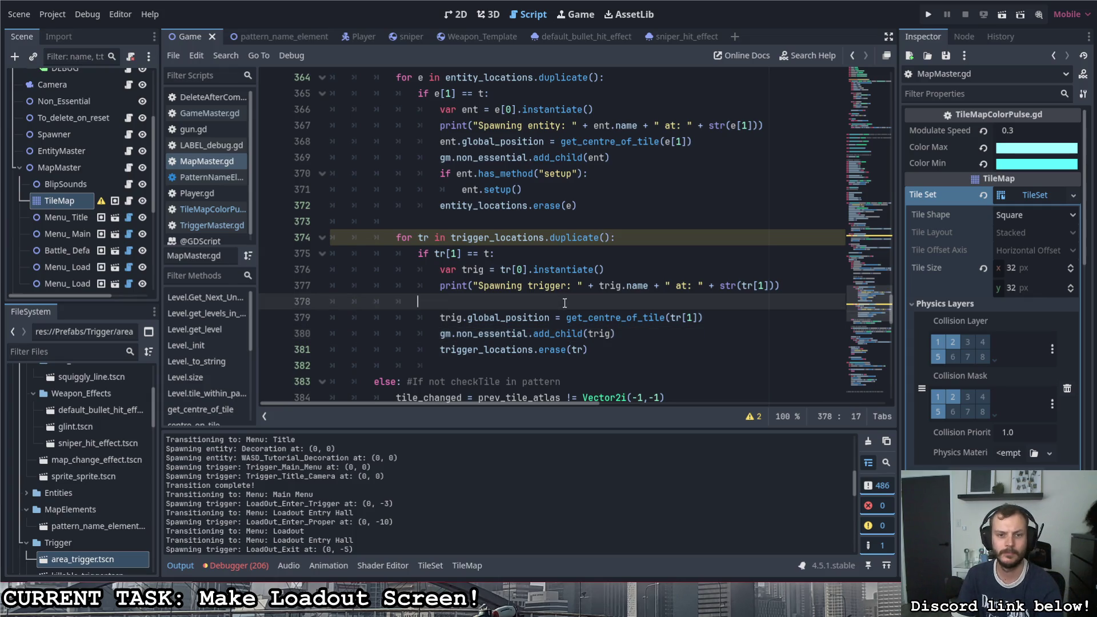
pyautogui.press('BackSpace')
pyautogui.hotkey('ctrl', 's')
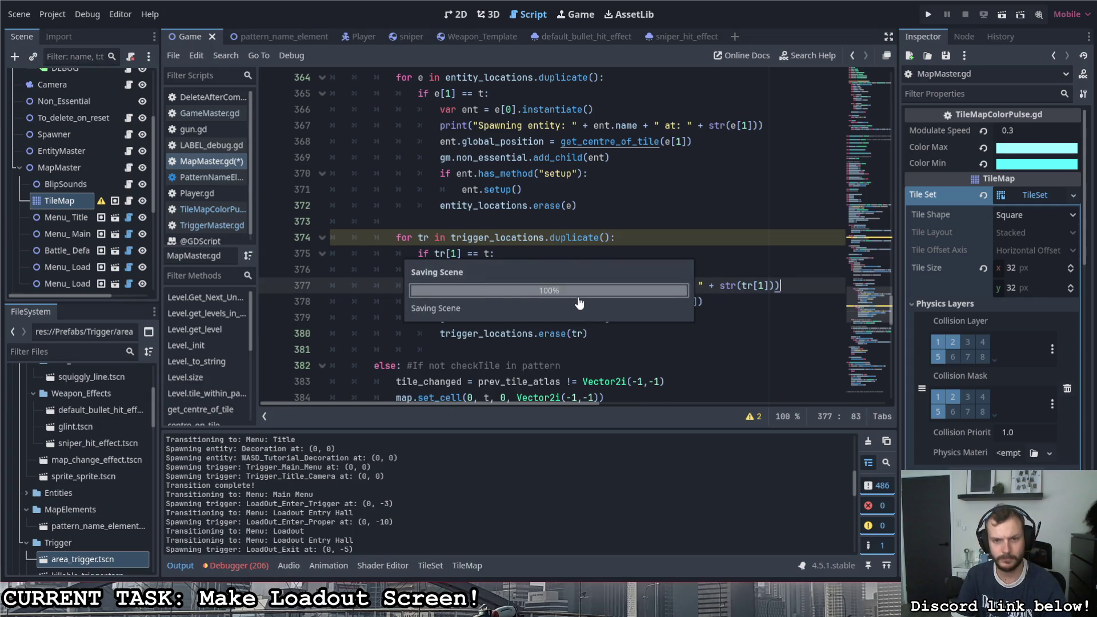
pyautogui.click(921, 13)
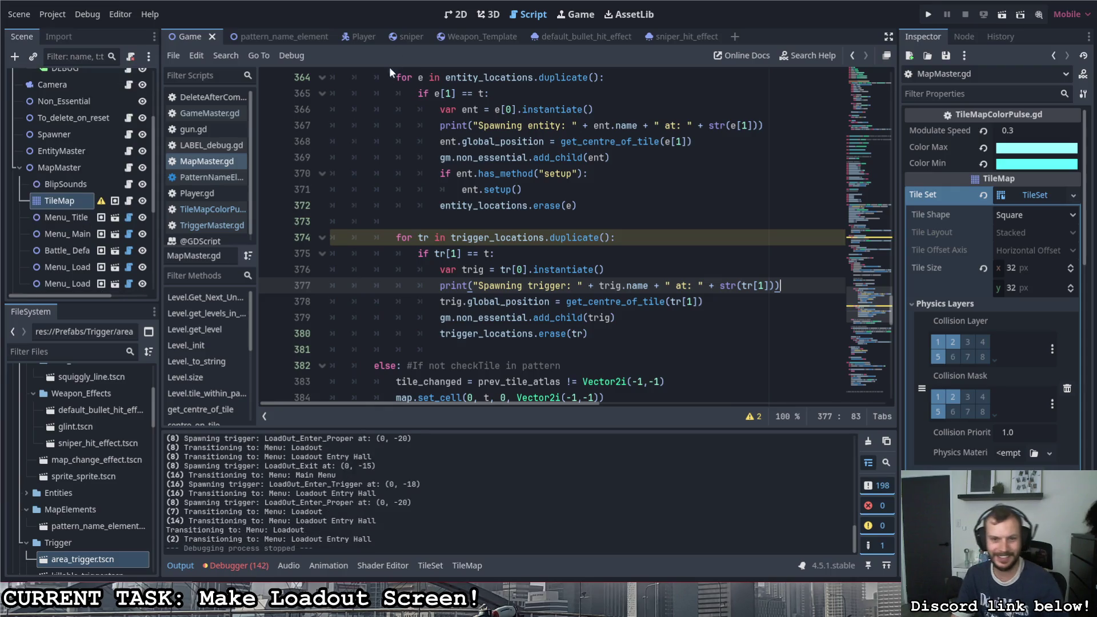
pyautogui.scroll(5, 322, 513)
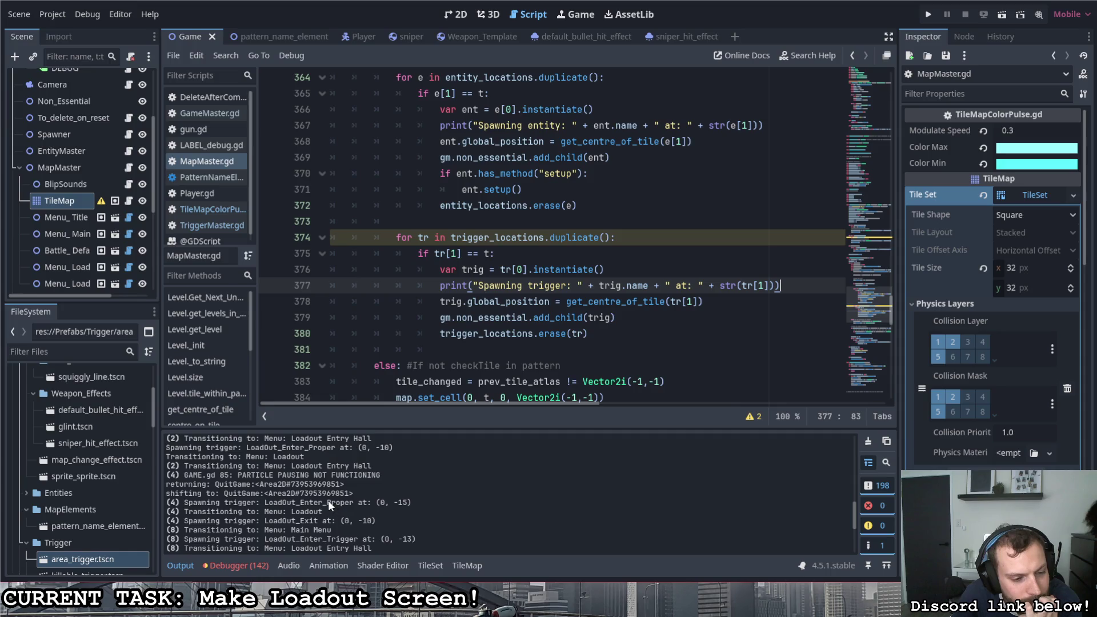
pyautogui.click(868, 464)
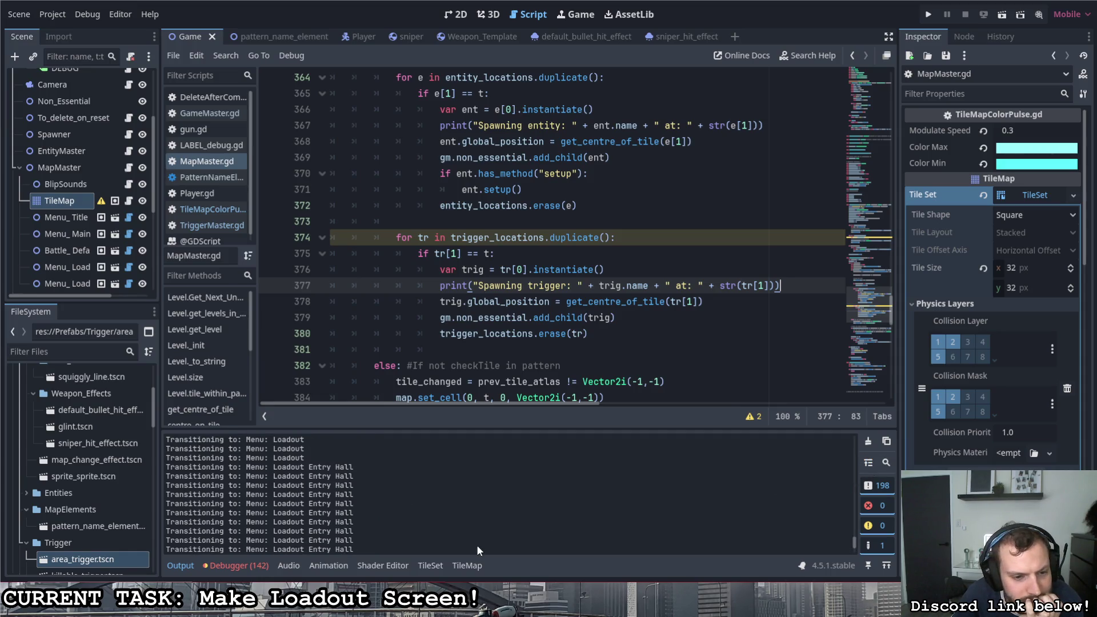
pyautogui.scroll(5, 310, 504)
pyautogui.scroll(5, 291, 510)
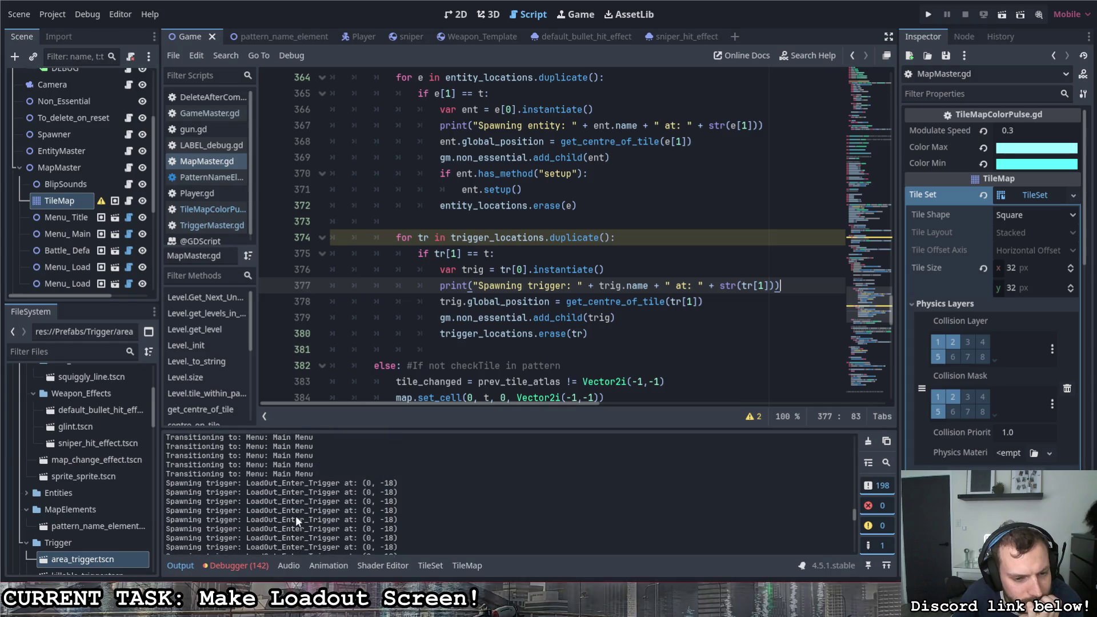
pyautogui.scroll(10, 297, 517)
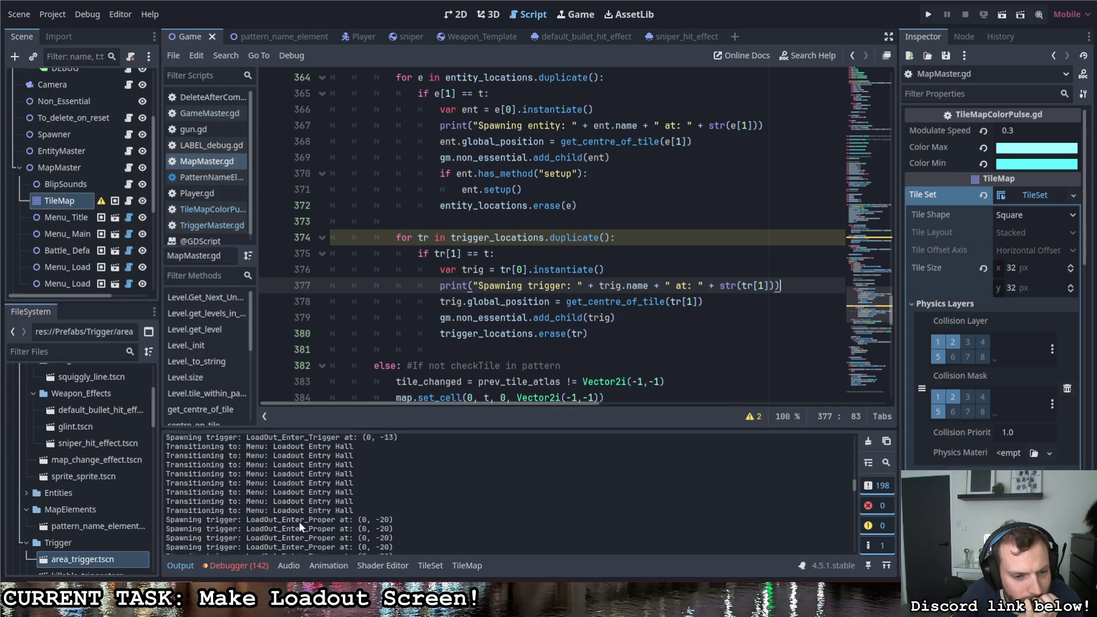
pyautogui.scroll(8, 292, 510)
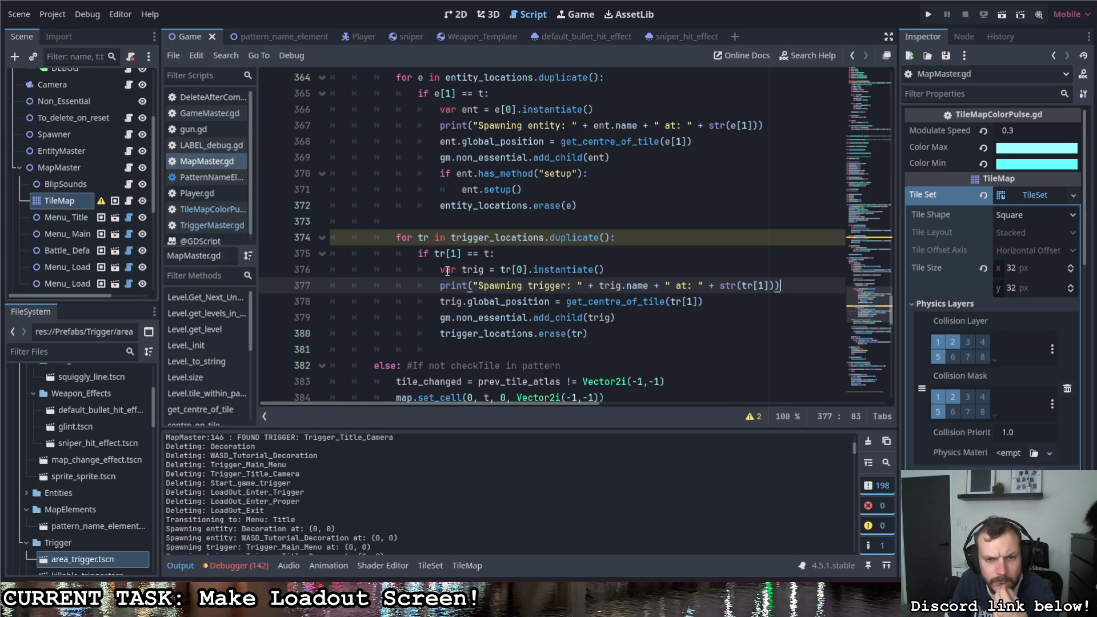
pyautogui.scroll(2, 364, 245)
pyautogui.scroll(-3, 364, 245)
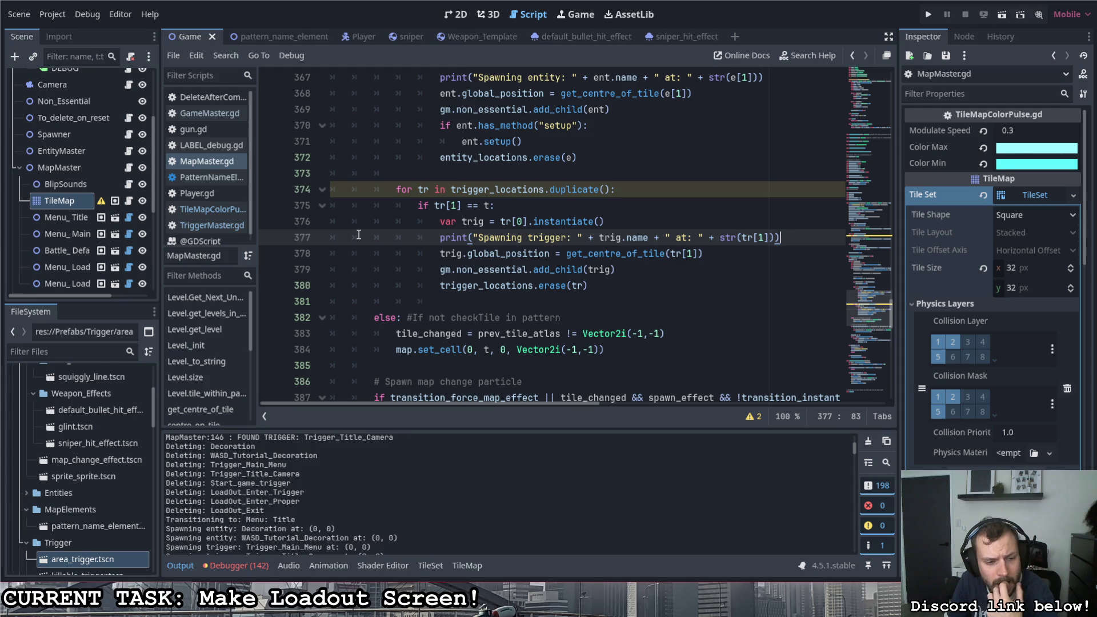
pyautogui.scroll(2, 414, 330)
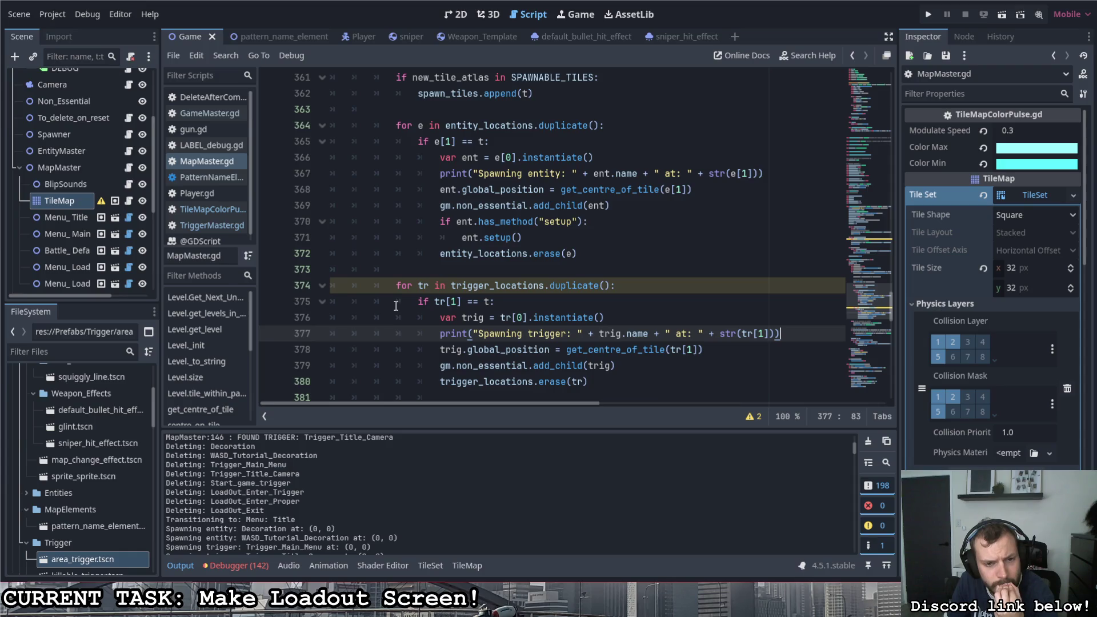
# Step: Highlight the trigger_locations.duplicate() call on line 374 of MapMaster.gd
pyautogui.scroll(-1, 394, 305)
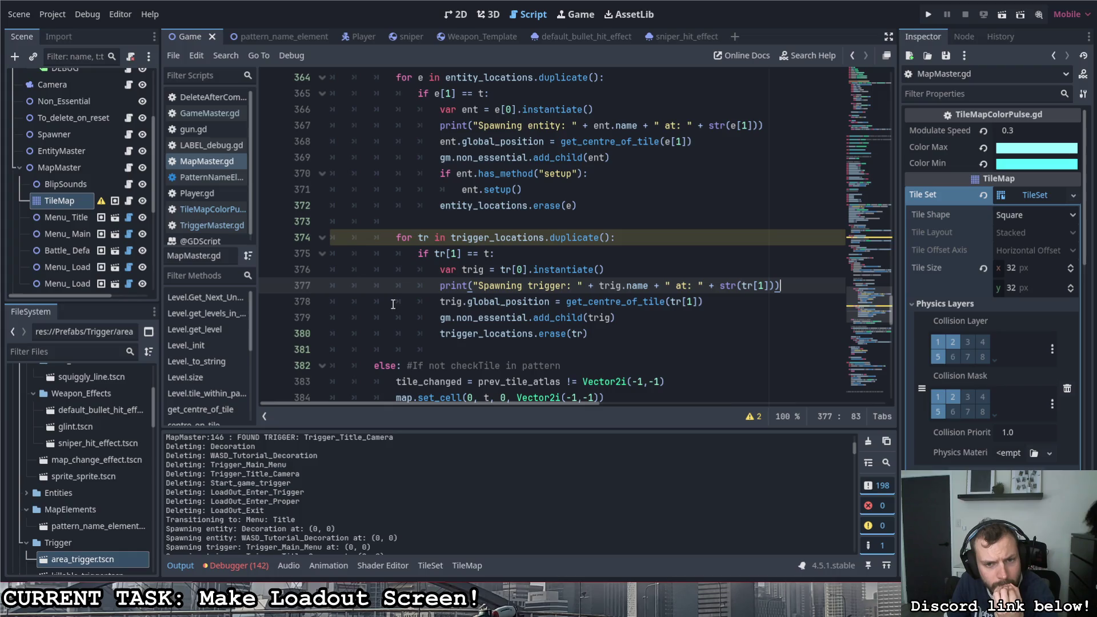
pyautogui.scroll(3, 351, 493)
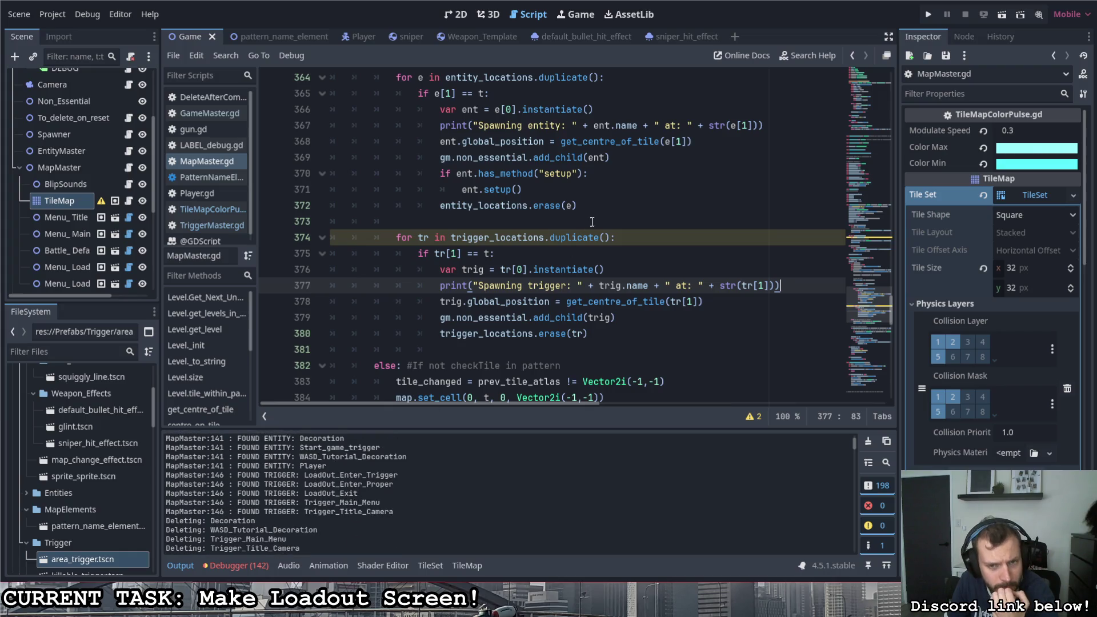
pyautogui.moveTo(613, 237); pyautogui.dragTo(451, 238)
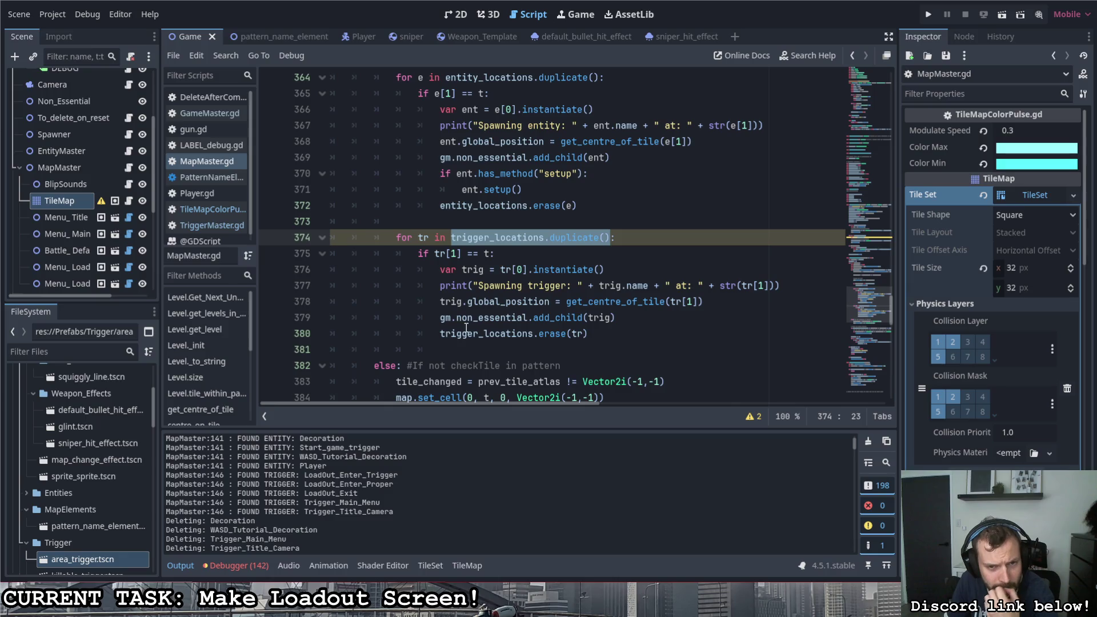
# Step: Review the rest of MapMaster's trigger spawning code, then open the TriggerMaster script
pyautogui.scroll(3, 467, 326)
pyautogui.scroll(1, 476, 311)
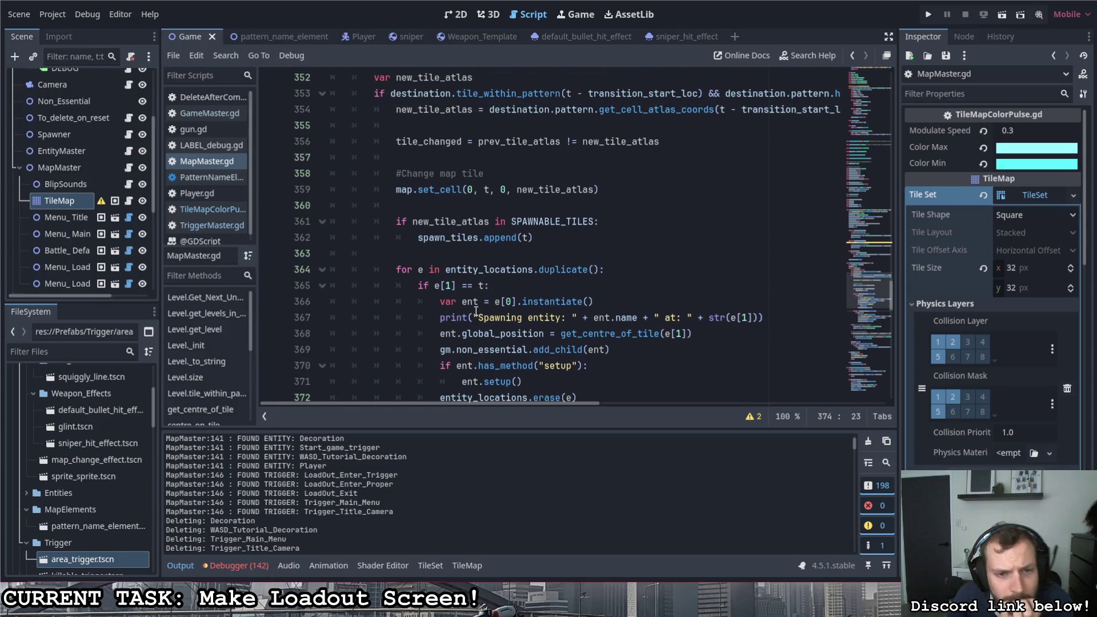
pyautogui.scroll(-1, 476, 311)
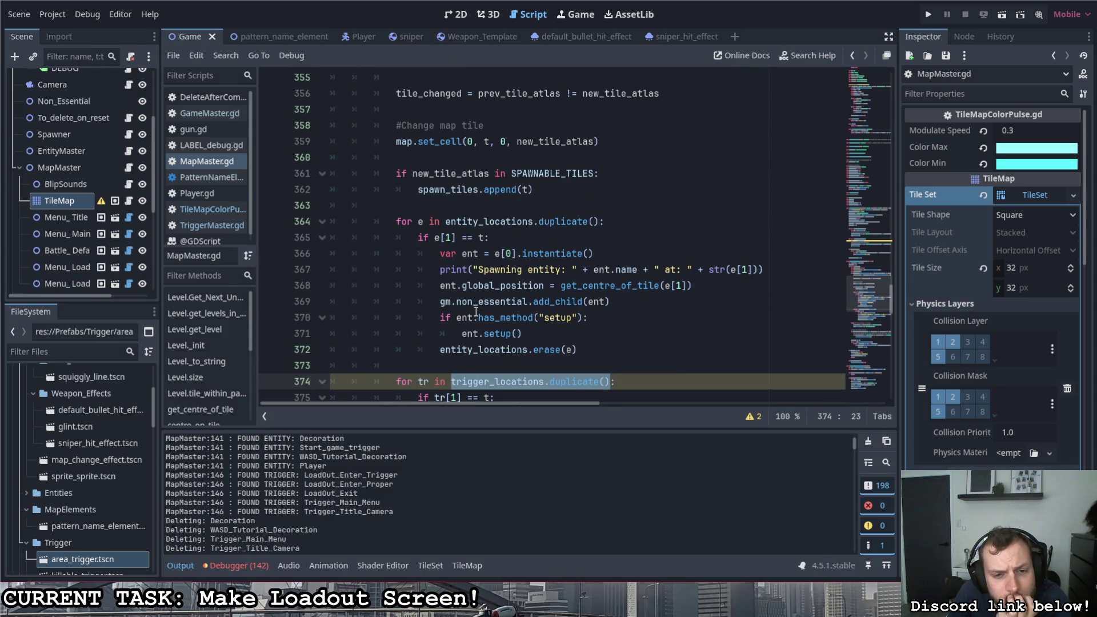
pyautogui.scroll(-1, 476, 311)
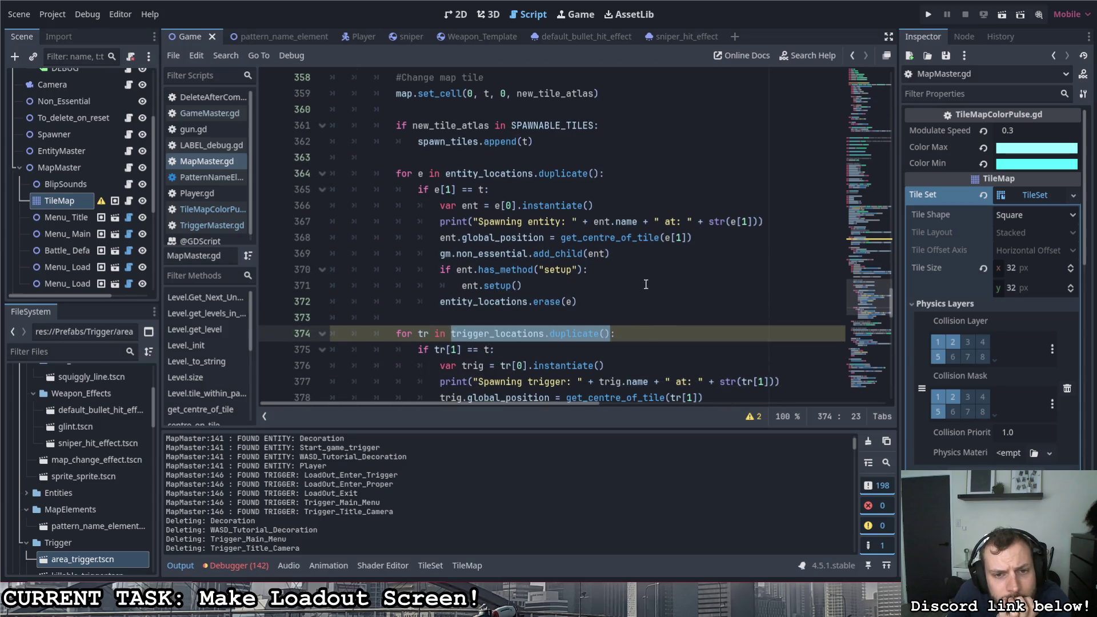
pyautogui.scroll(-1, 621, 264)
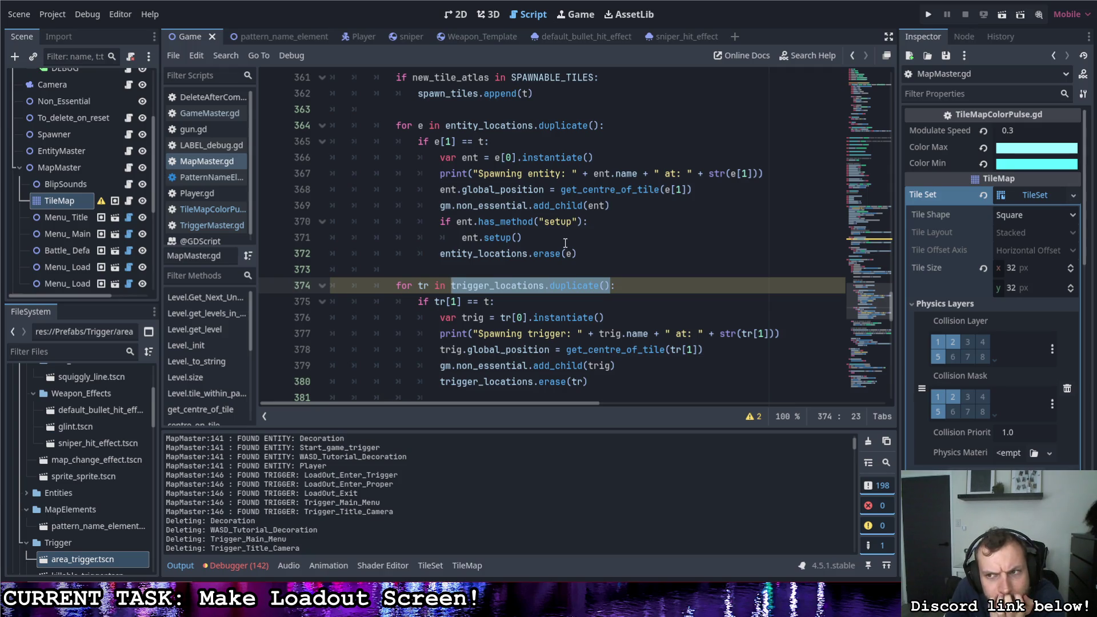
pyautogui.scroll(-3, 59, 221)
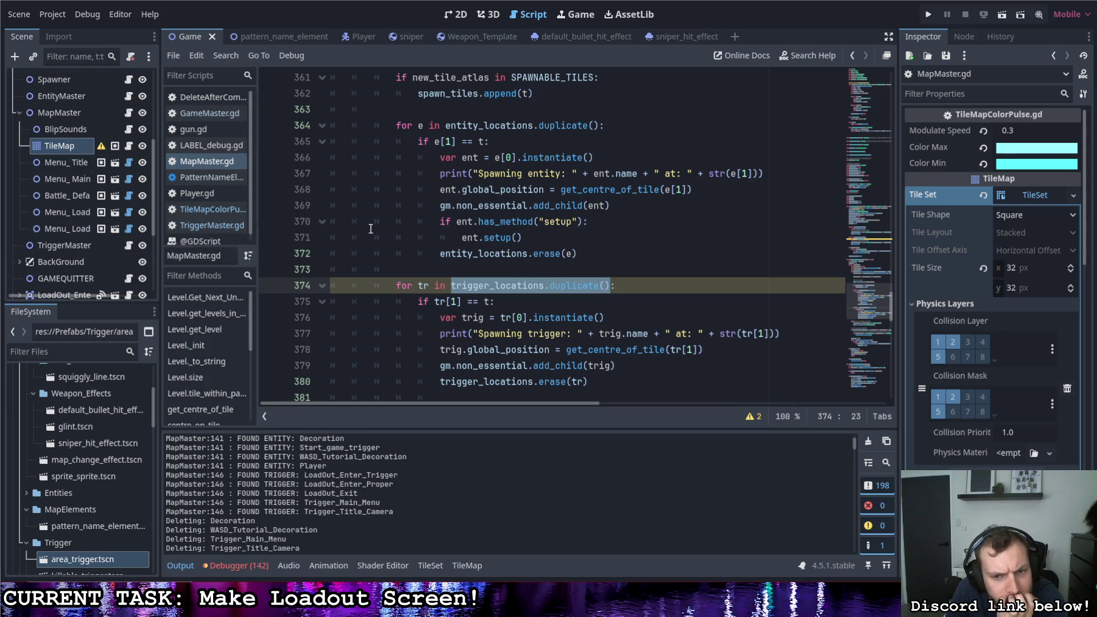
pyautogui.scroll(-3, 374, 237)
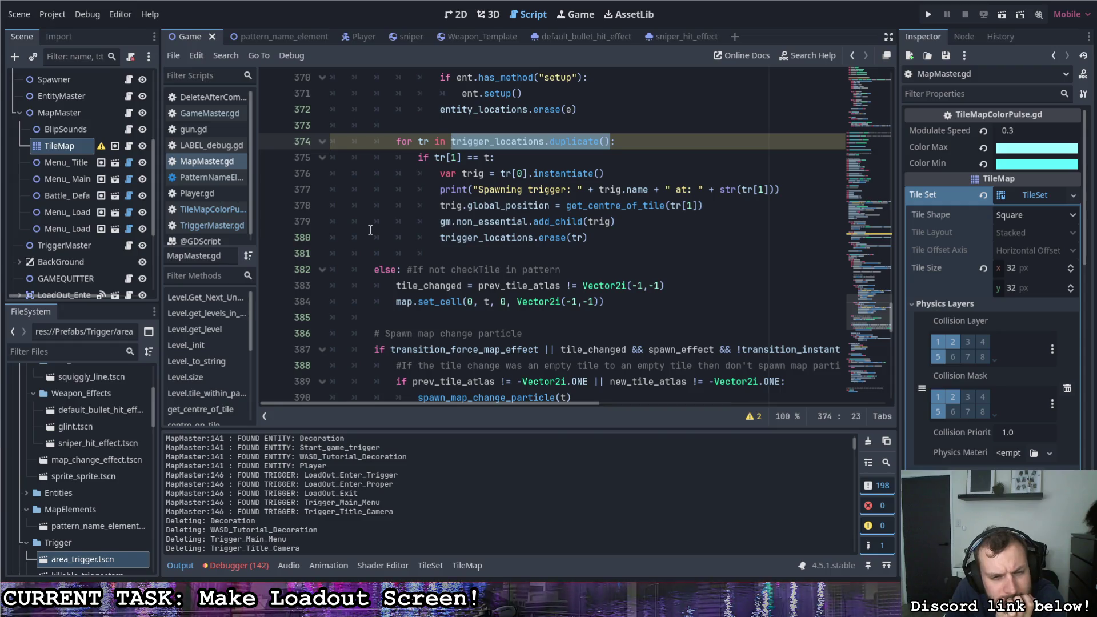
pyautogui.scroll(1, 369, 229)
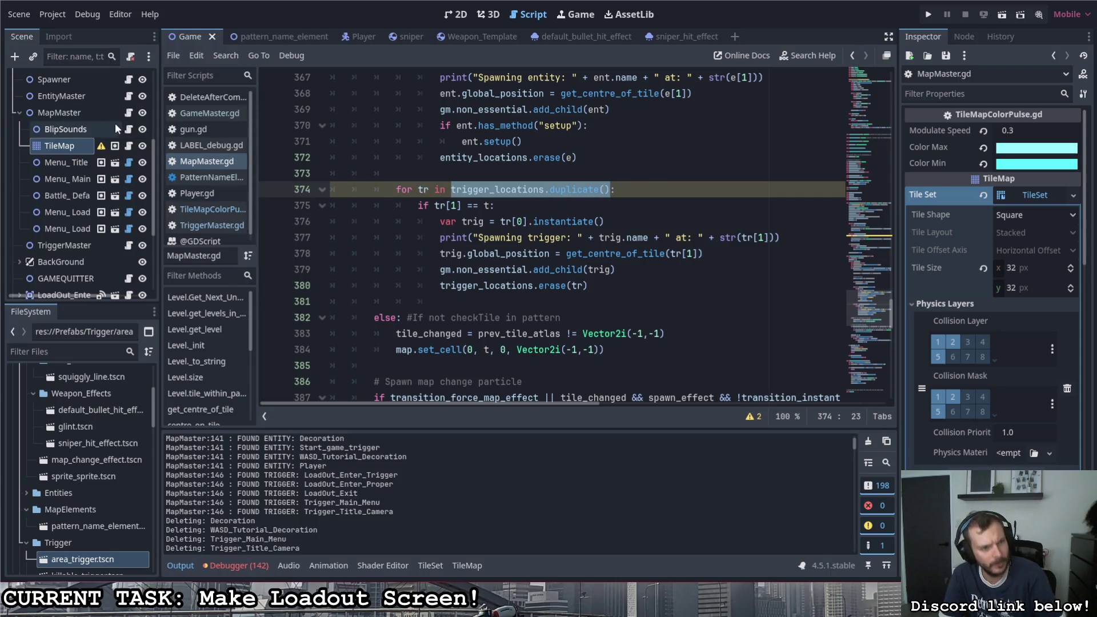
pyautogui.click(128, 246)
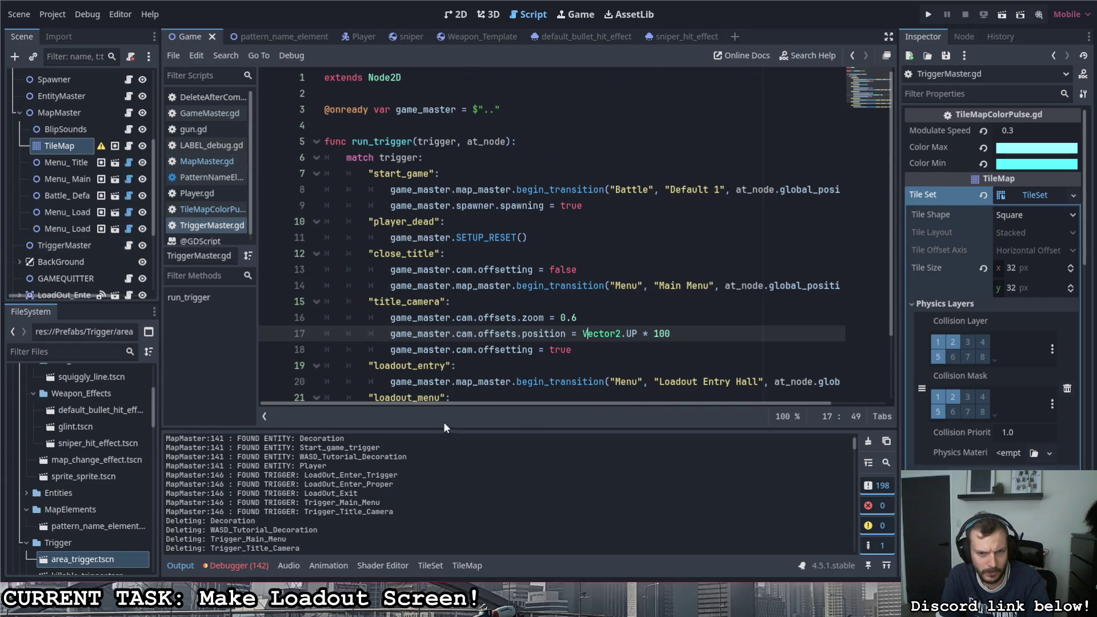
# Step: Inspect Trigger_Title_Camera, Trigger_Main_Menu, LoadOut_Exit, LoadOut_Enter_Proper and LoadOut_Enter_Trigger settings
pyautogui.scroll(-2, 446, 323)
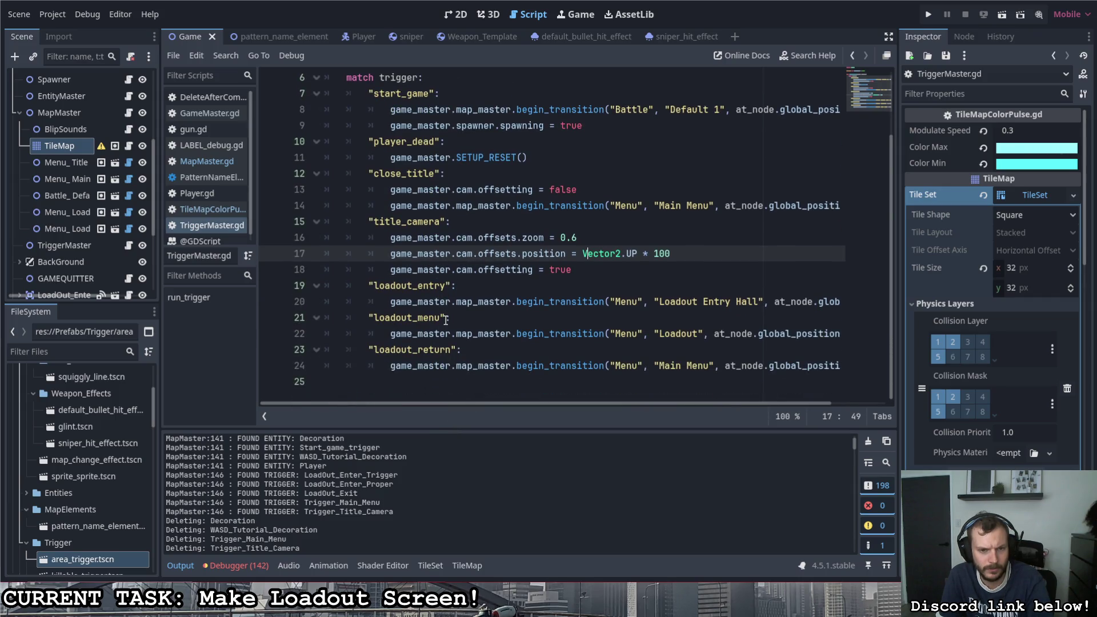
pyautogui.scroll(-4, 91, 245)
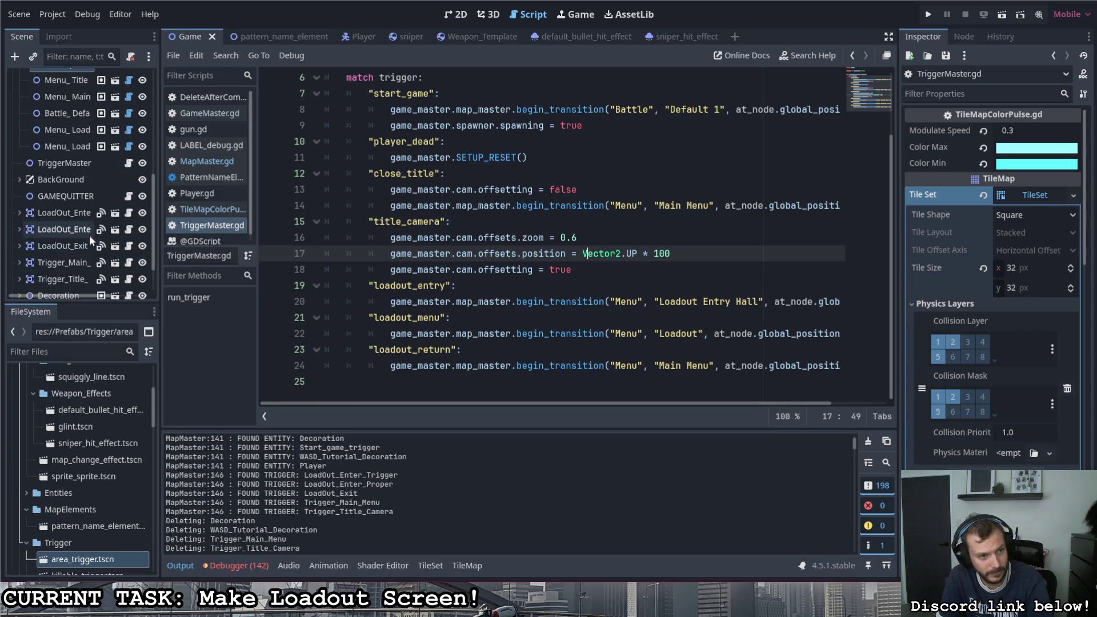
pyautogui.click(72, 229)
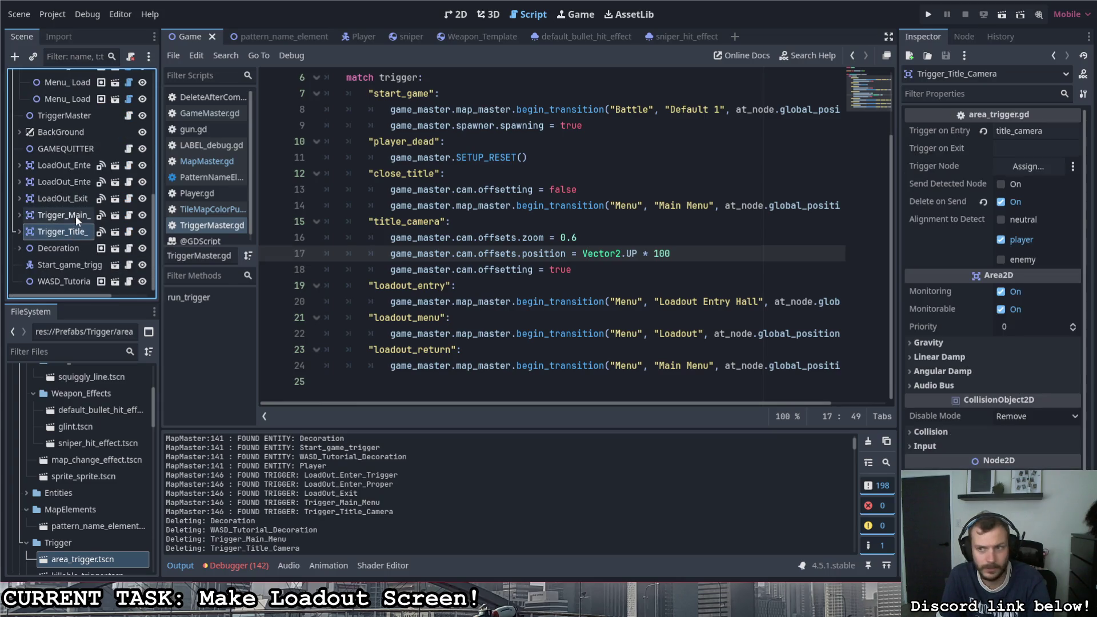
pyautogui.click(75, 215)
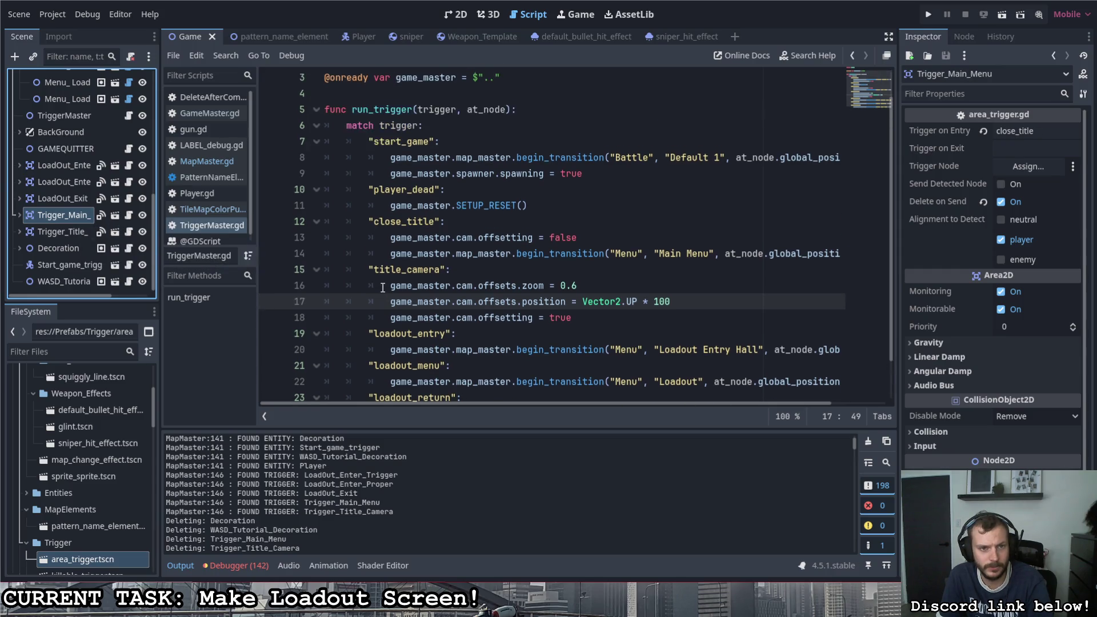
pyautogui.click(64, 199)
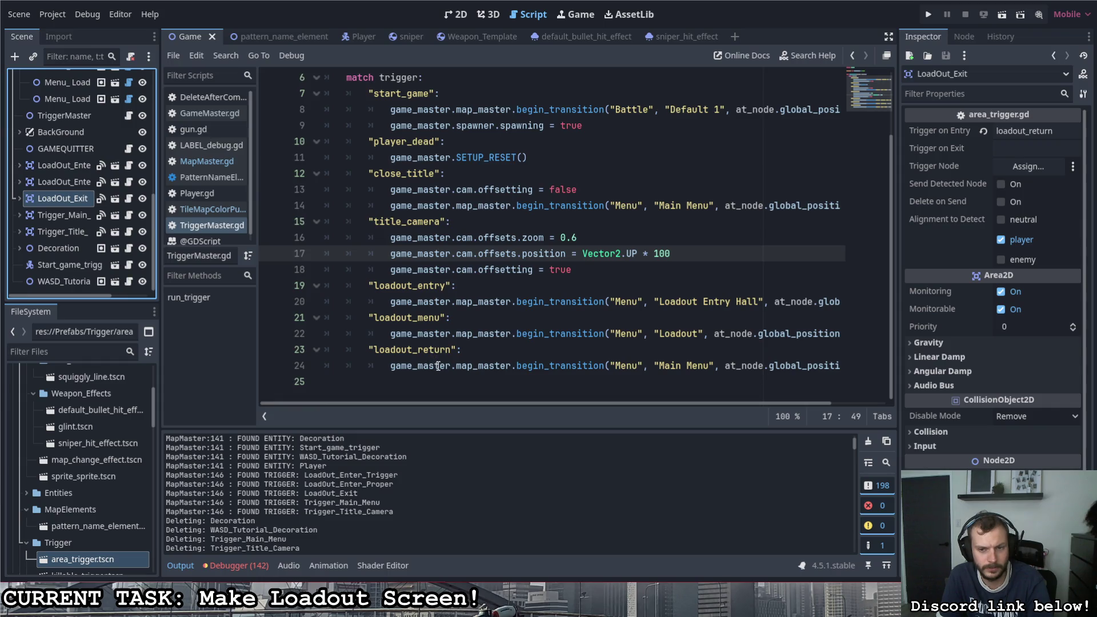
pyautogui.click(63, 184)
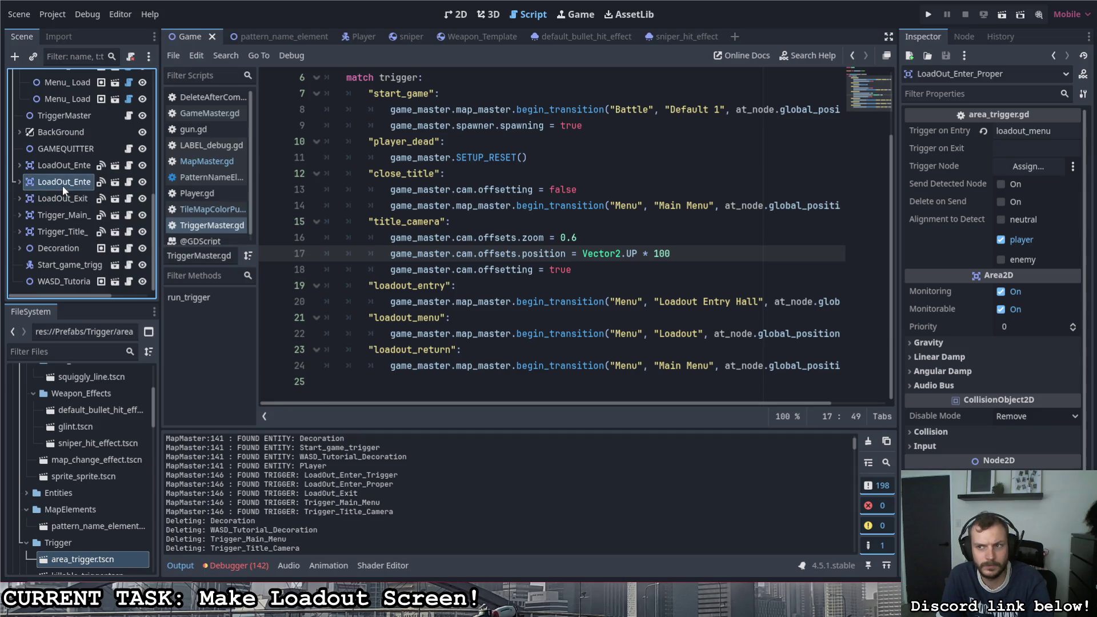
pyautogui.click(66, 167)
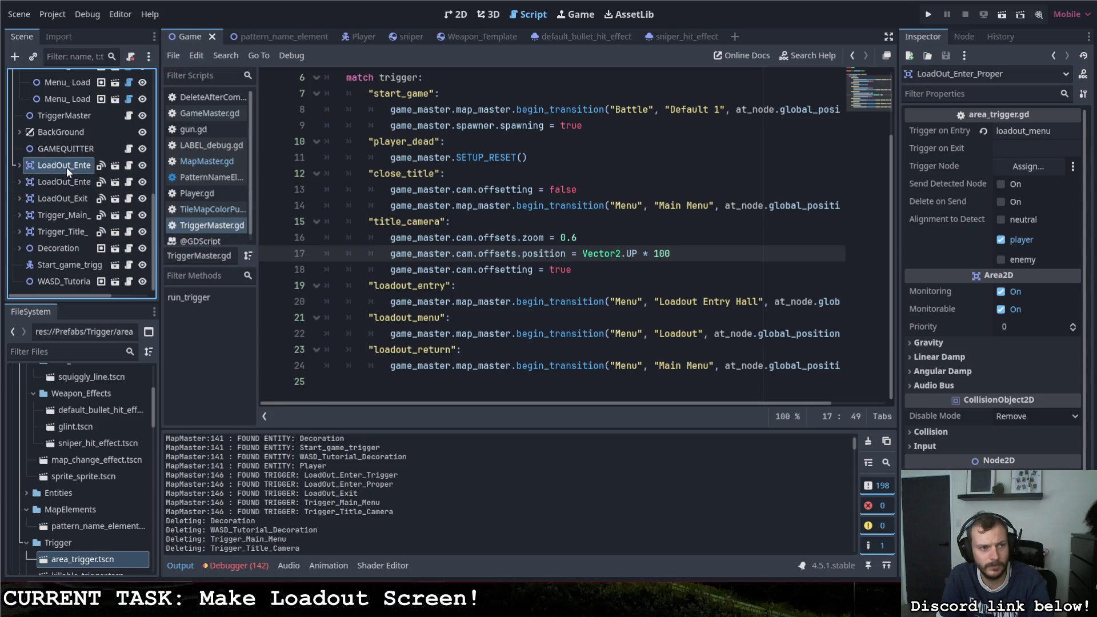
# Step: Scroll through the LoadOut_Enter_Trigger node's settings to review them
pyautogui.scroll(4, 67, 214)
pyautogui.scroll(4, 69, 217)
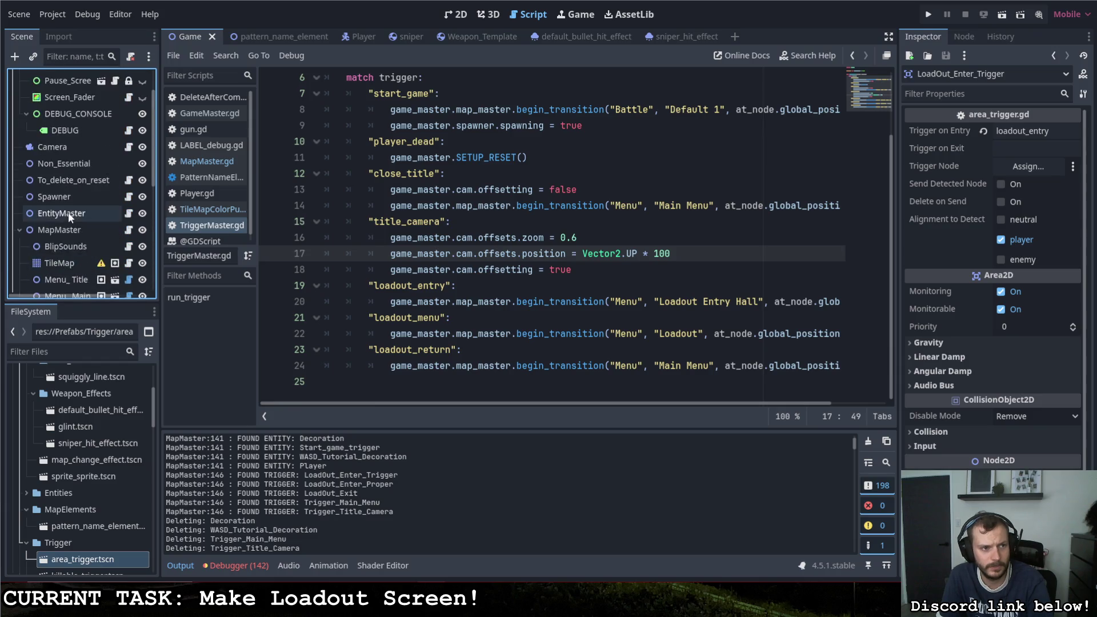
pyautogui.scroll(-8, 68, 216)
pyautogui.scroll(-2, 68, 212)
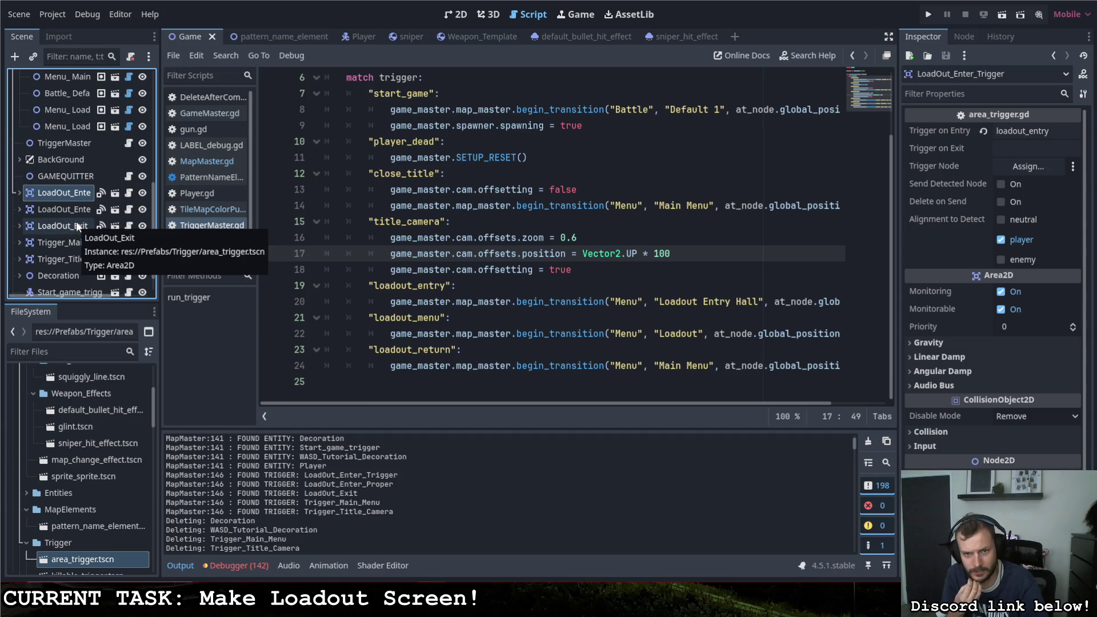
pyautogui.scroll(2, 392, 233)
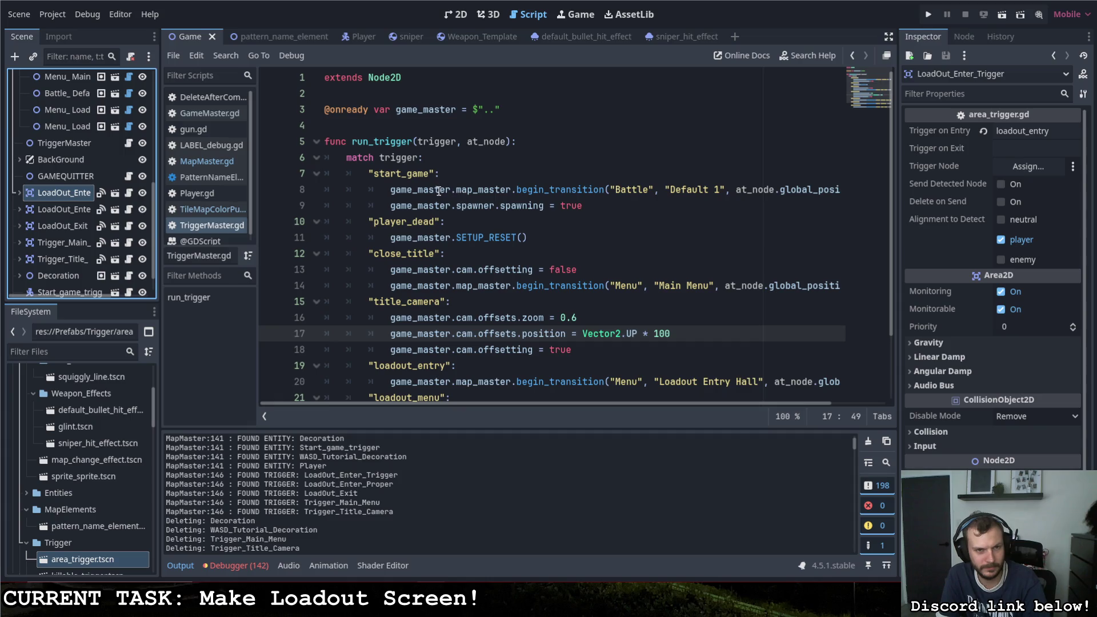
pyautogui.scroll(8, 78, 220)
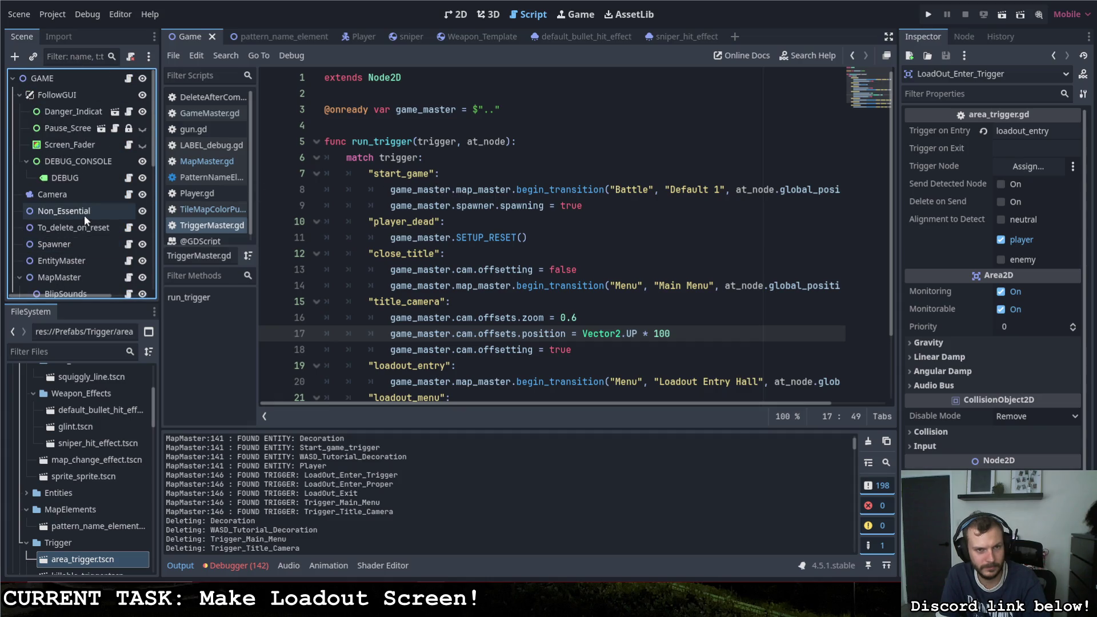
pyautogui.scroll(-1, 421, 188)
pyautogui.scroll(-2, 420, 187)
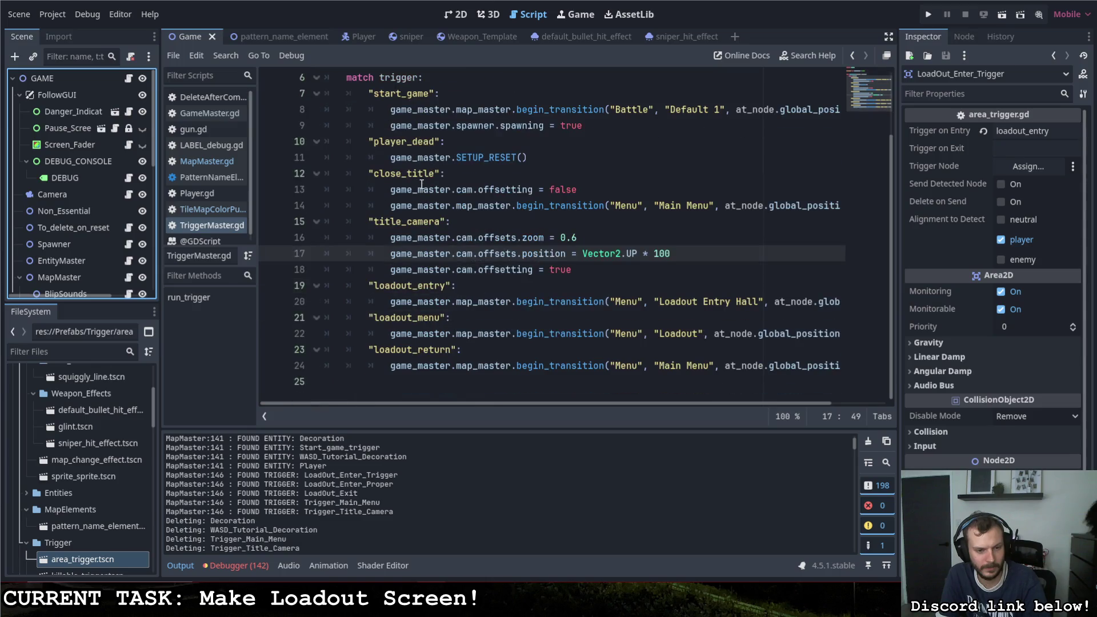
pyautogui.scroll(2, 433, 171)
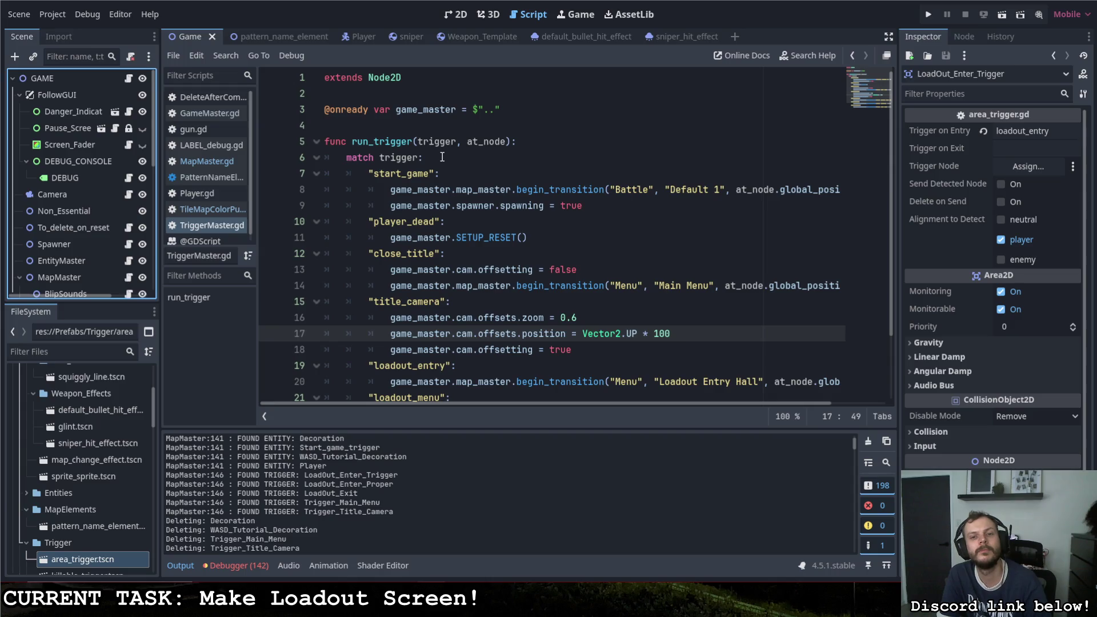
pyautogui.scroll(-2, 447, 155)
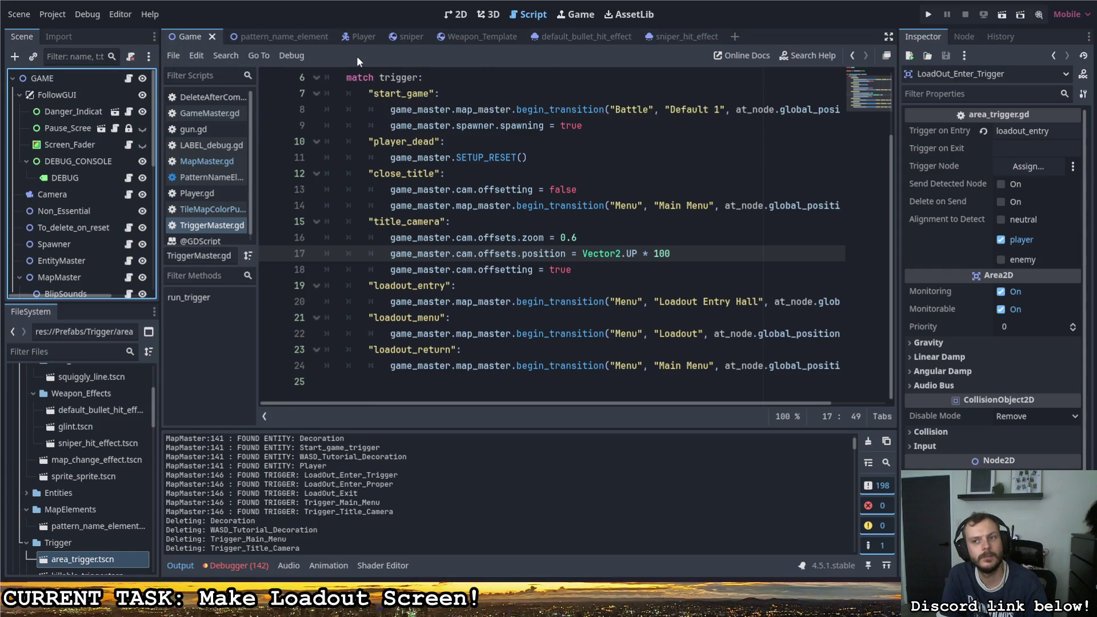
pyautogui.scroll(-5, 84, 247)
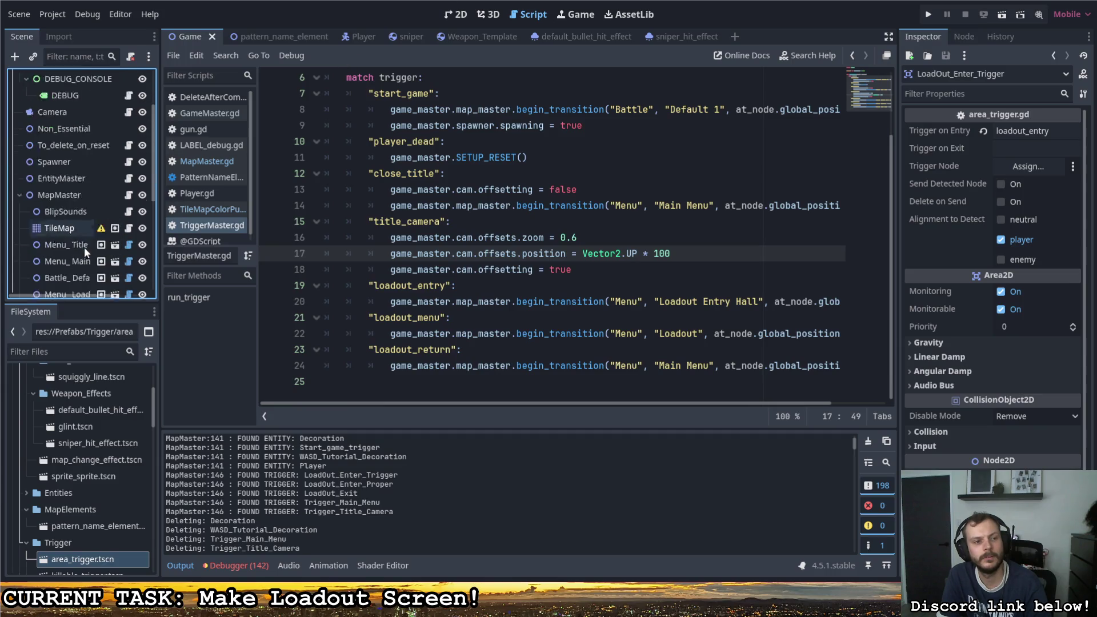
pyautogui.scroll(-8, 79, 220)
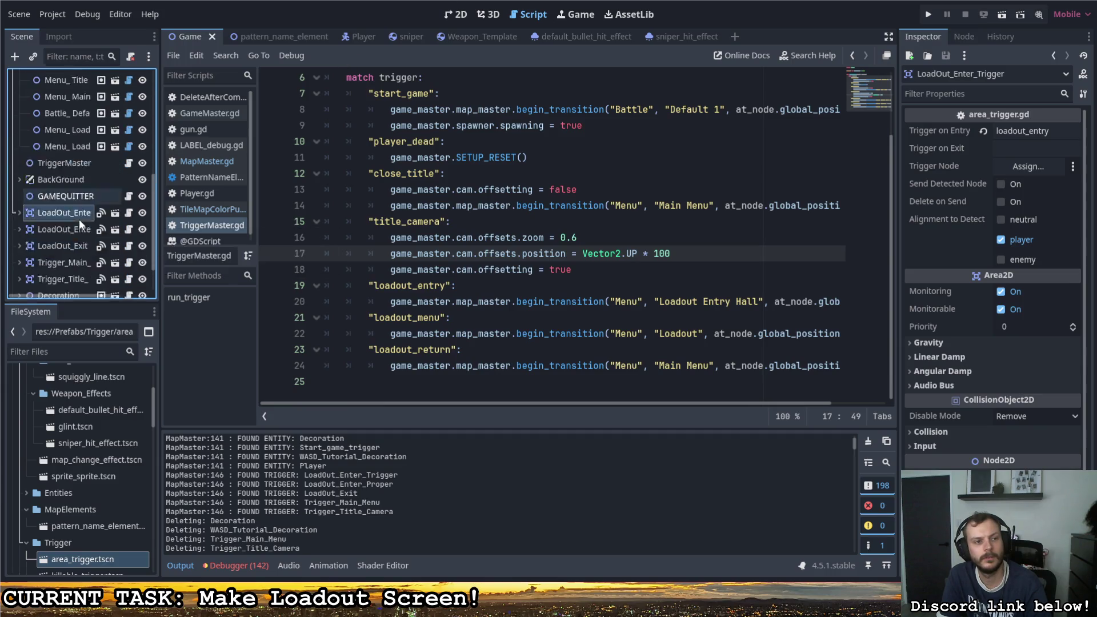
# Step: Recheck the other triggers, then open LoadOut_Enter_Trigger's area_trigger.gd script
pyautogui.click(70, 215)
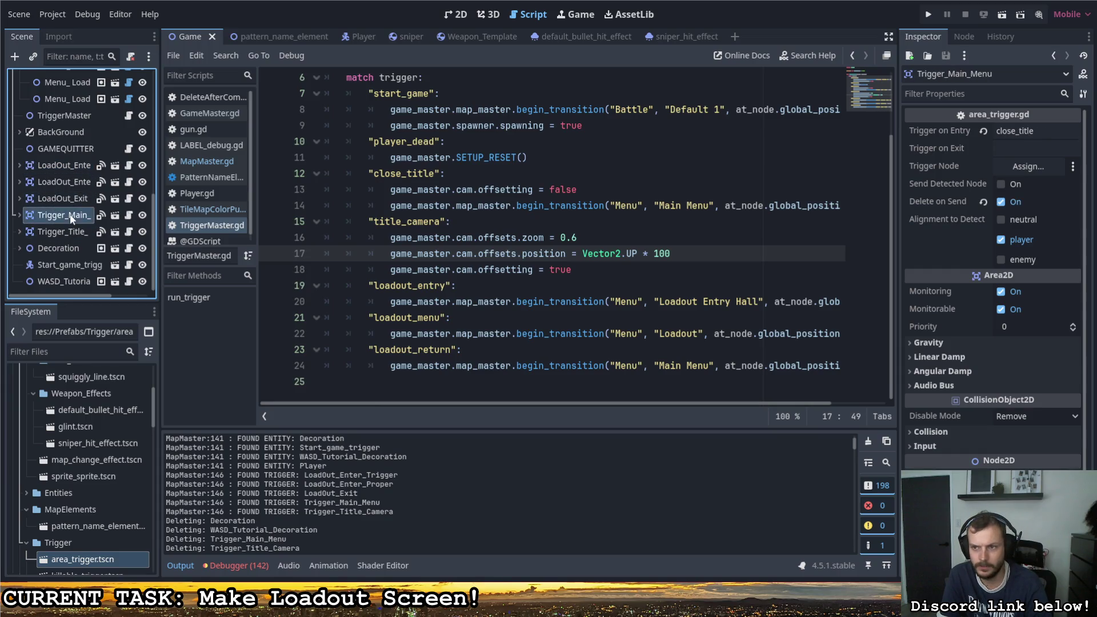
pyautogui.click(73, 231)
pyautogui.click(73, 218)
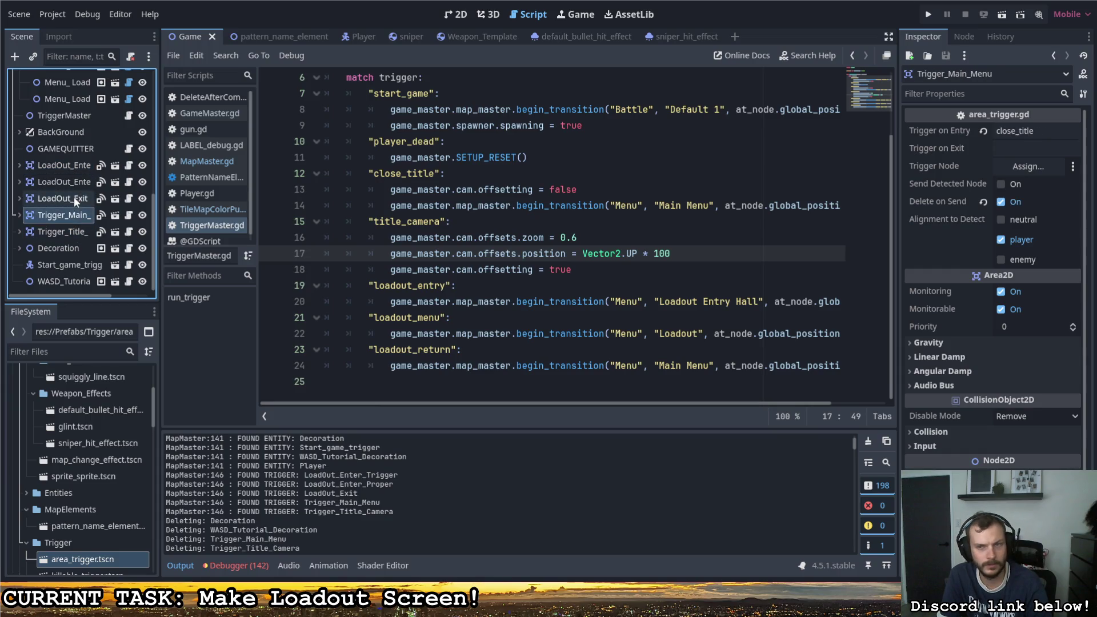
pyautogui.click(74, 196)
pyautogui.click(77, 182)
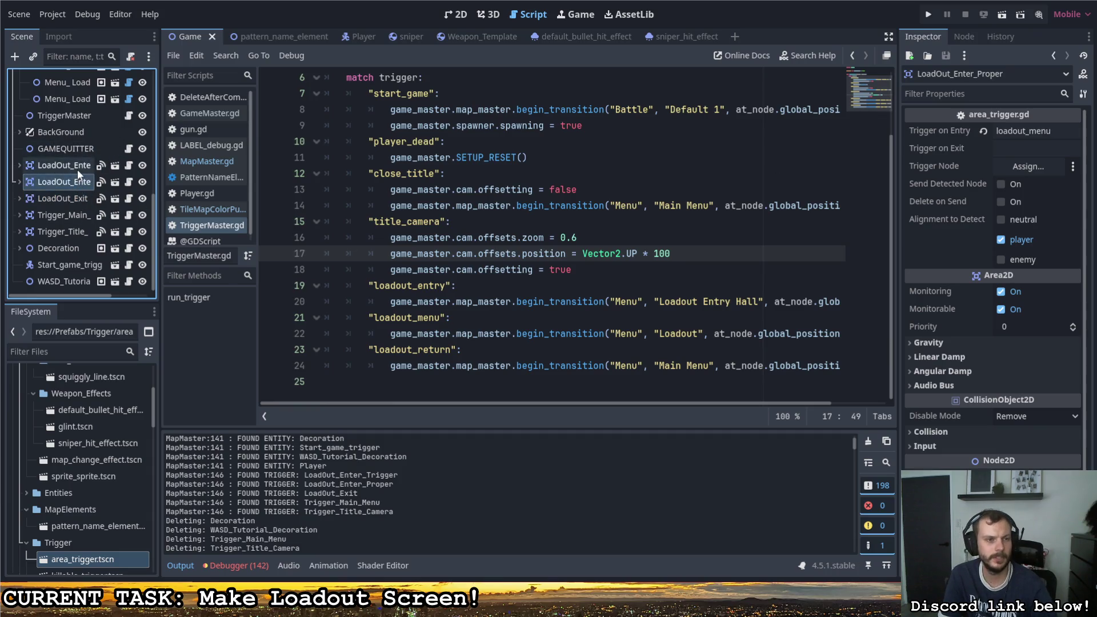
pyautogui.click(77, 167)
pyautogui.click(129, 165)
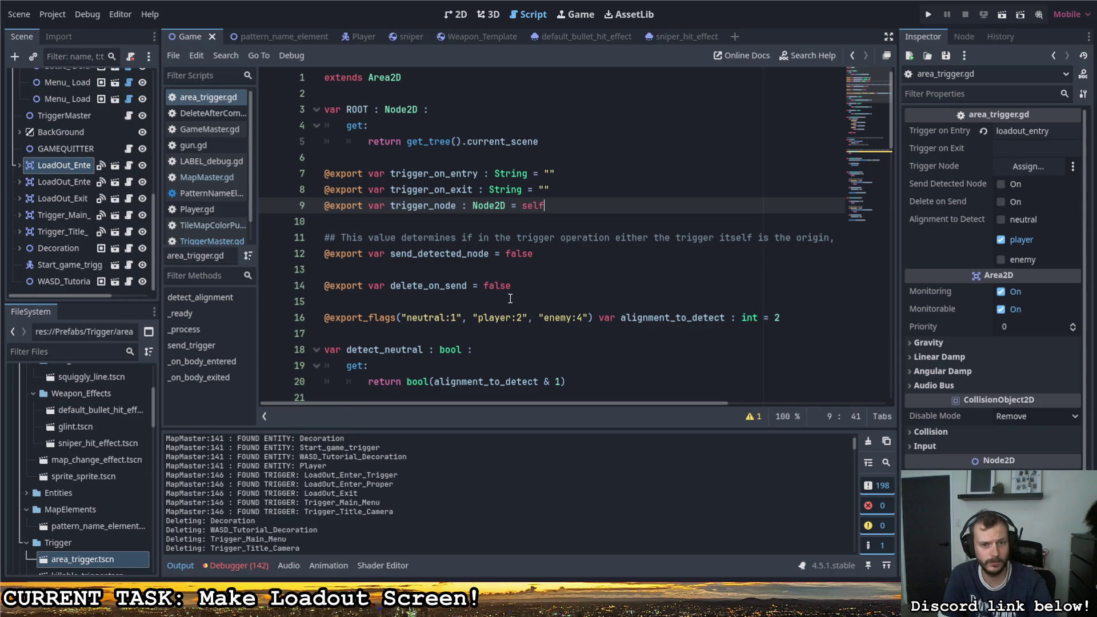
# Step: Change the delete_on_send default on line 14 from false to true
pyautogui.moveTo(511, 286); pyautogui.dragTo(483, 287)
pyautogui.write('true')
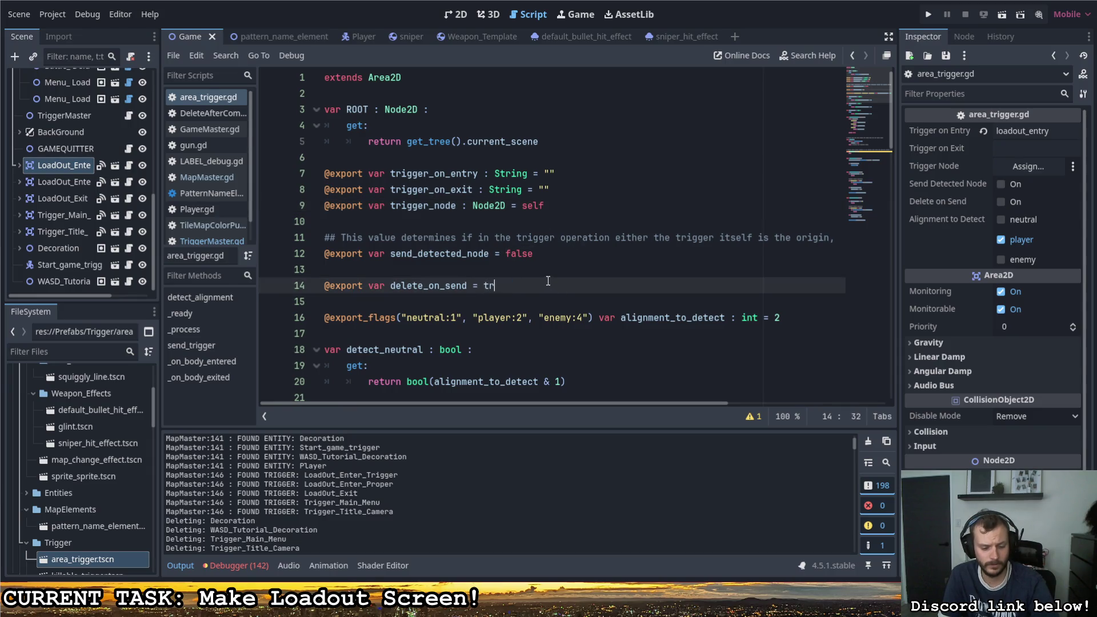
pyautogui.click(542, 268)
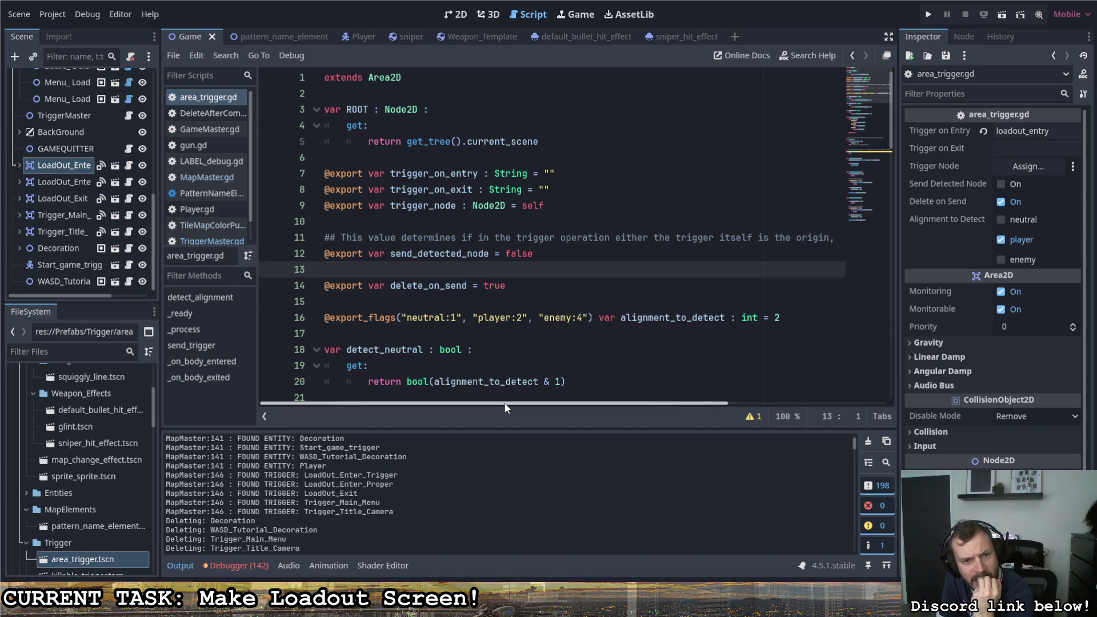
# Step: Correct 'or of' to 'or if' in the line 11 comment
pyautogui.moveTo(504, 403); pyautogui.dragTo(726, 397)
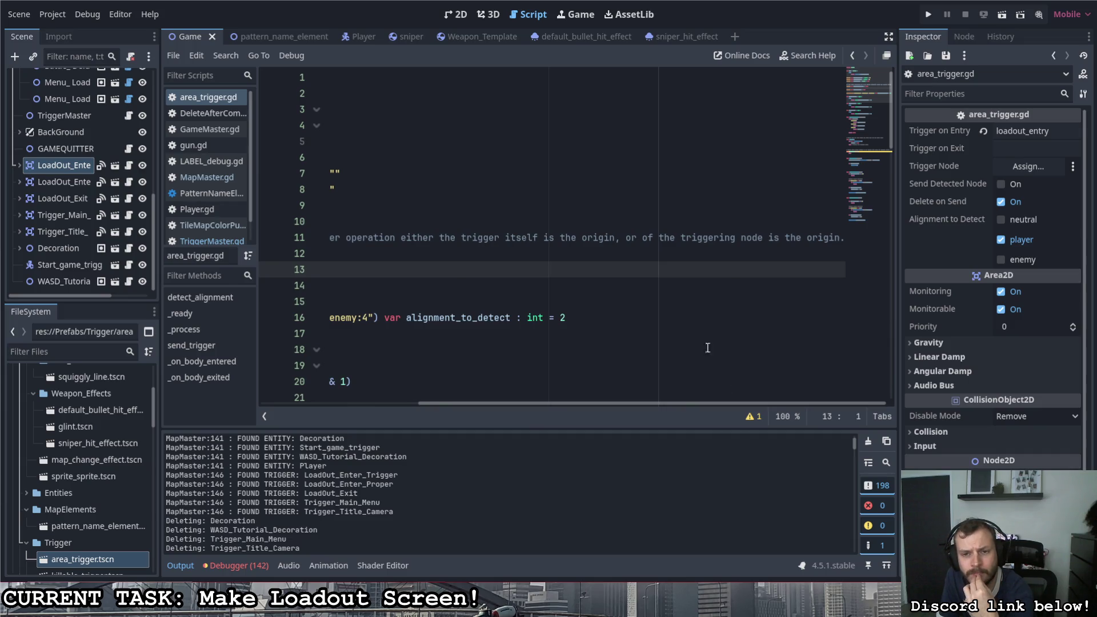
pyautogui.click(644, 238)
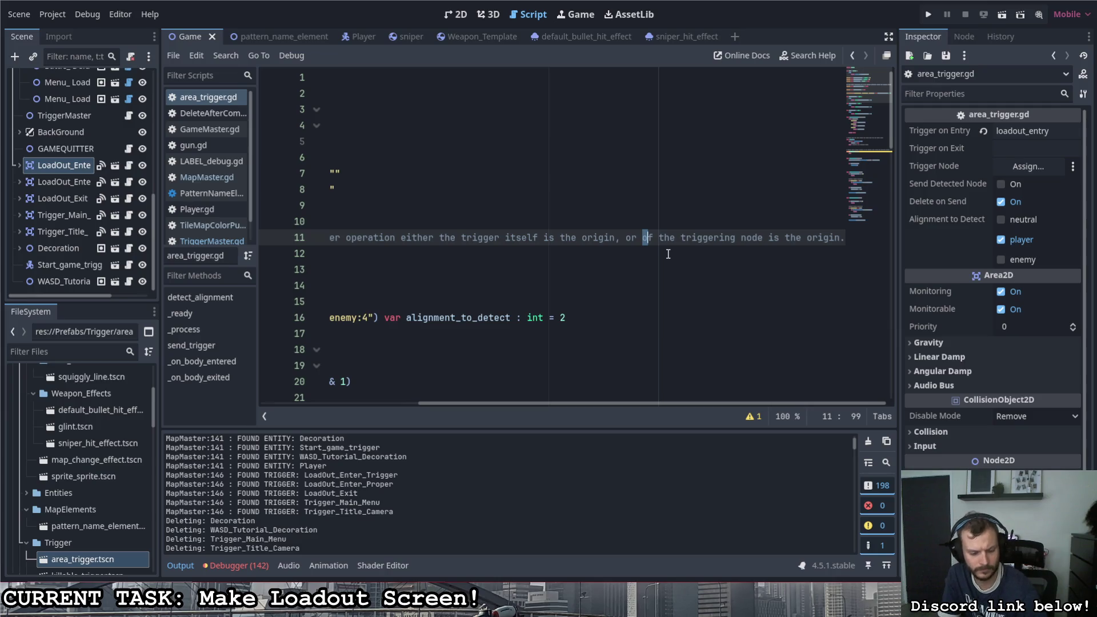
pyautogui.write('i')
pyautogui.press('Down')
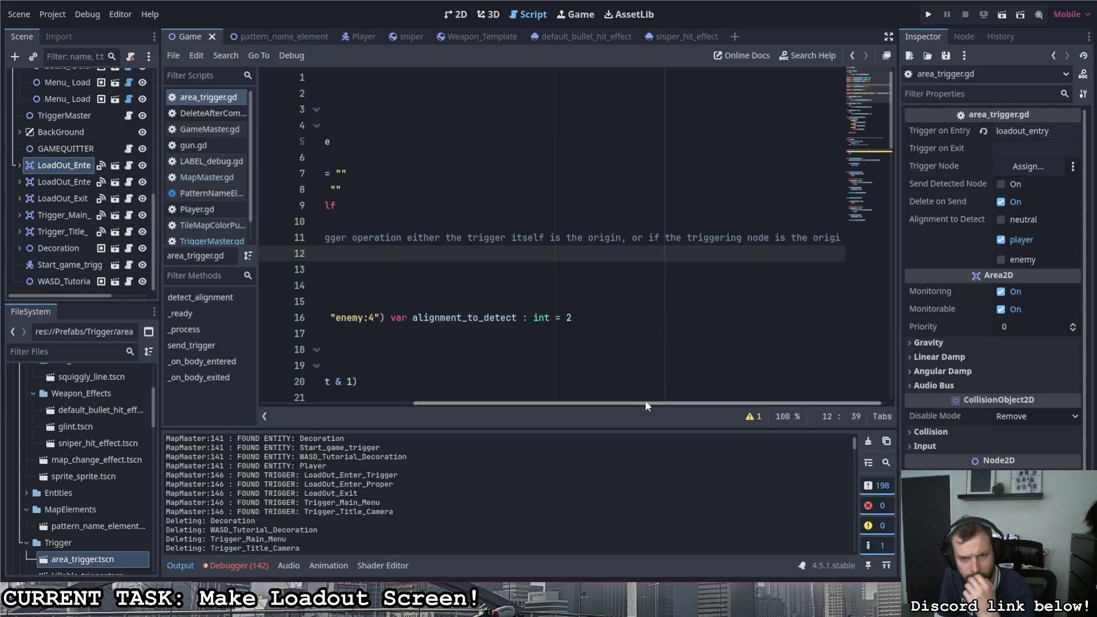
pyautogui.moveTo(645, 402); pyautogui.dragTo(475, 379)
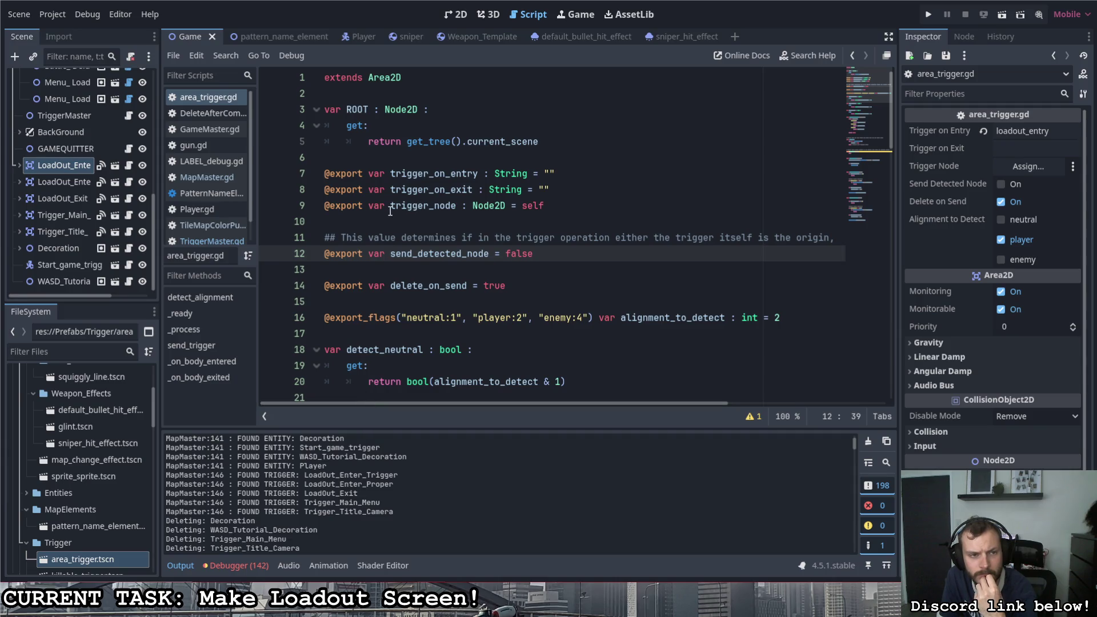
pyautogui.click(78, 215)
pyautogui.click(74, 229)
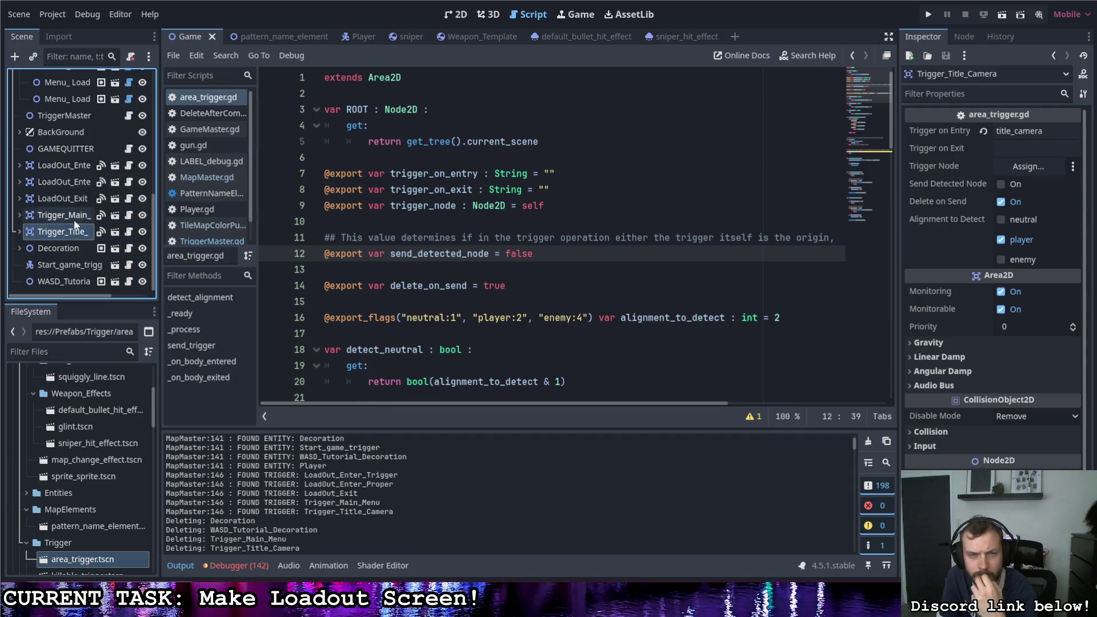
pyautogui.click(73, 217)
pyautogui.click(70, 198)
pyautogui.click(67, 181)
pyautogui.click(65, 166)
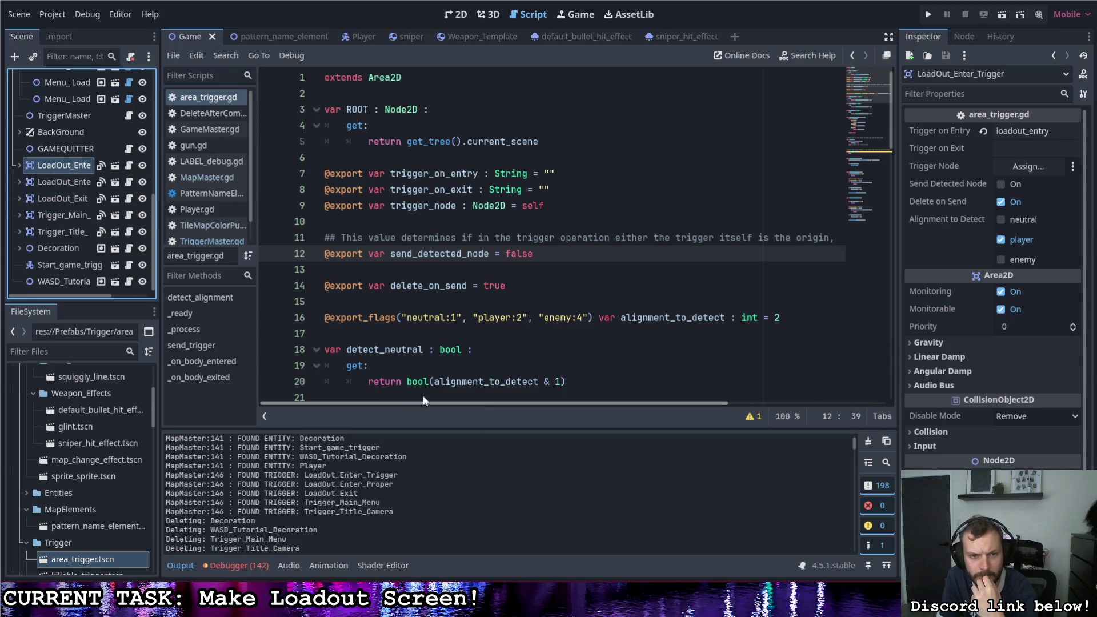
pyautogui.moveTo(390, 205); pyautogui.dragTo(458, 207)
pyautogui.scroll(-13, 458, 207)
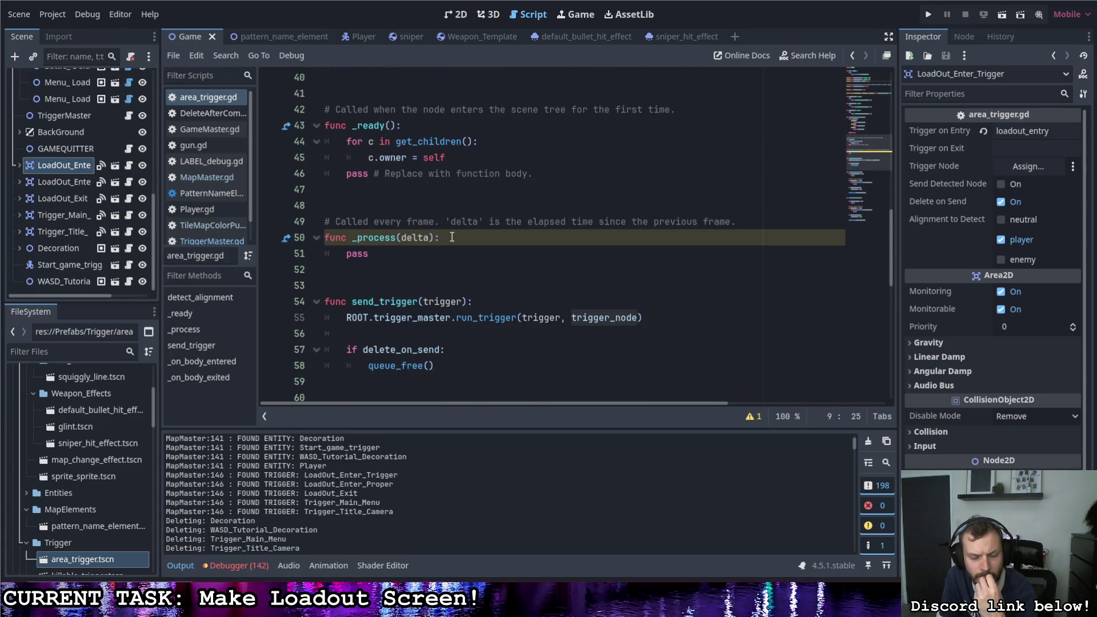
pyautogui.scroll(13, 422, 242)
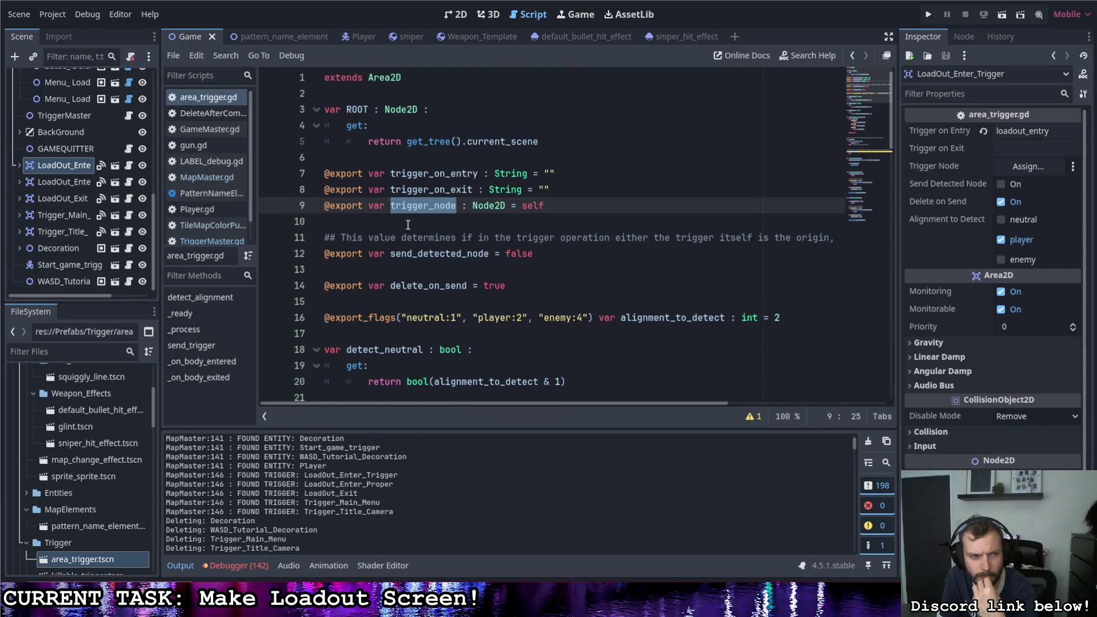
pyautogui.click(67, 179)
pyautogui.click(69, 217)
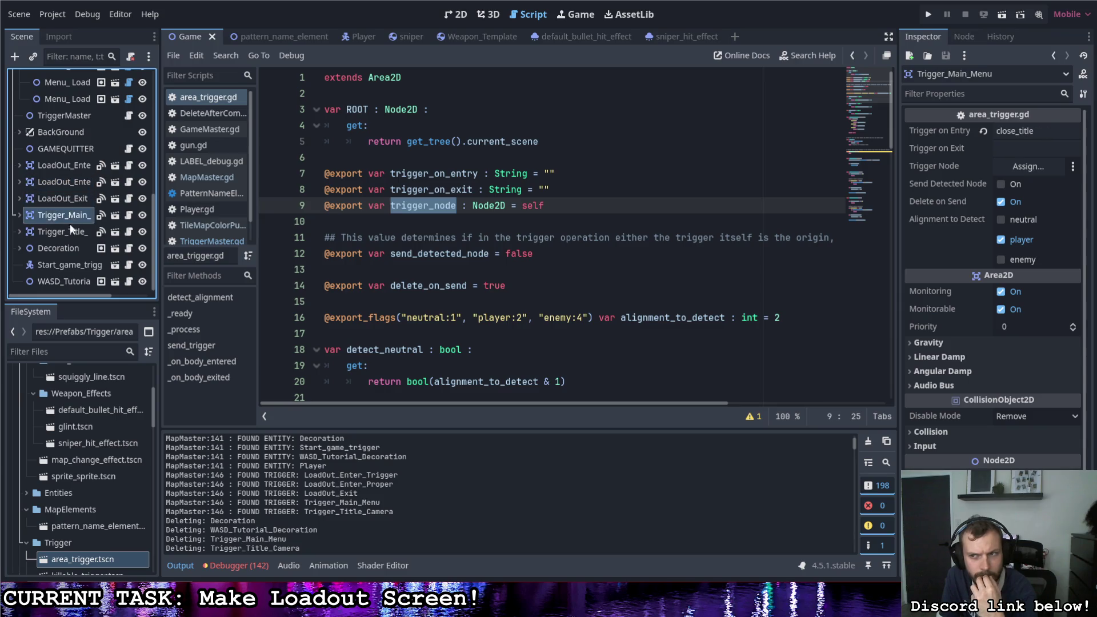
pyautogui.click(69, 232)
pyautogui.click(67, 215)
pyautogui.click(70, 181)
pyautogui.click(85, 166)
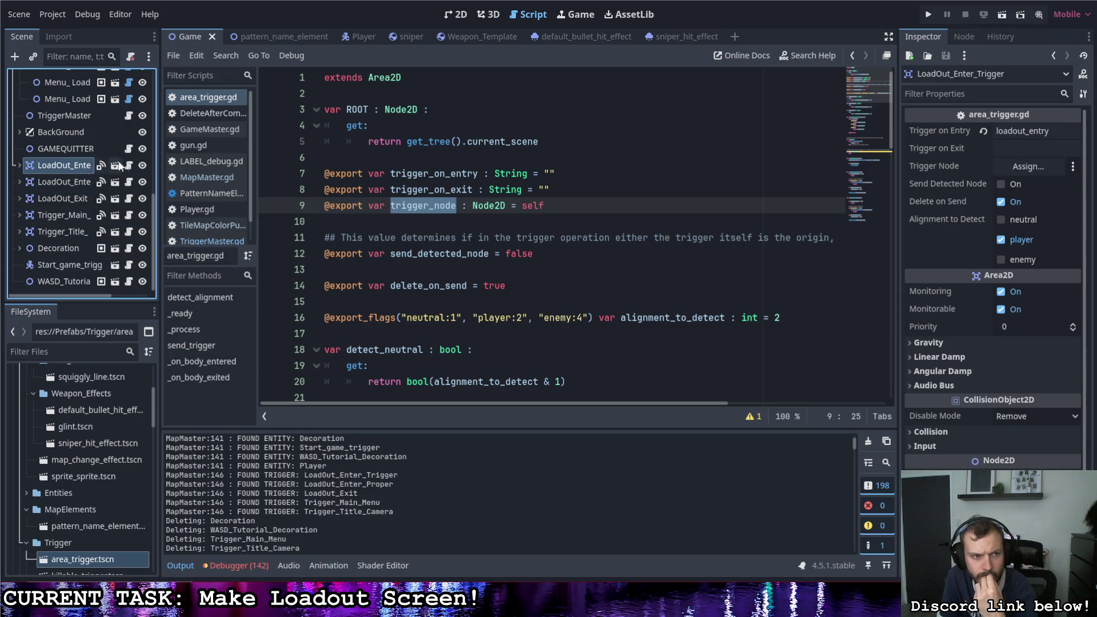
pyautogui.click(129, 165)
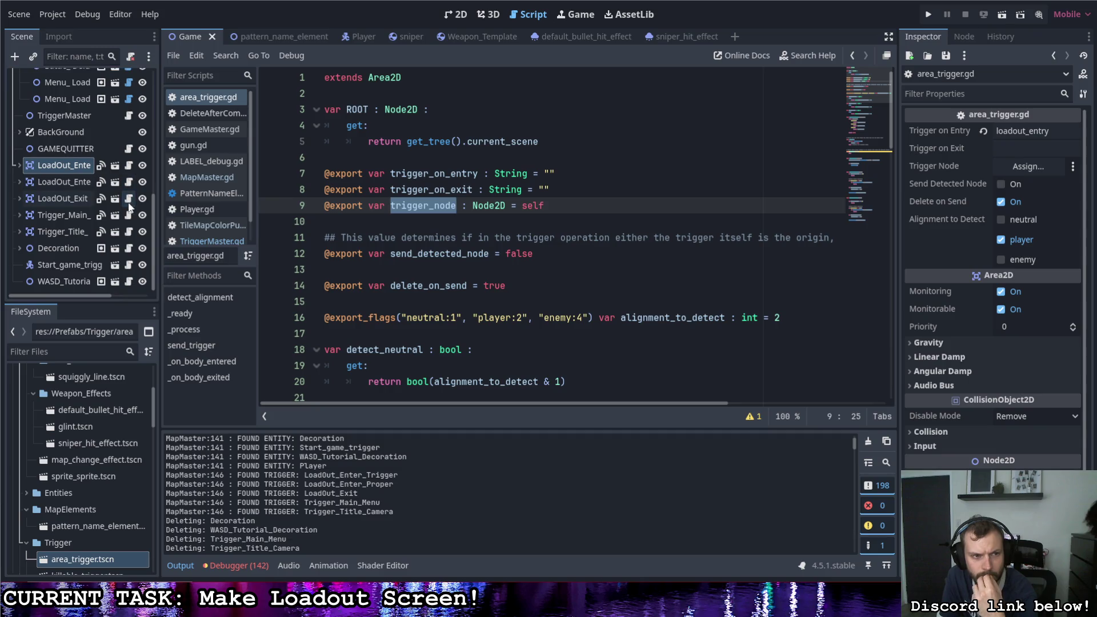
pyautogui.scroll(-8, 365, 251)
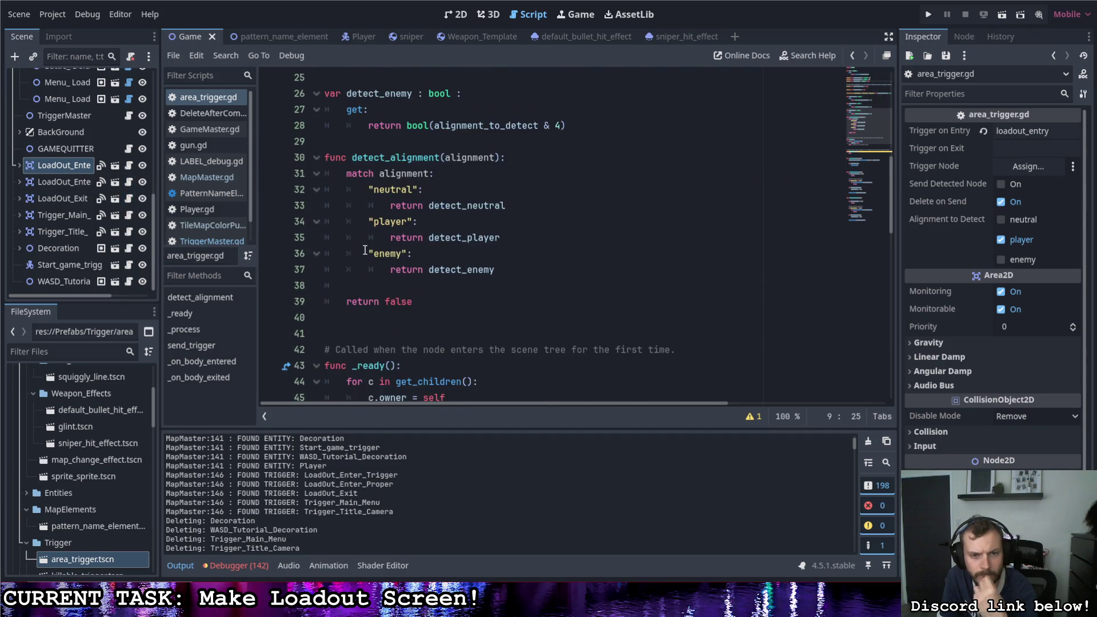
pyautogui.scroll(-3, 364, 250)
pyautogui.scroll(-2, 400, 257)
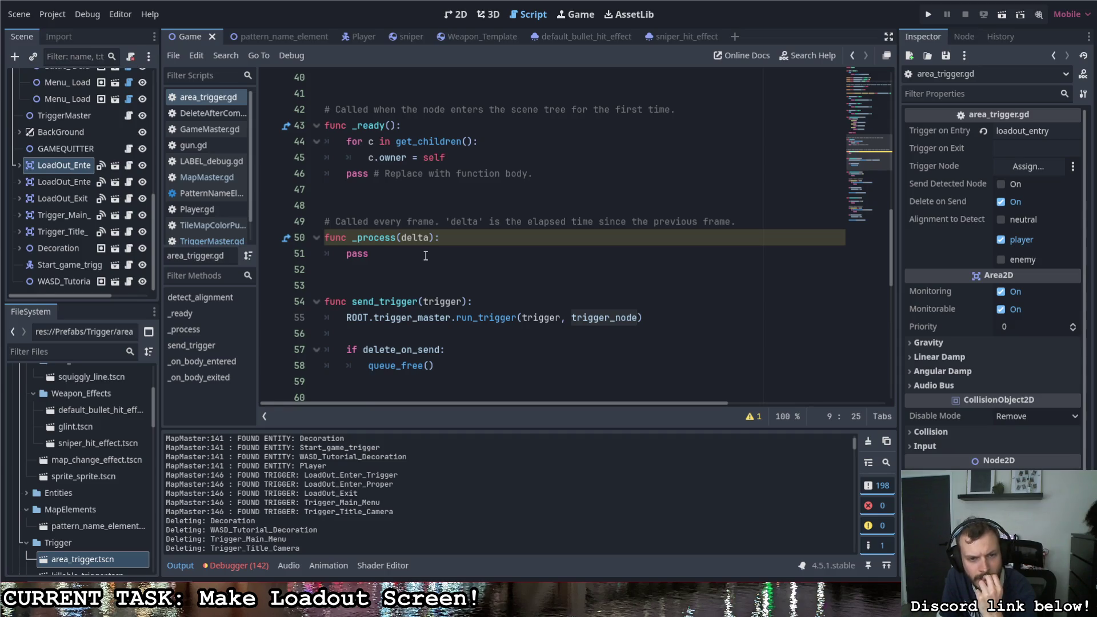
pyautogui.scroll(13, 425, 255)
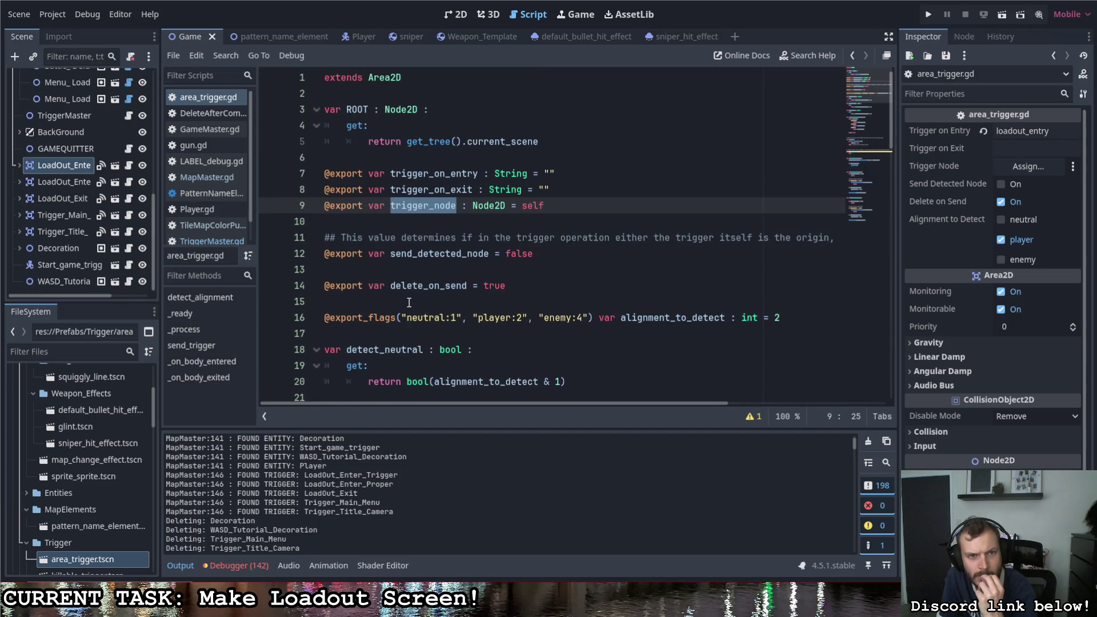
pyautogui.scroll(-20, 409, 301)
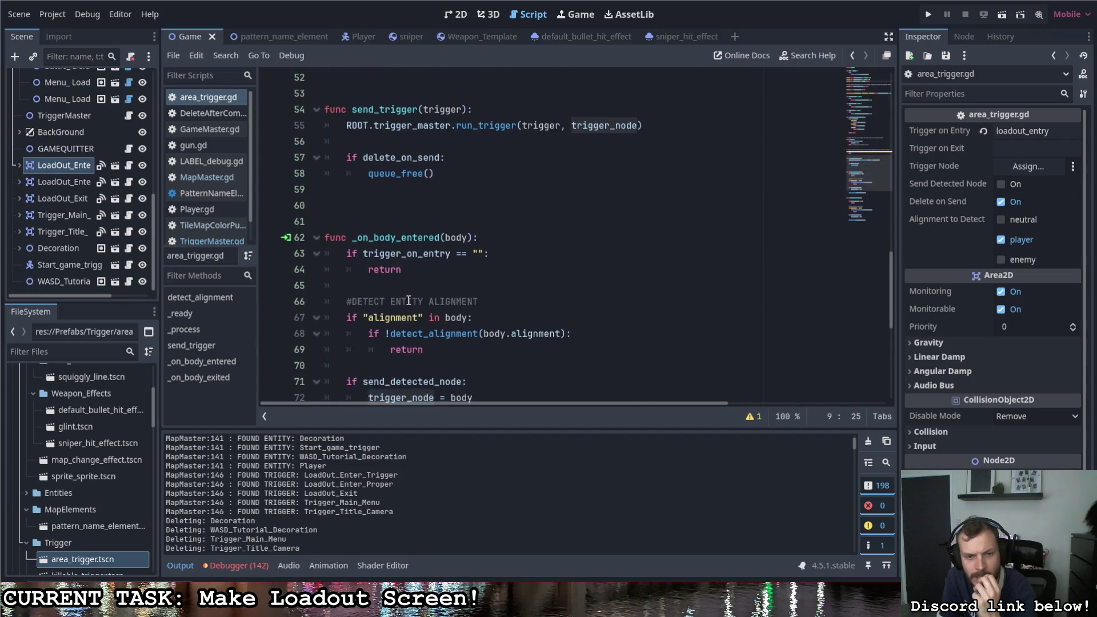
pyautogui.scroll(-2, 408, 301)
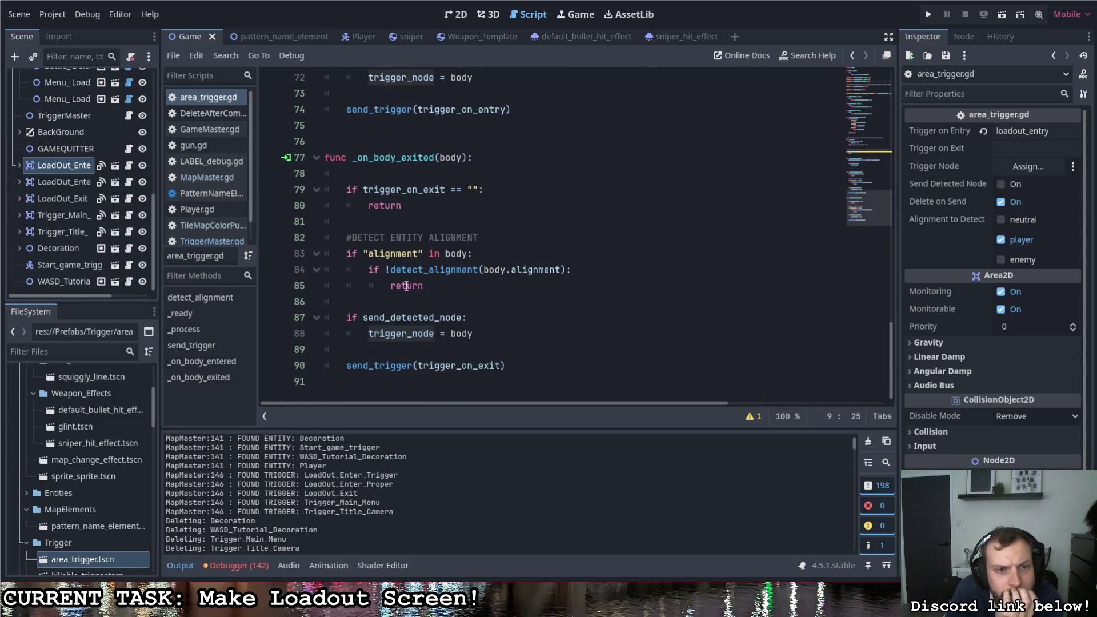
pyautogui.scroll(2, 404, 300)
pyautogui.scroll(3, 376, 283)
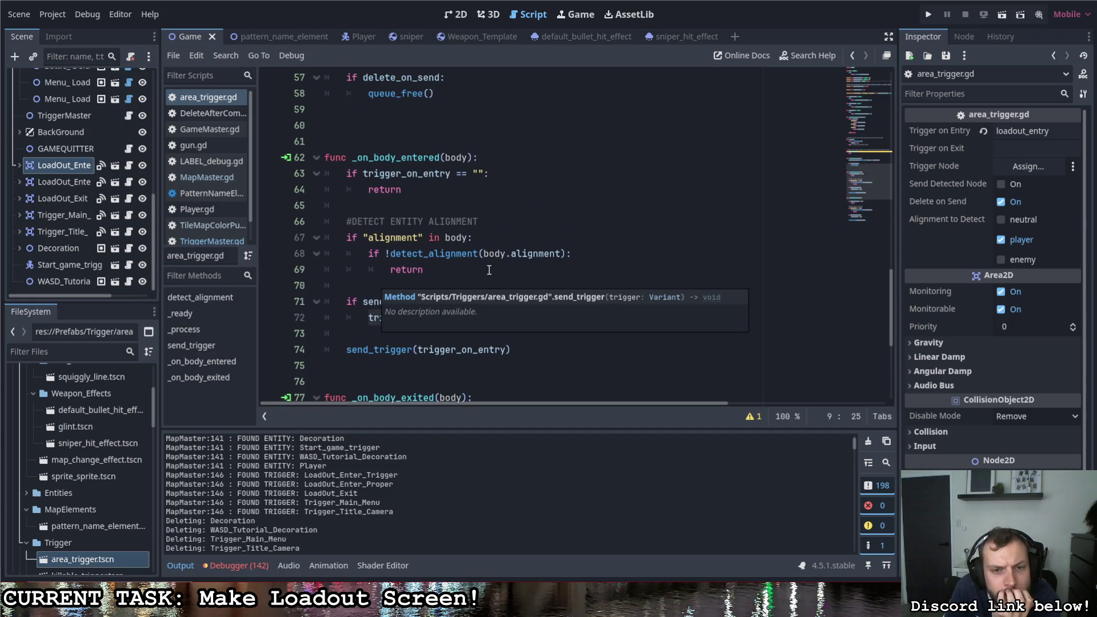
pyautogui.scroll(3, 489, 291)
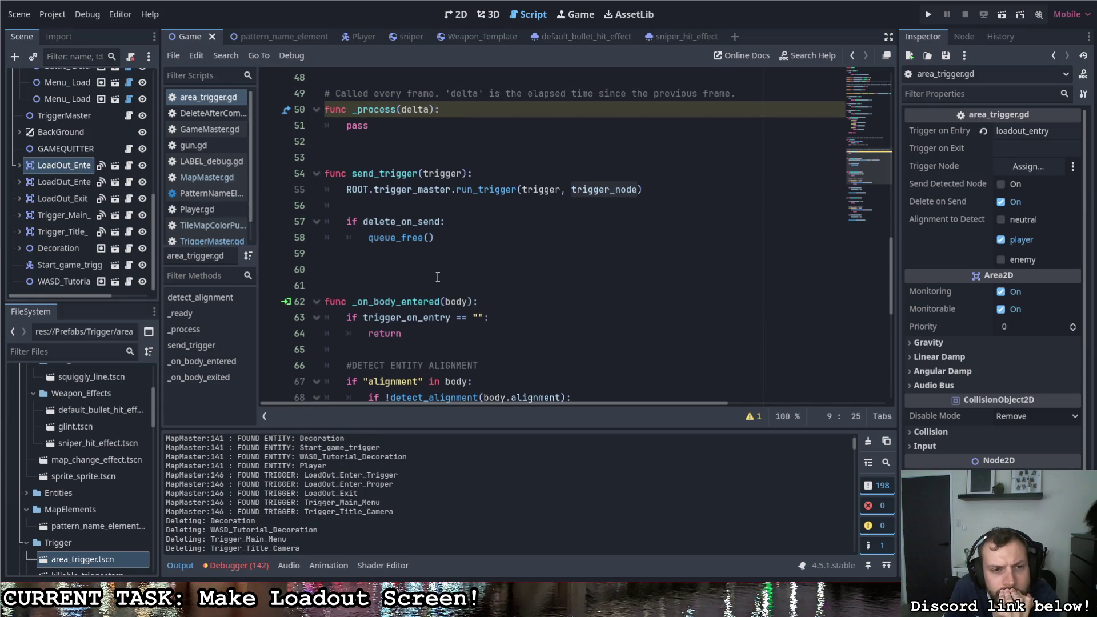
pyautogui.scroll(1, 438, 276)
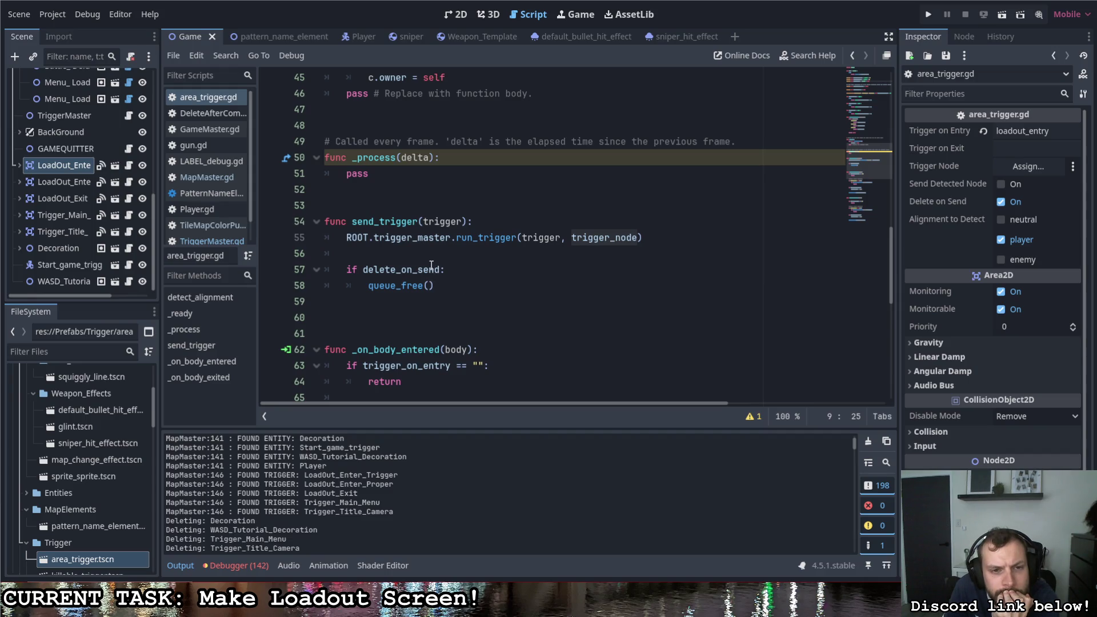
pyautogui.scroll(3, 430, 260)
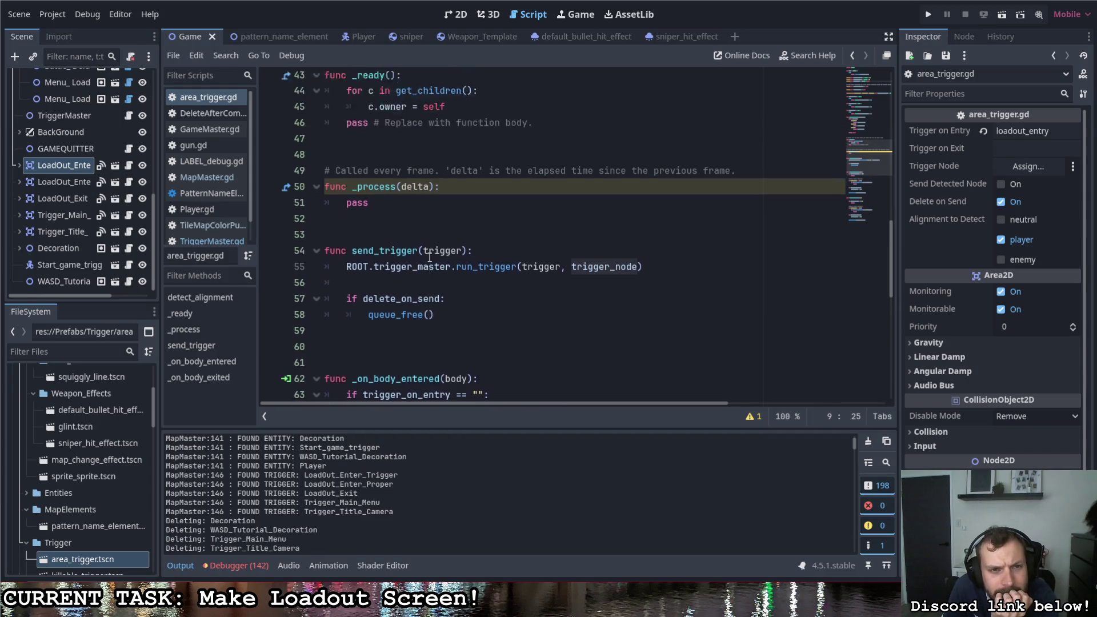
pyautogui.scroll(2, 429, 258)
pyautogui.scroll(-7, 429, 260)
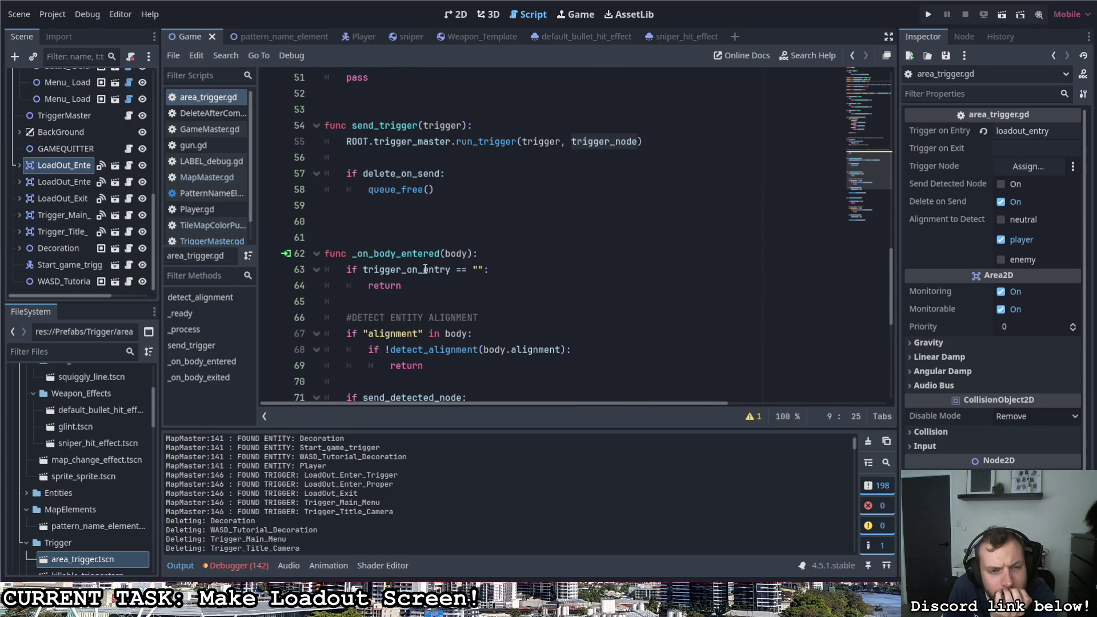
pyautogui.scroll(1, 428, 260)
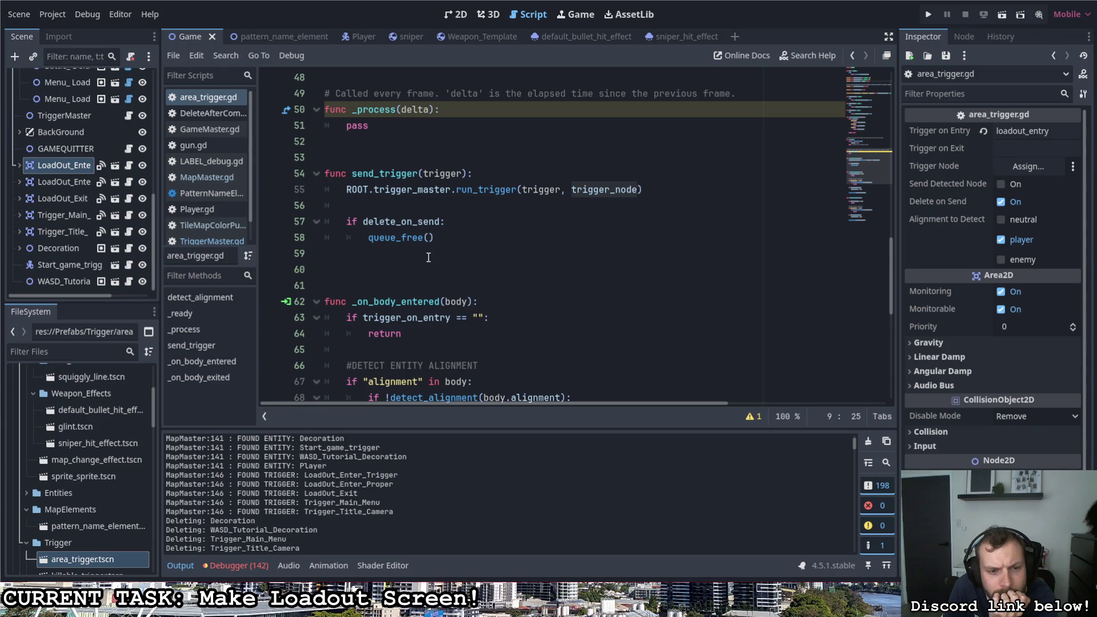
pyautogui.scroll(2, 353, 518)
pyautogui.scroll(-5, 352, 516)
pyautogui.scroll(-6, 353, 514)
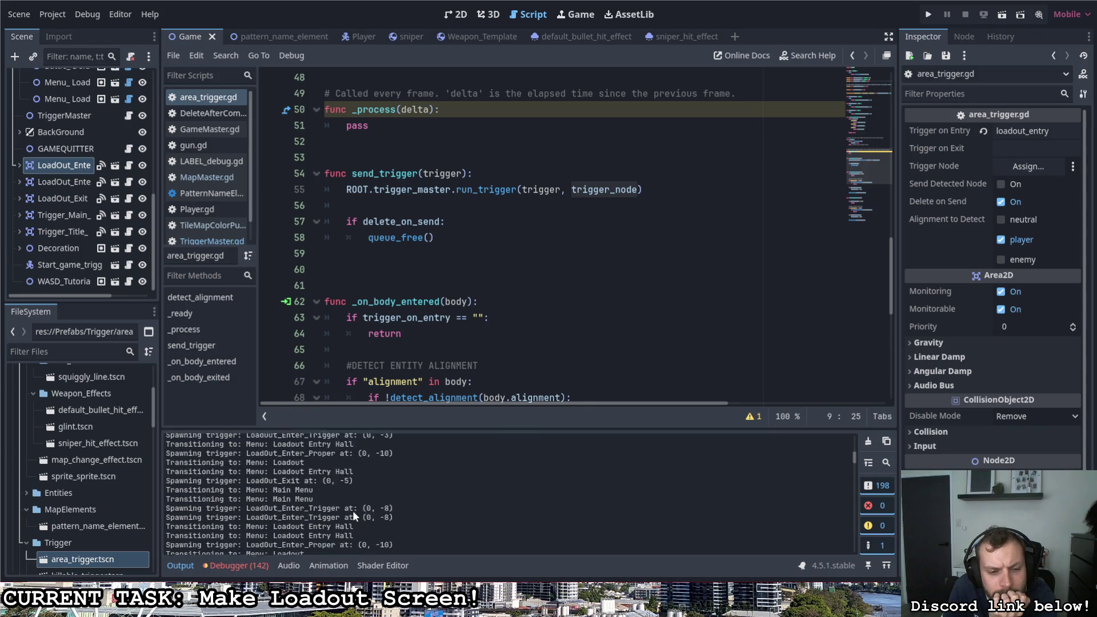
pyautogui.scroll(-4, 352, 510)
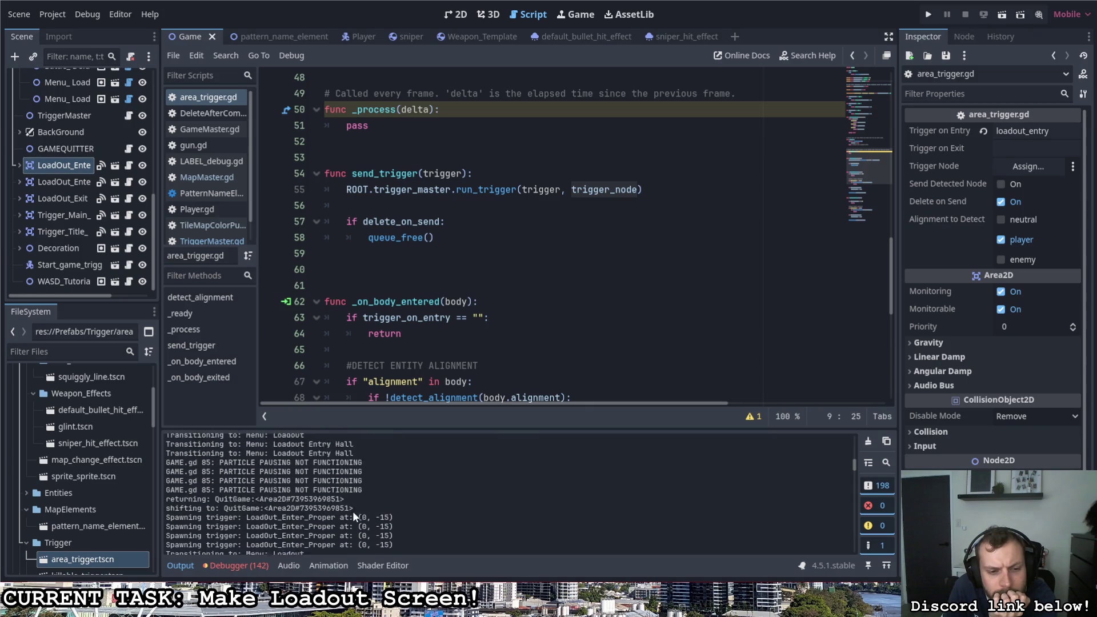
pyautogui.scroll(-2, 353, 514)
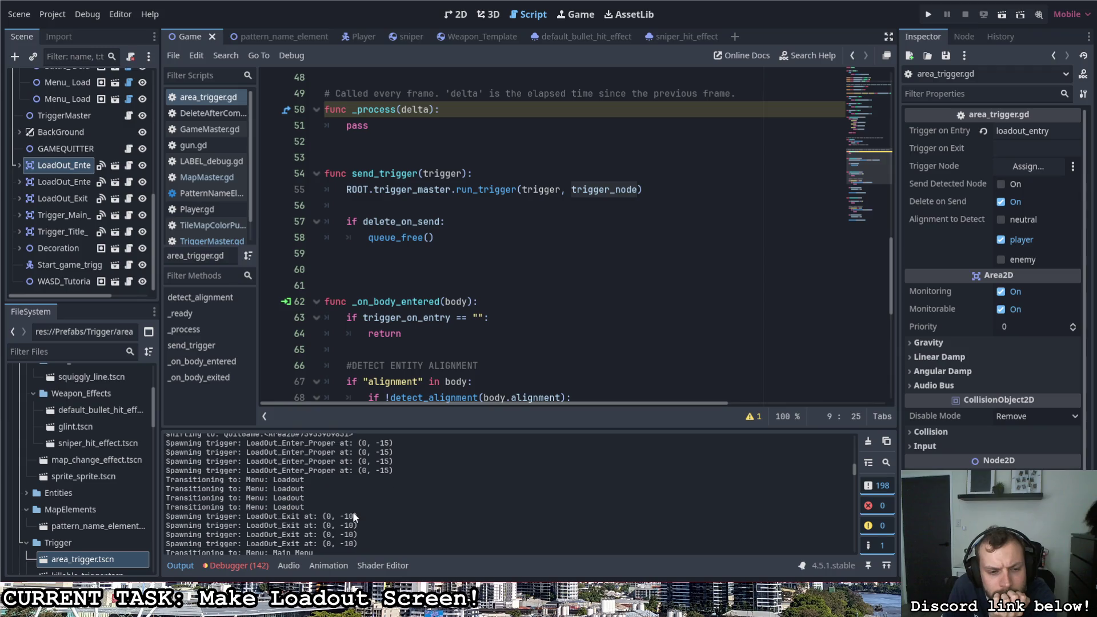
pyautogui.scroll(1, 360, 511)
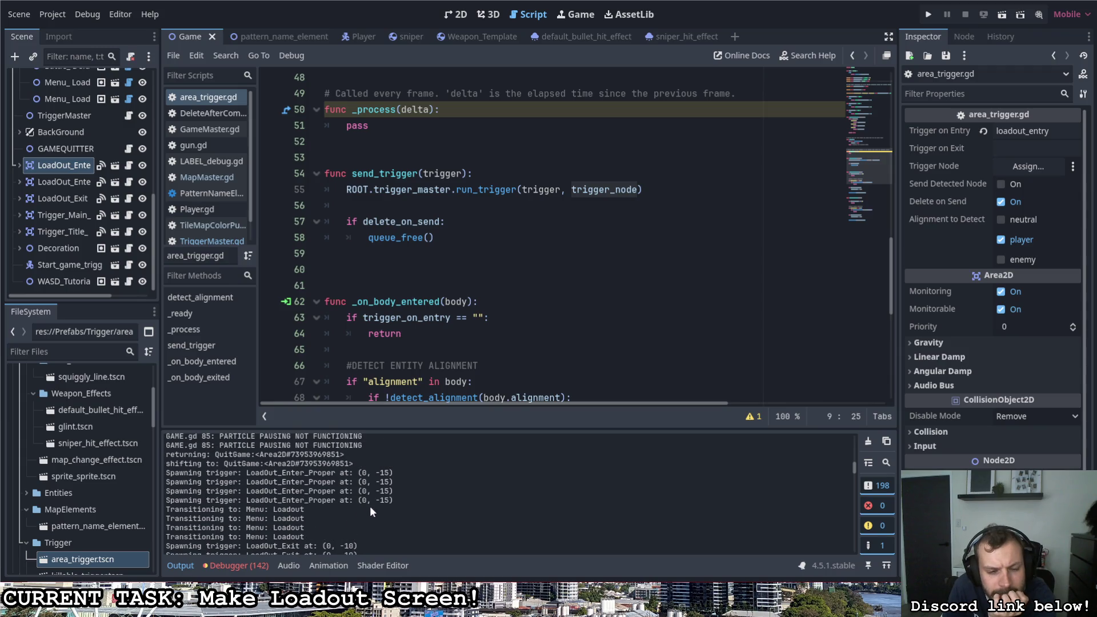
pyautogui.moveTo(368, 499); pyautogui.dragTo(166, 473)
pyautogui.scroll(2, 375, 502)
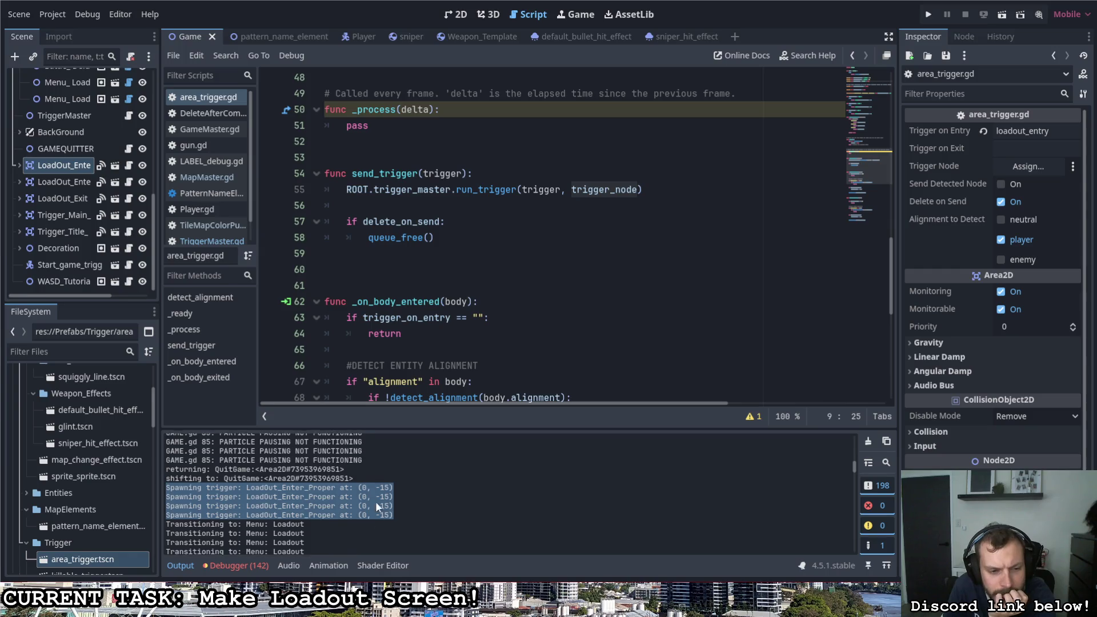
pyautogui.scroll(3, 379, 503)
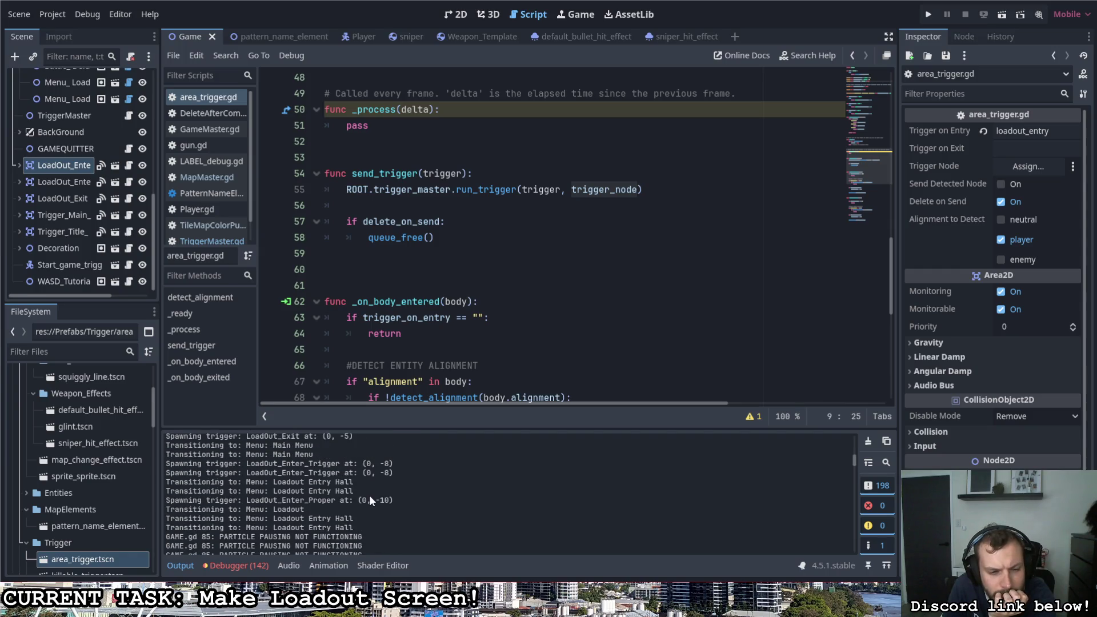
pyautogui.scroll(5, 368, 495)
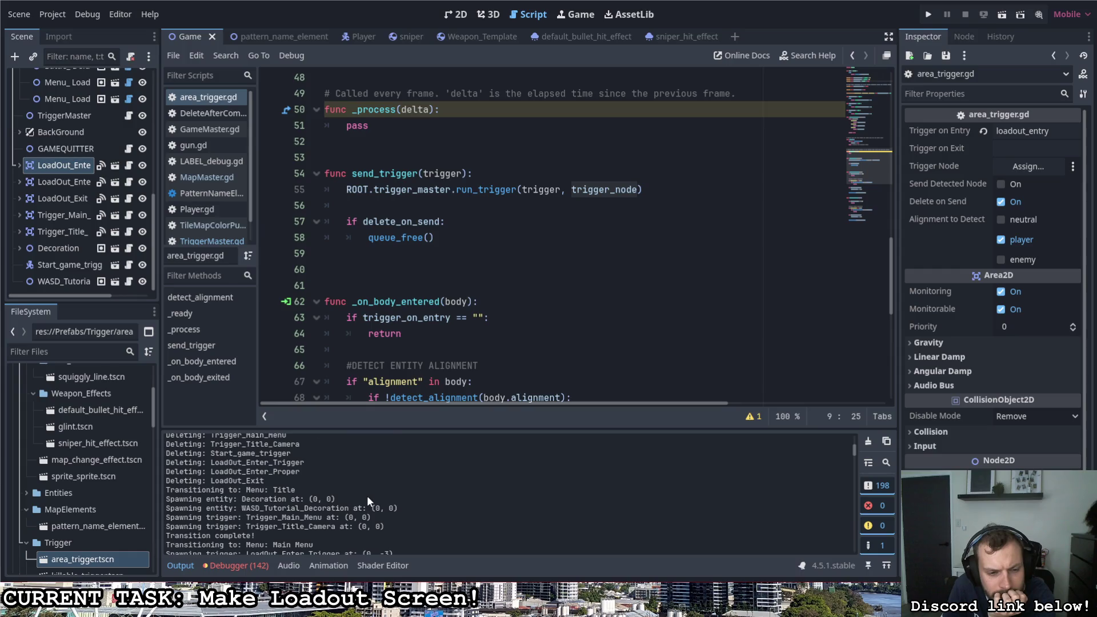
pyautogui.scroll(5, 367, 495)
pyautogui.scroll(-2, 364, 496)
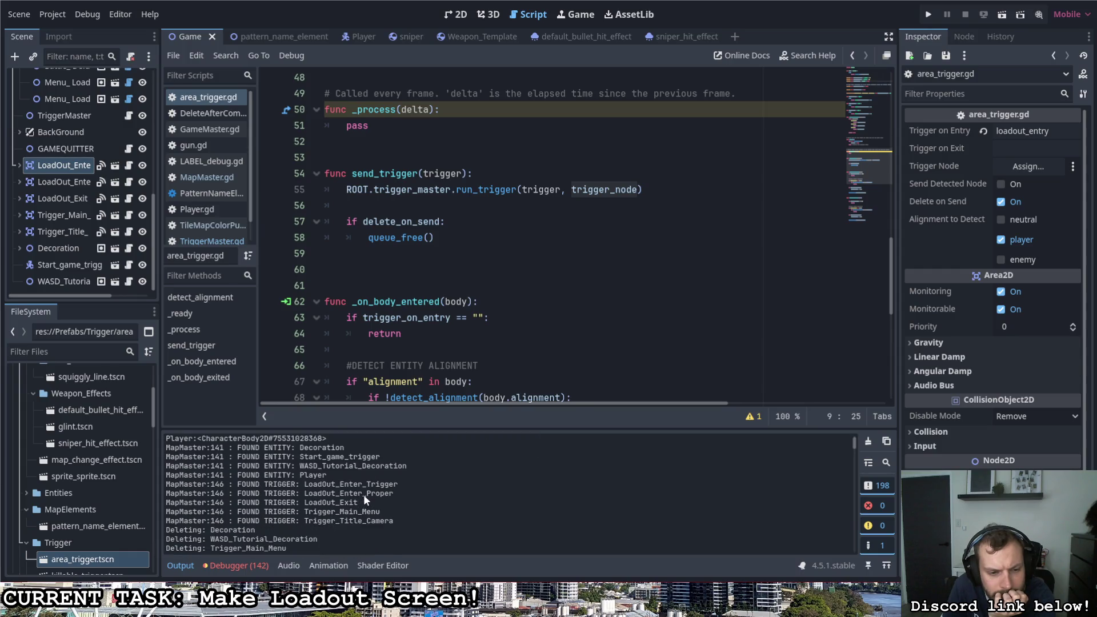
pyautogui.moveTo(394, 521); pyautogui.dragTo(171, 484)
pyautogui.scroll(-3, 351, 505)
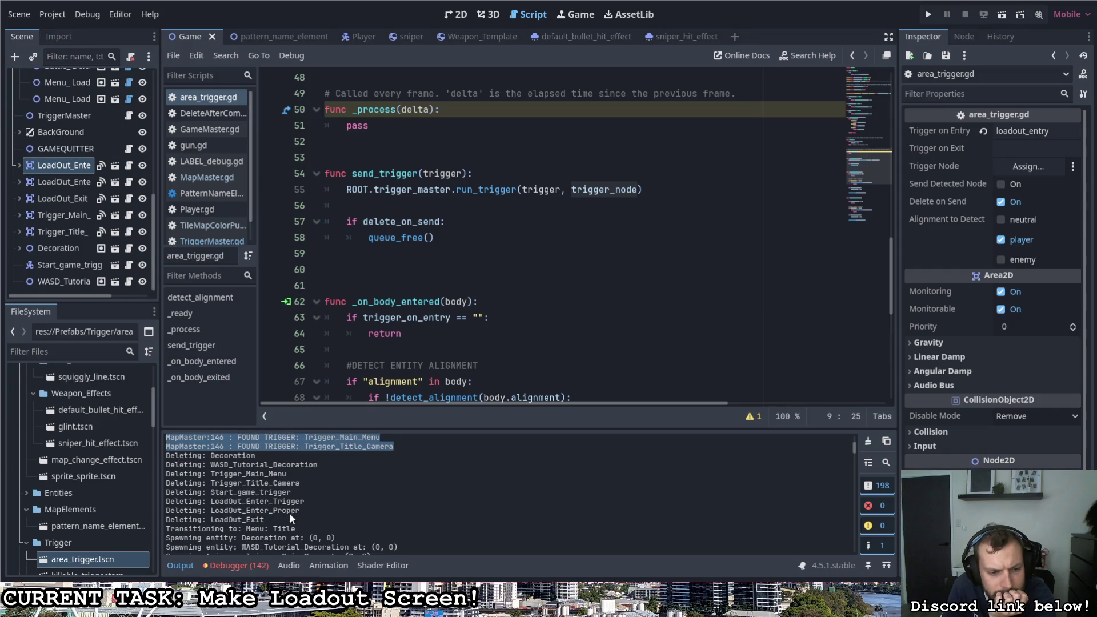
pyautogui.moveTo(289, 515); pyautogui.dragTo(136, 457)
pyautogui.scroll(-1, 328, 503)
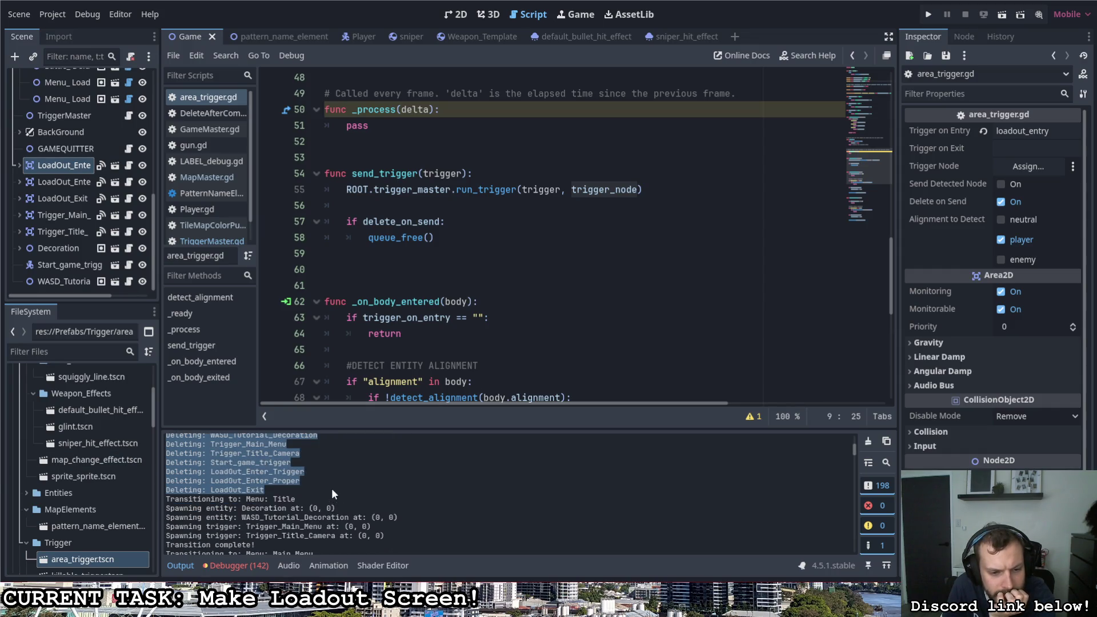
pyautogui.scroll(-1, 331, 490)
pyautogui.click(337, 487)
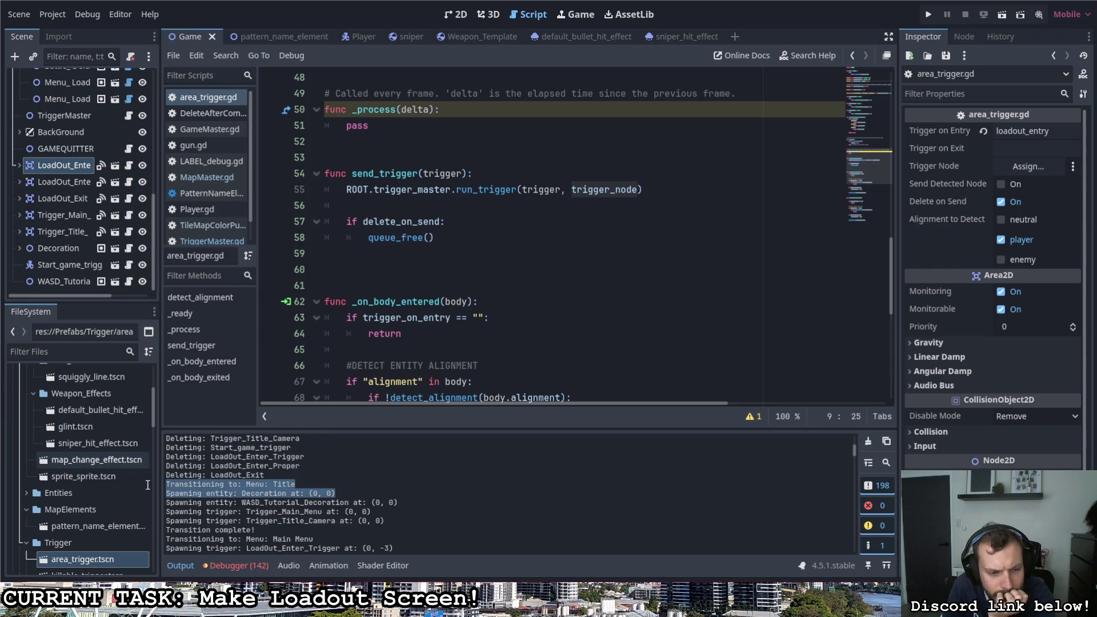
pyautogui.moveTo(425, 501); pyautogui.dragTo(162, 490)
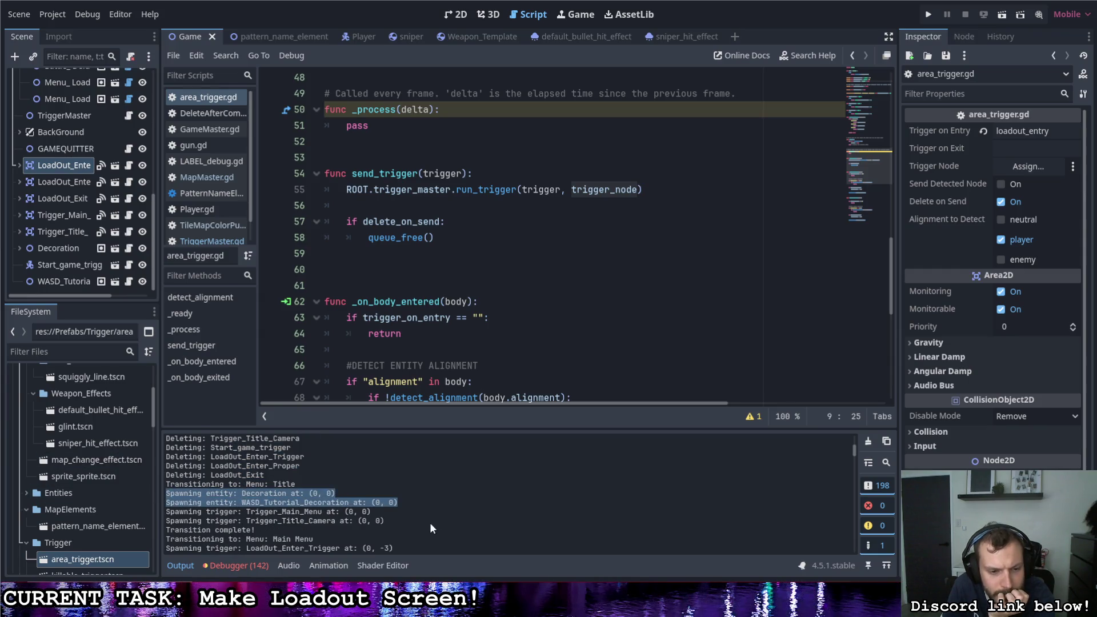
pyautogui.scroll(-2, 367, 506)
pyautogui.click(234, 501)
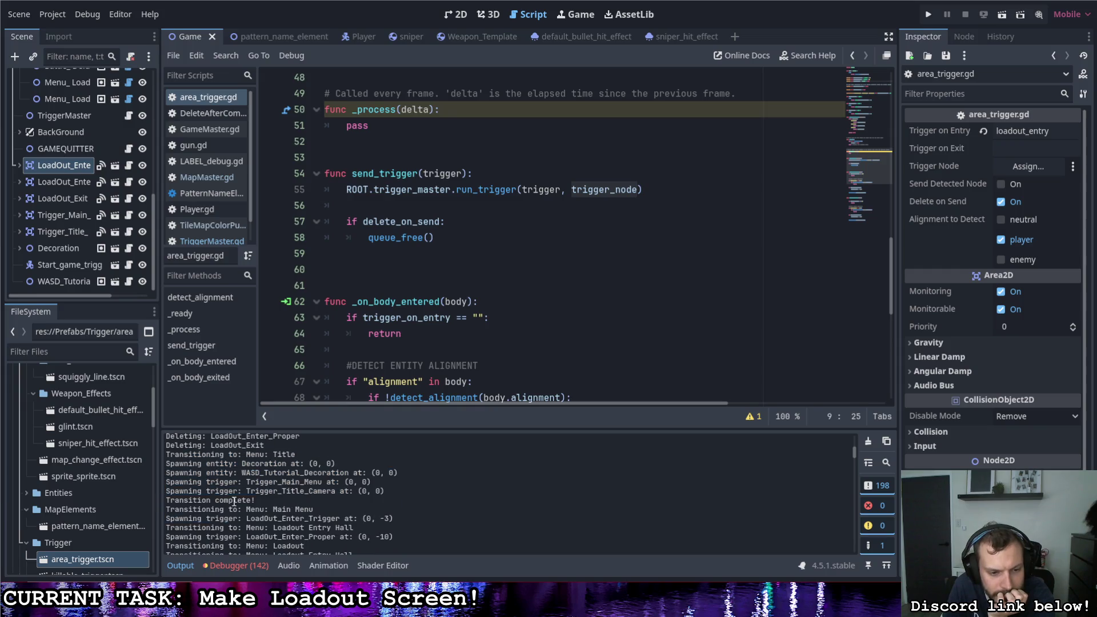
pyautogui.moveTo(394, 518); pyautogui.dragTo(163, 519)
pyautogui.scroll(-1, 423, 522)
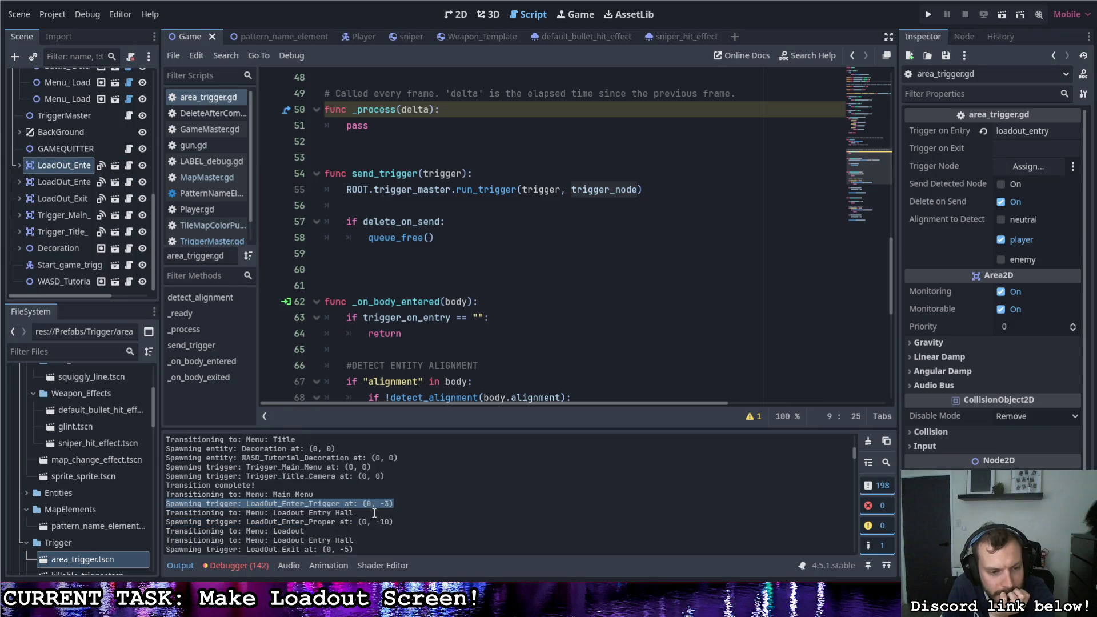
pyautogui.moveTo(374, 513); pyautogui.dragTo(117, 502)
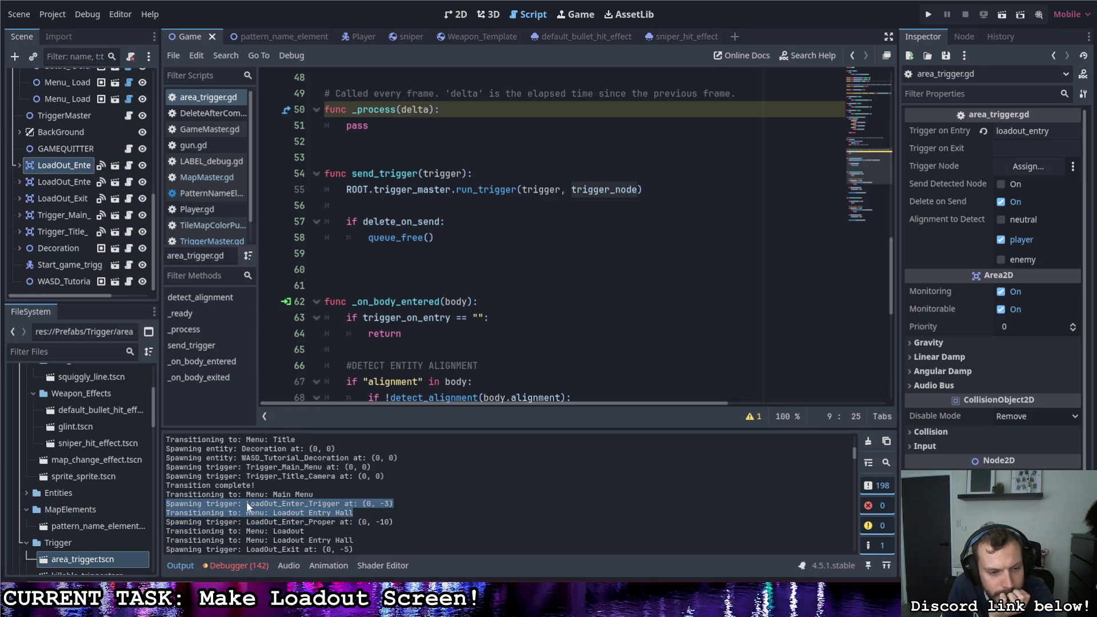
pyautogui.moveTo(246, 502); pyautogui.dragTo(401, 500)
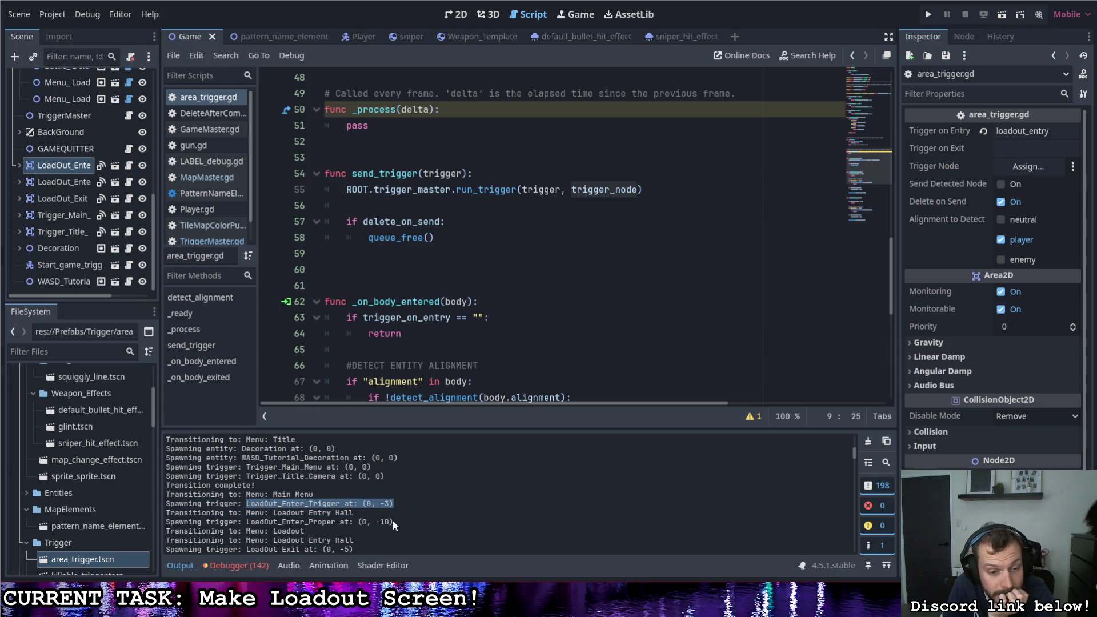
pyautogui.click(377, 512)
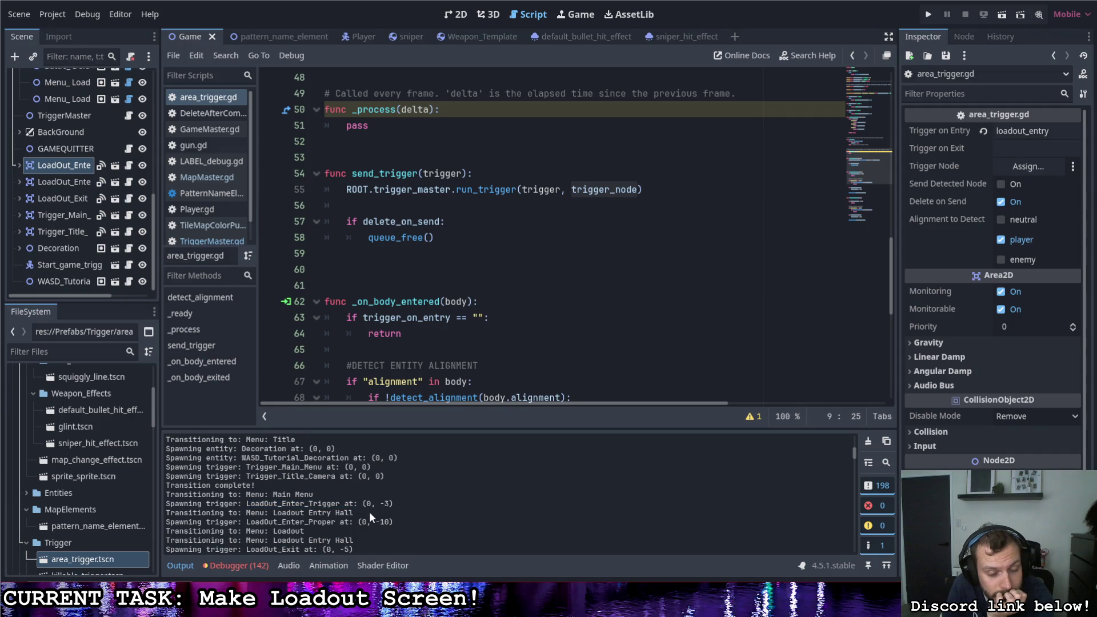
pyautogui.scroll(1, 362, 505)
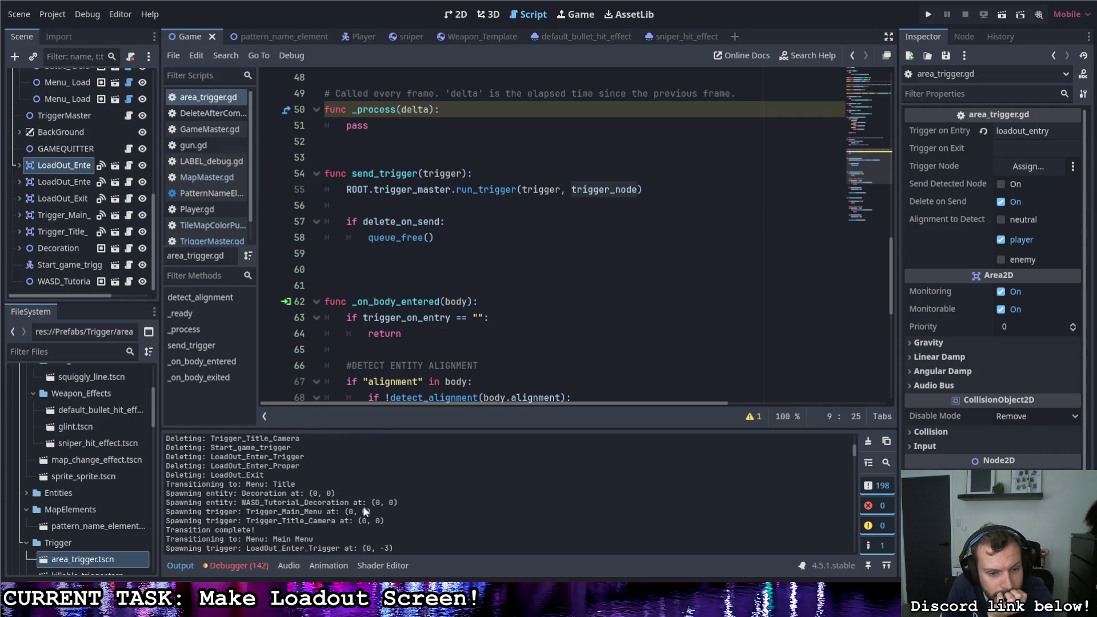
pyautogui.scroll(1, 363, 506)
pyautogui.moveTo(364, 507); pyautogui.dragTo(365, 508)
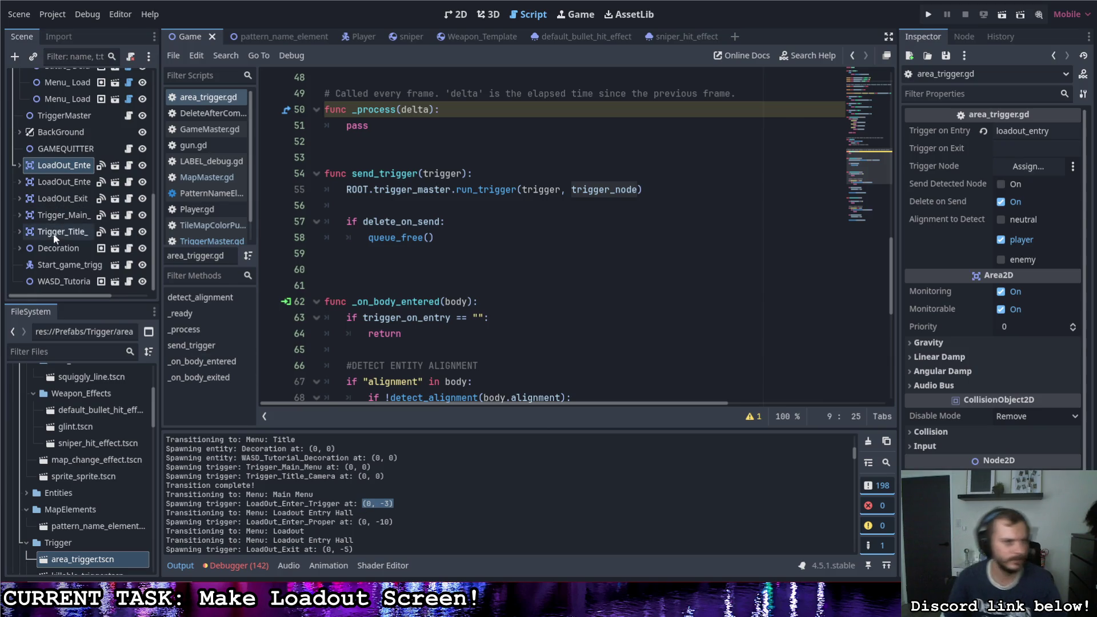
pyautogui.scroll(5, 106, 216)
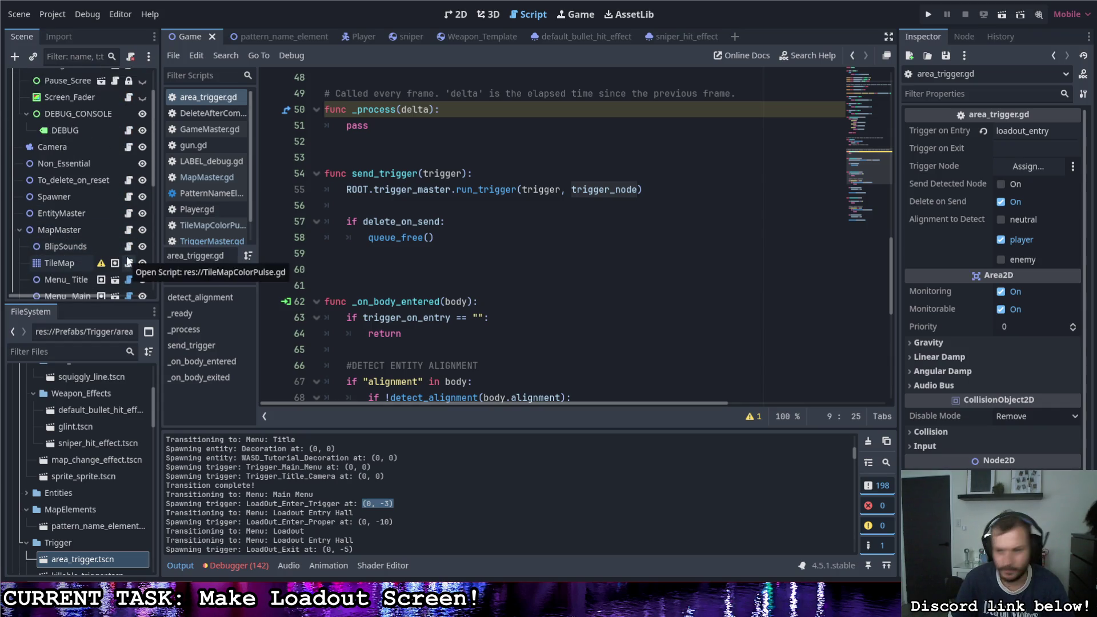
# Step: Open MapMaster.gd and scroll to the trigger spawning loop near line 374
pyautogui.click(128, 231)
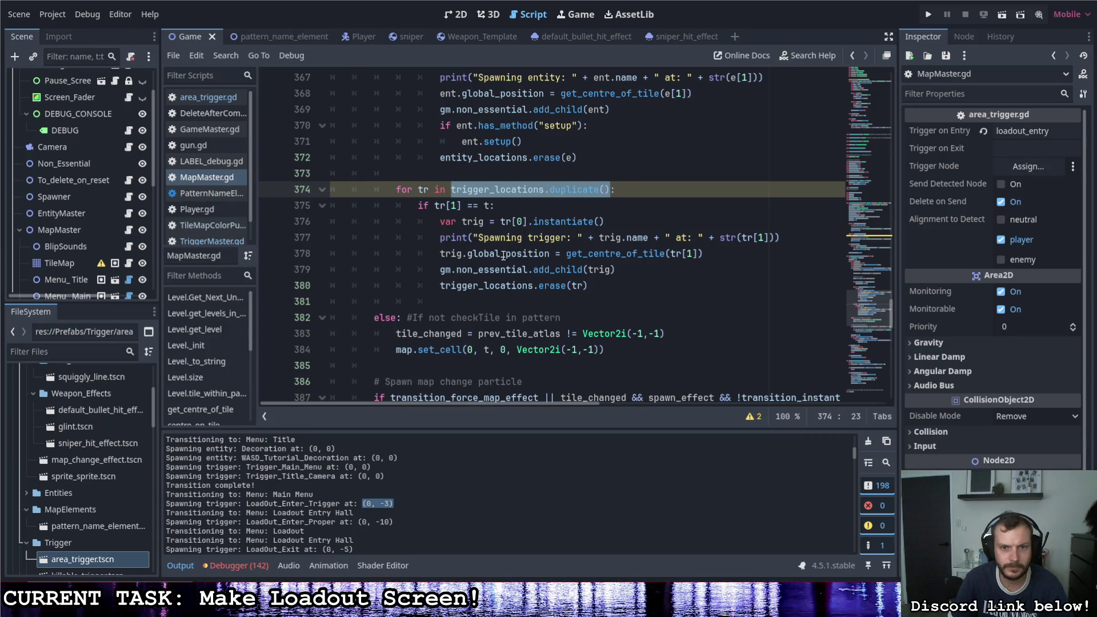
pyautogui.click(630, 221)
pyautogui.scroll(1, 616, 263)
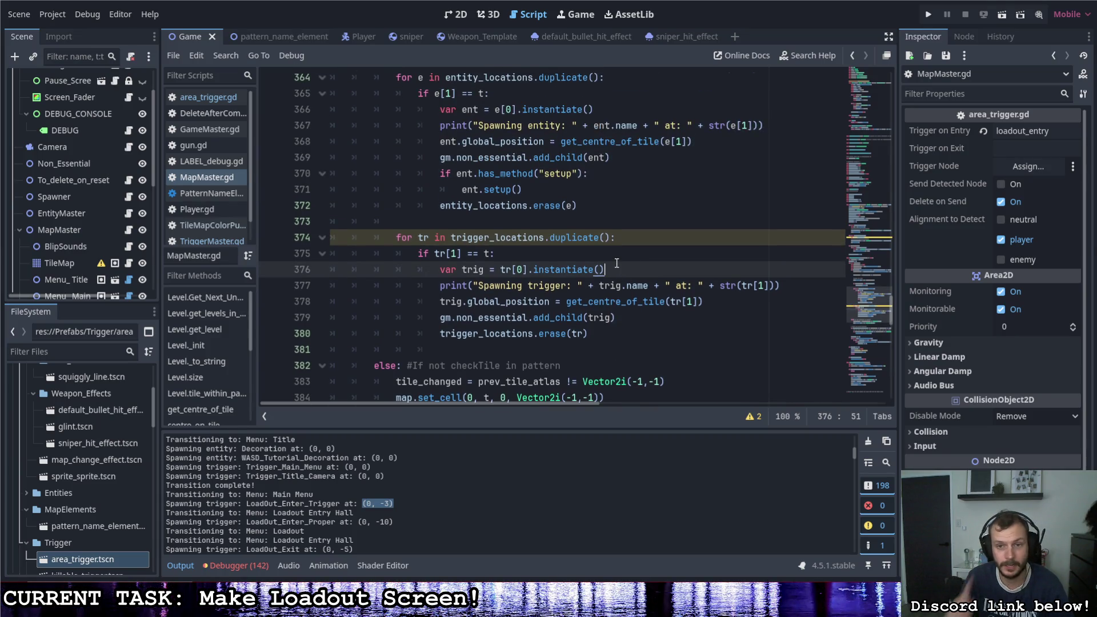
pyautogui.scroll(2, 557, 250)
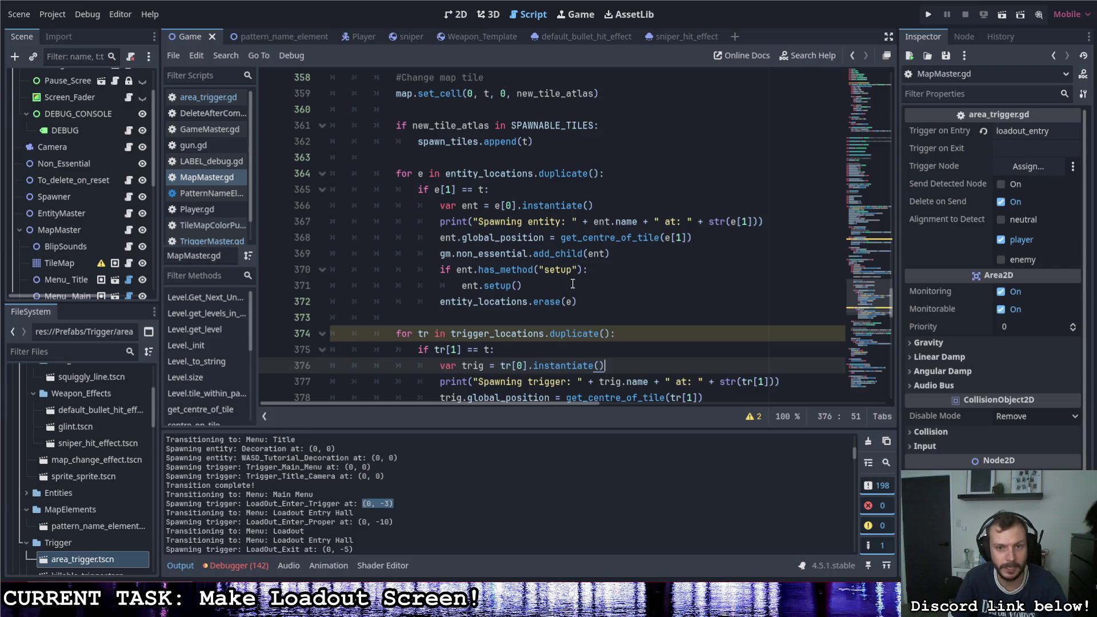
pyautogui.scroll(-2, 565, 227)
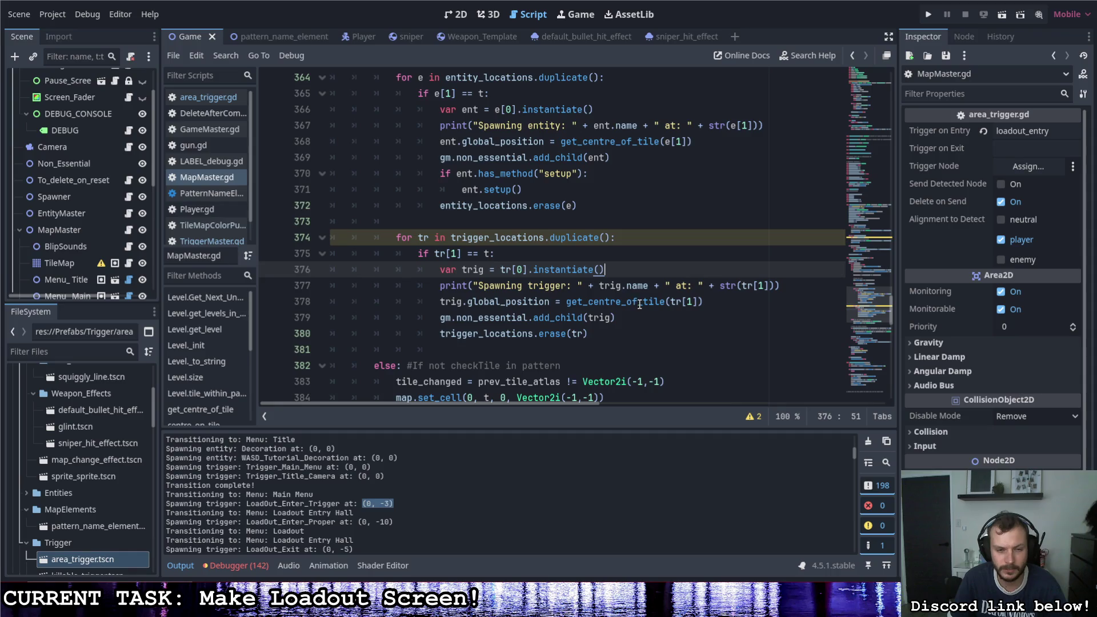
pyautogui.scroll(2, 421, 489)
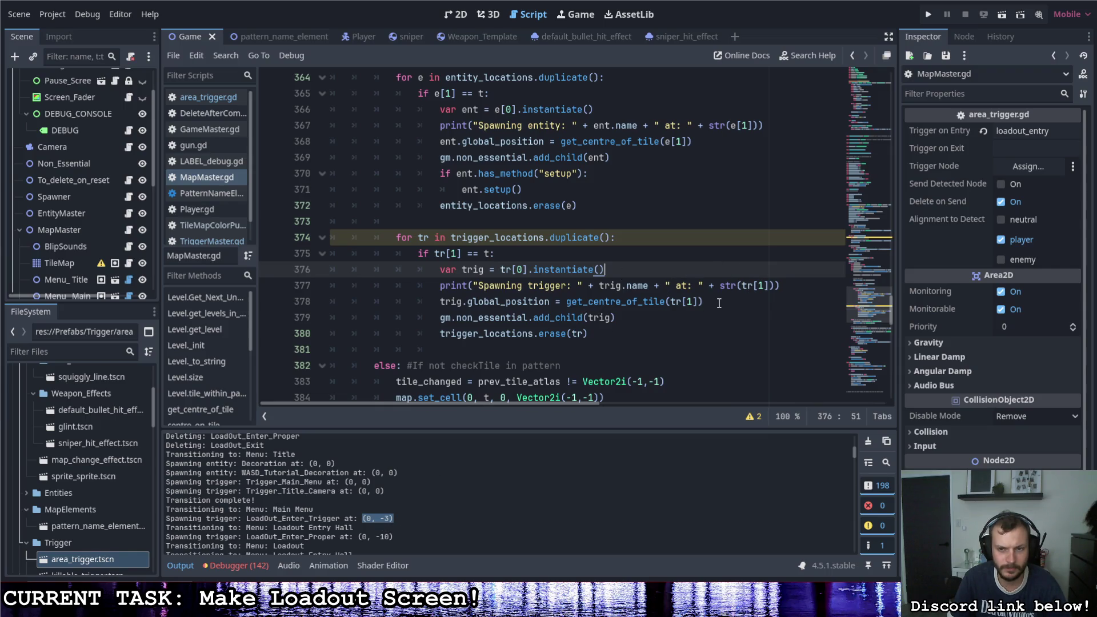
# Step: Make the spawn message print str(get_centre_of_tile(tr[1])) on line 377, then run the game
pyautogui.moveTo(568, 302); pyautogui.dragTo(666, 303)
pyautogui.hotkey('ctrl', 'c')
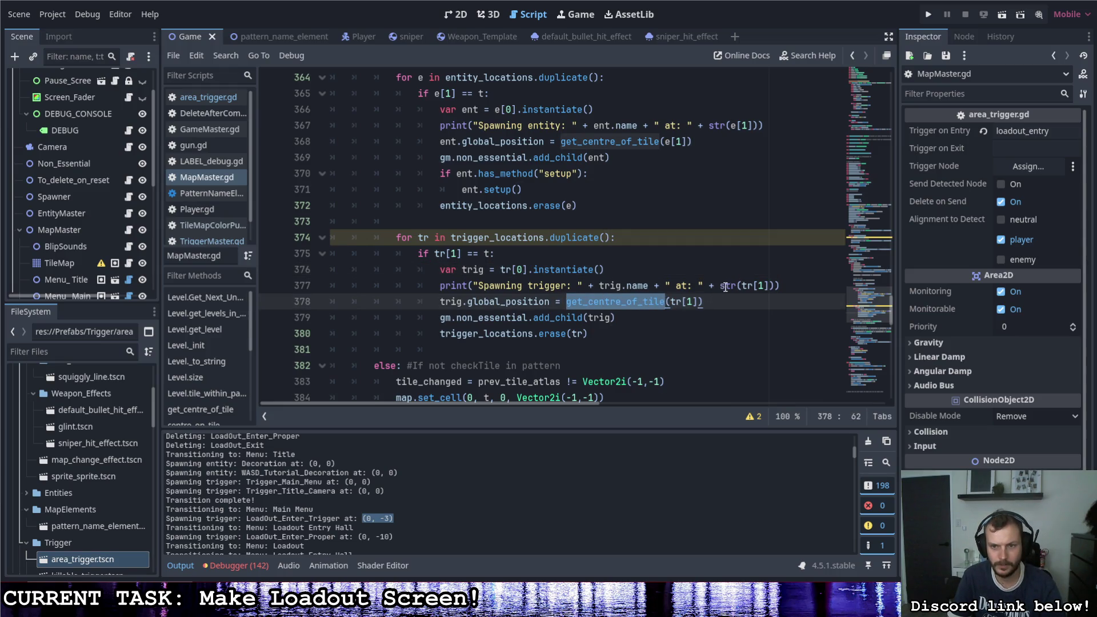
pyautogui.click(742, 286)
pyautogui.hotkey('ctrl', 'v')
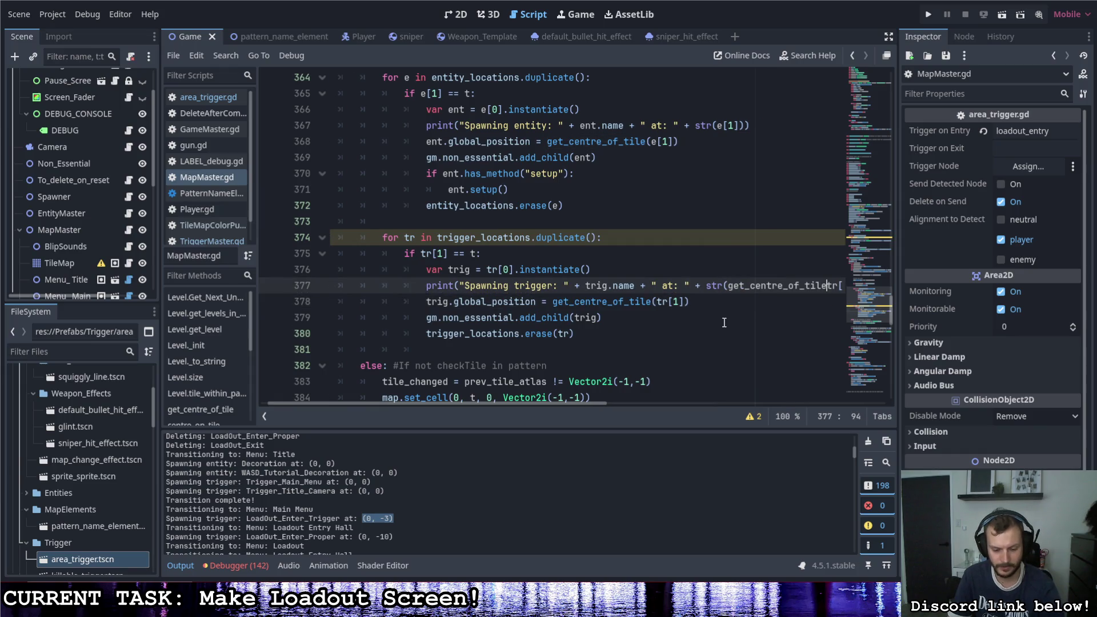
pyautogui.write('(')
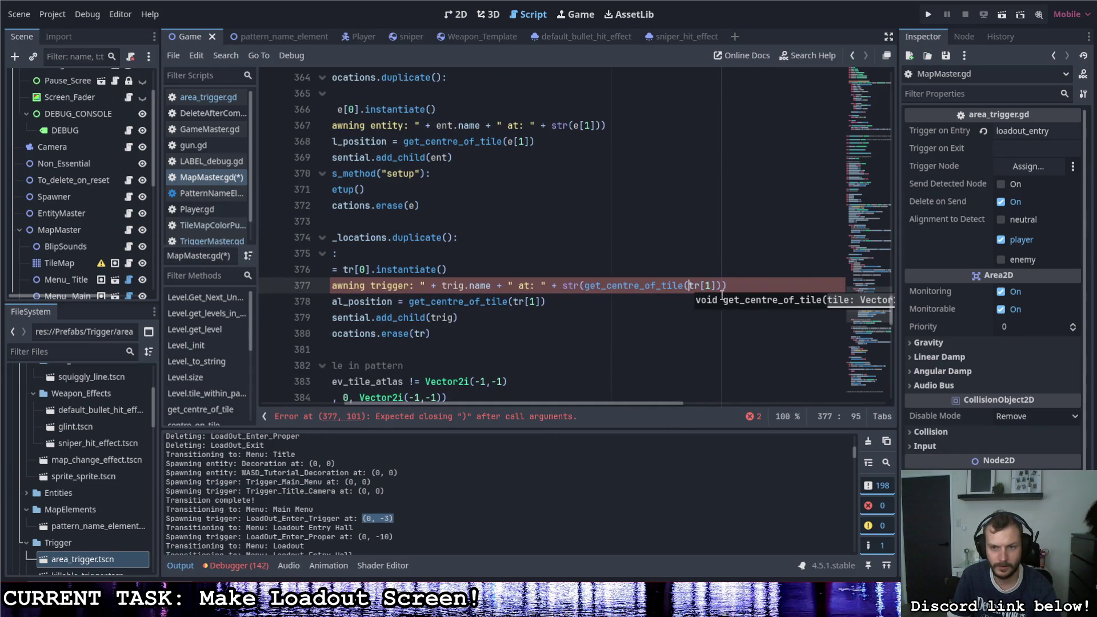
pyautogui.click(722, 285)
pyautogui.write(')')
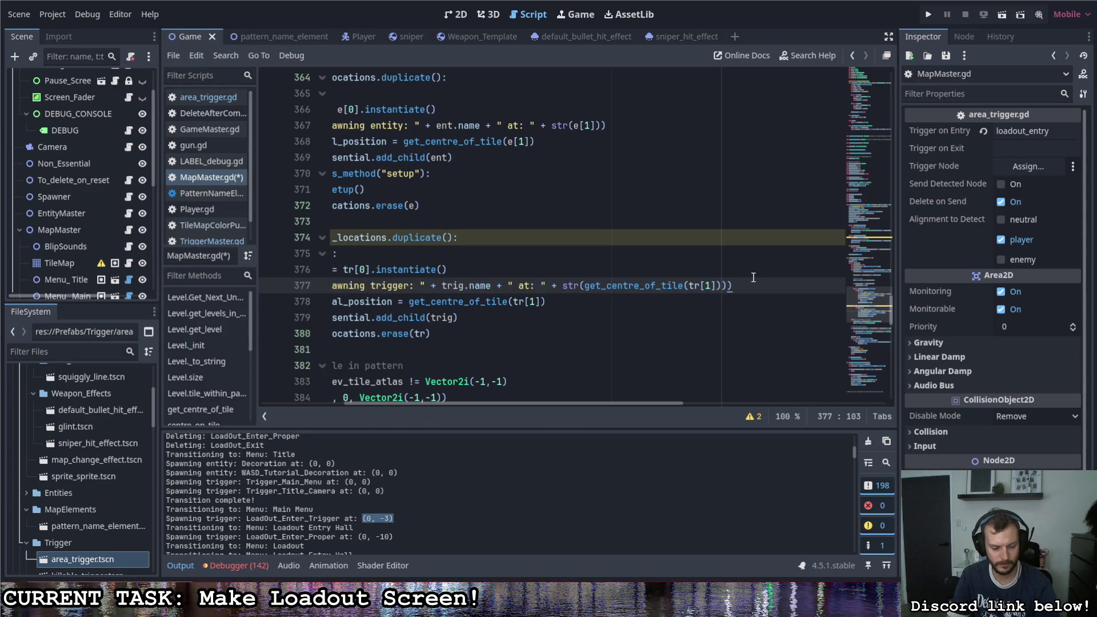
pyautogui.moveTo(646, 402); pyautogui.dragTo(564, 400)
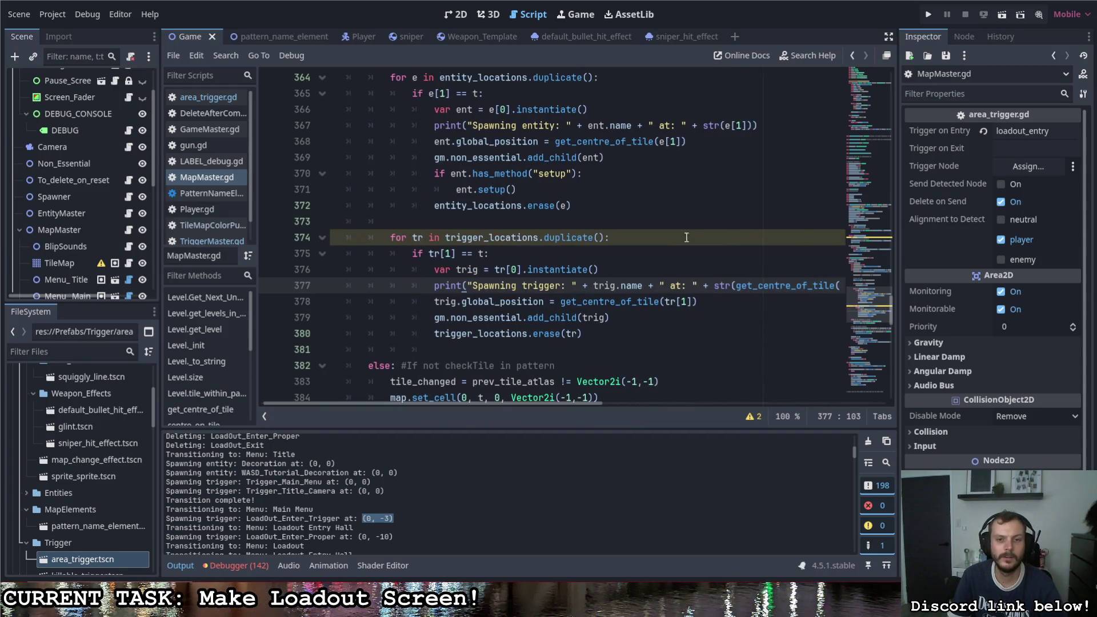
pyautogui.click(928, 14)
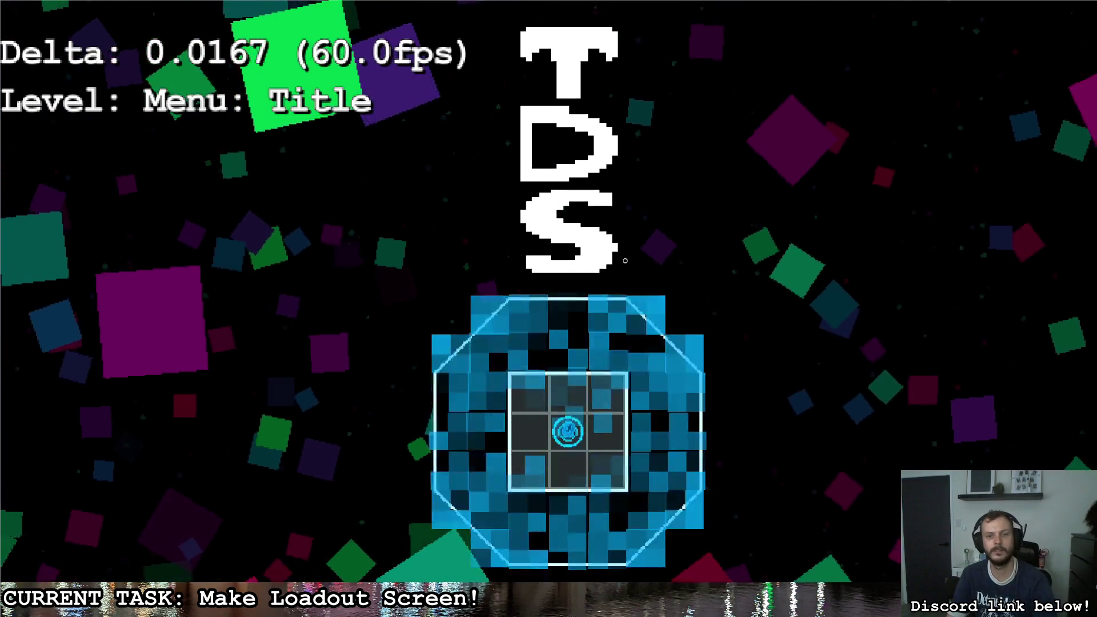
# Step: Walk the player down into Loadout Entry Hall, then stop the game with F8
pyautogui.press('s')
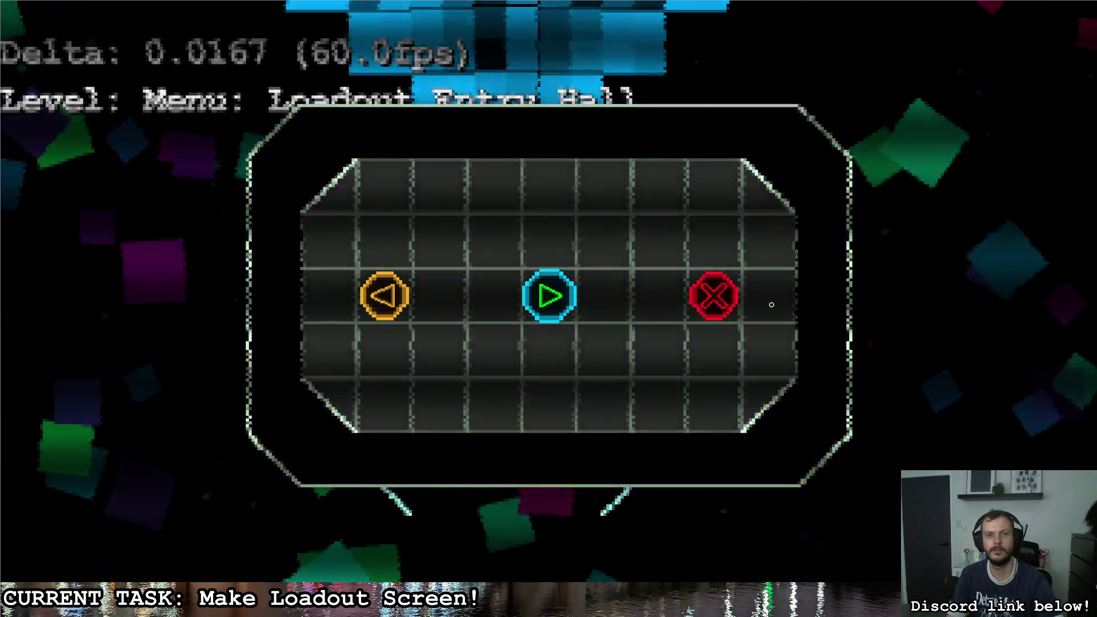
pyautogui.press('F8')
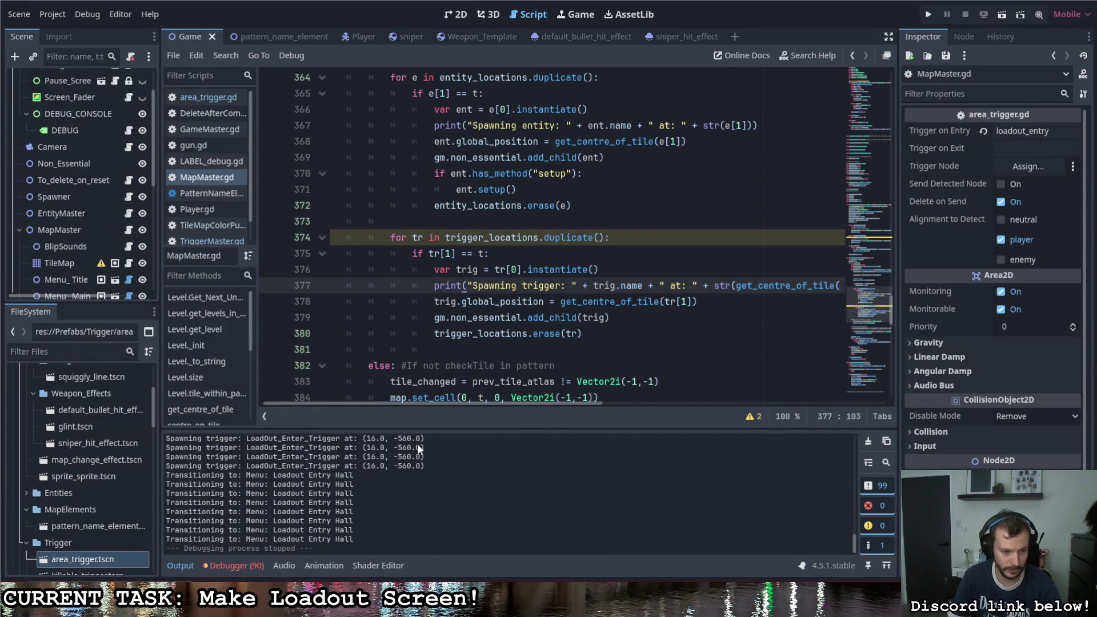
# Step: Scroll the Output log and highlight the Trigger_Main_Menu and LoadOut trigger spawn coordinates
pyautogui.scroll(15, 371, 538)
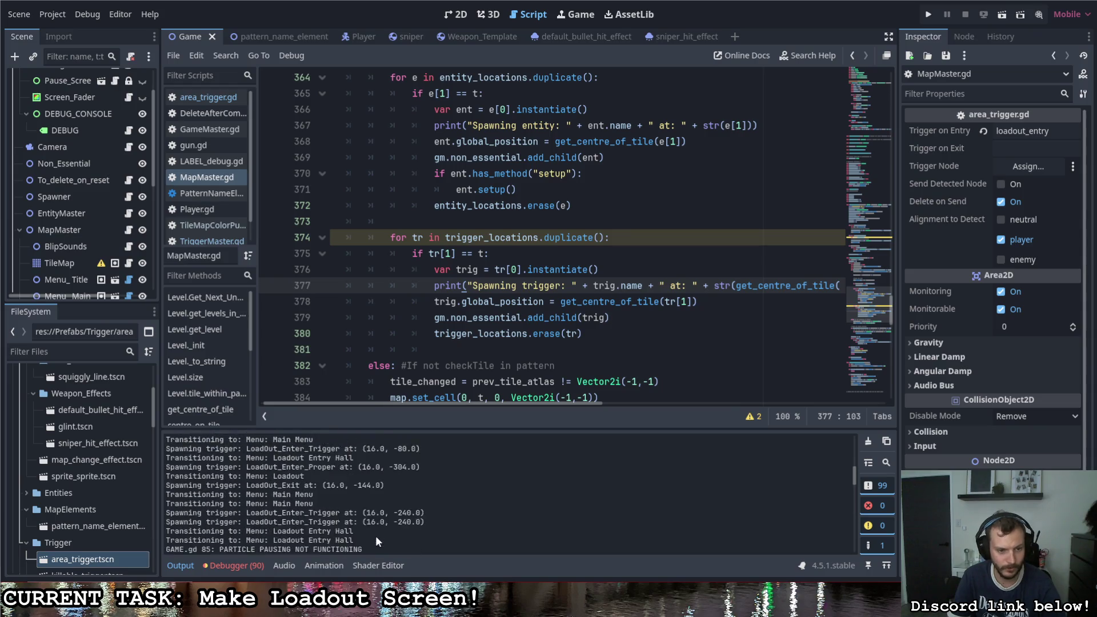
pyautogui.scroll(-3, 372, 535)
pyautogui.scroll(-1, 355, 497)
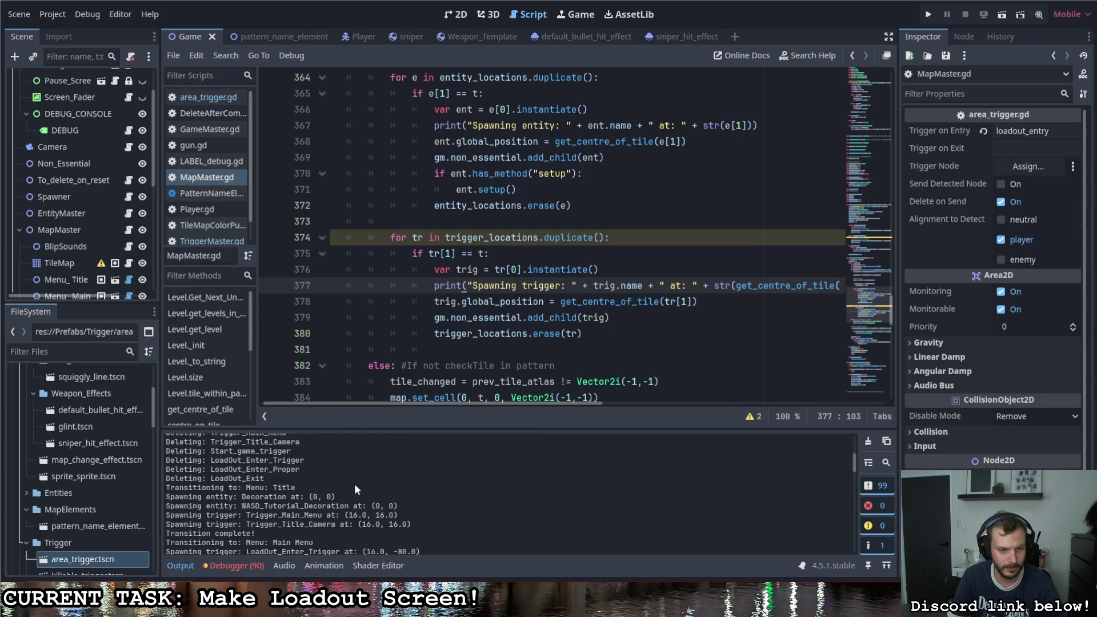
pyautogui.moveTo(349, 514); pyautogui.dragTo(395, 515)
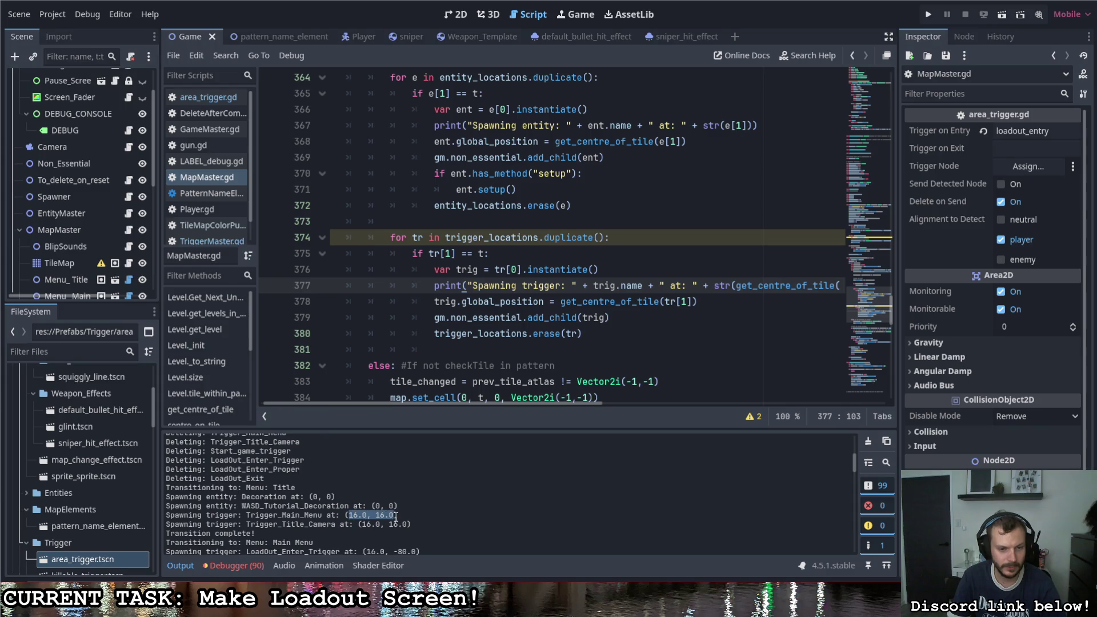
pyautogui.scroll(-1, 406, 512)
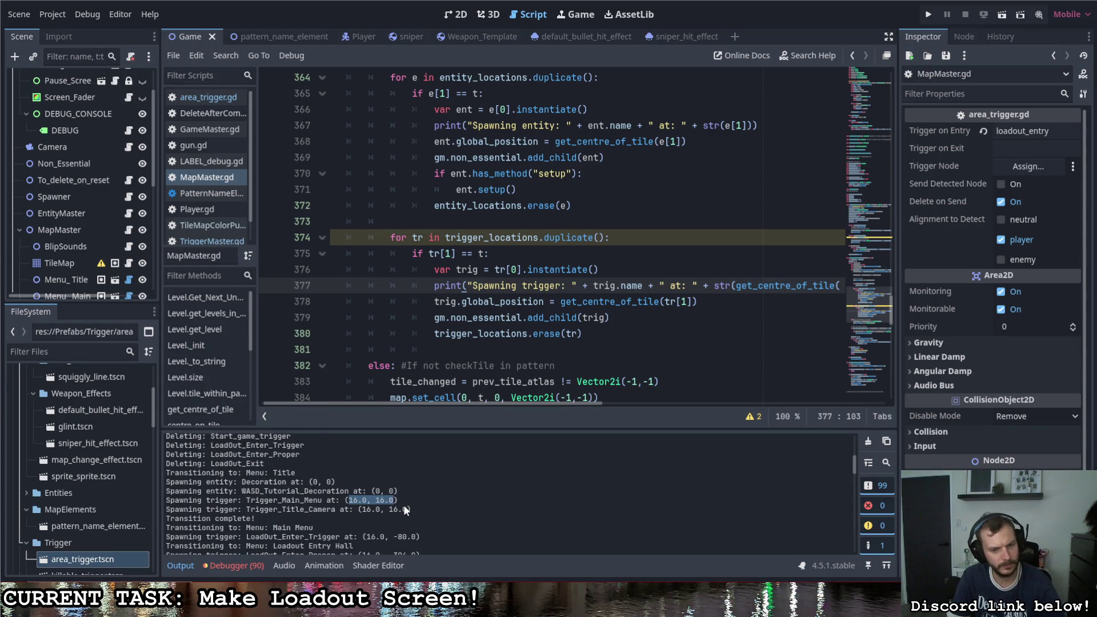
pyautogui.scroll(-3, 404, 505)
pyautogui.moveTo(365, 477)
pyautogui.mouseDown()
pyautogui.moveTo(418, 479)
pyautogui.moveTo(361, 494)
pyautogui.moveTo(419, 496)
pyautogui.mouseUp()
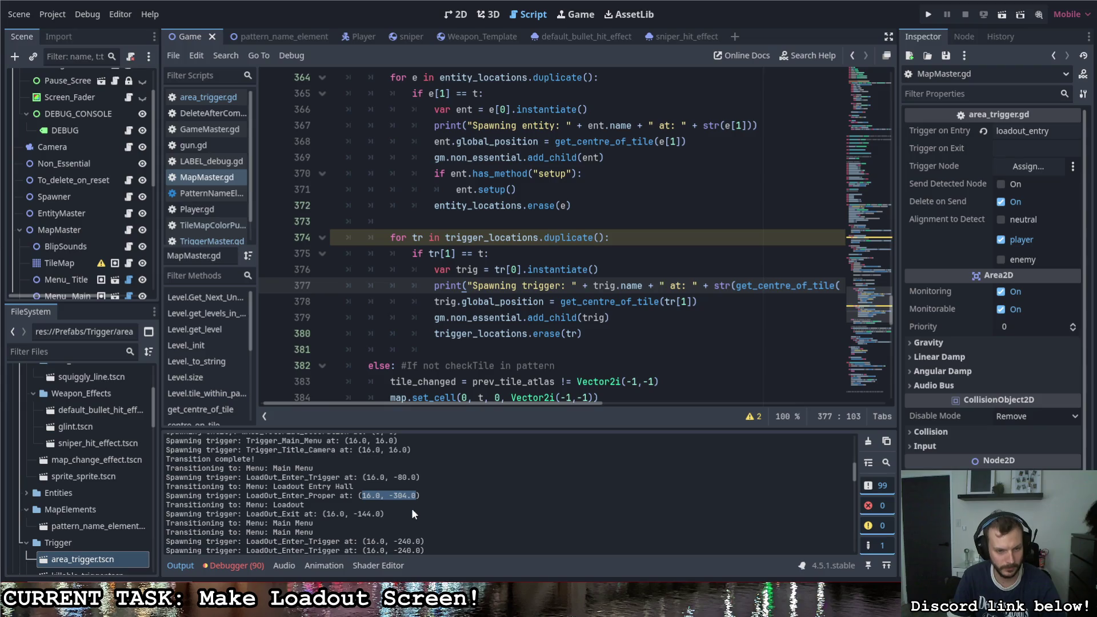
pyautogui.moveTo(208, 505); pyautogui.dragTo(201, 494)
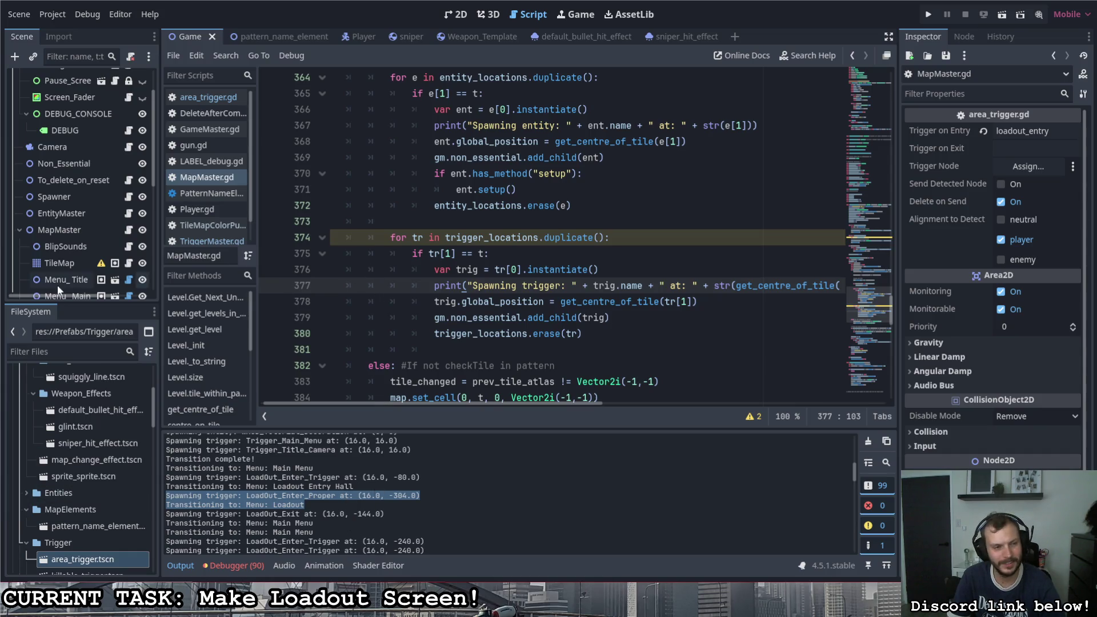
pyautogui.scroll(-3, 70, 265)
pyautogui.scroll(-1, 70, 265)
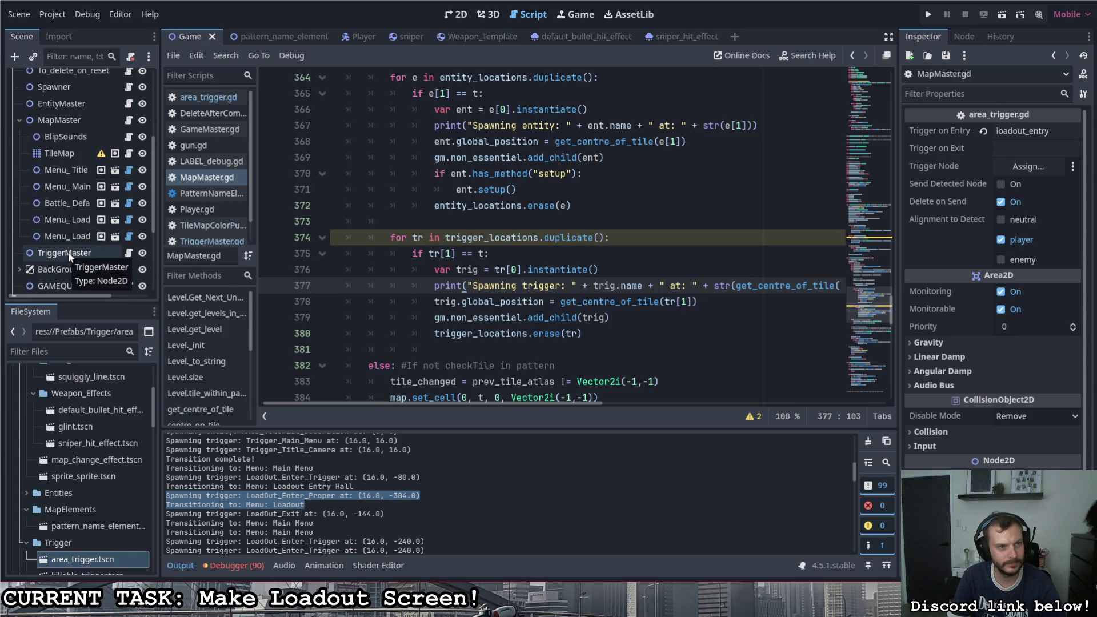
pyautogui.scroll(-5, 66, 244)
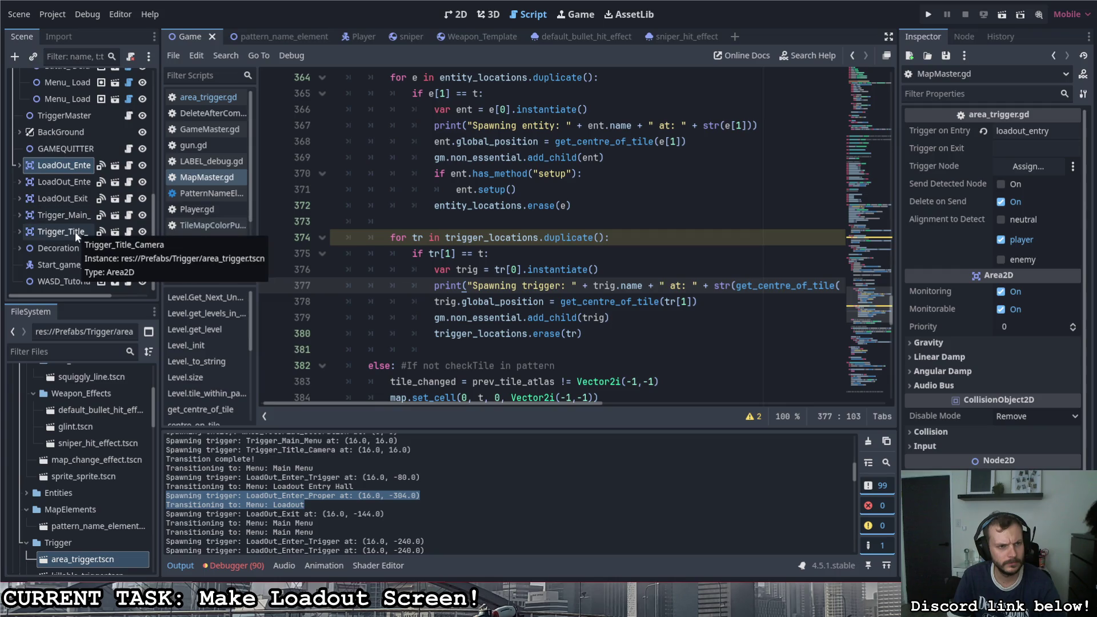
# Step: Expand the LoadOut entry and LoadOut_Exit trigger nodes to reveal their collision shapes, then show the 2D level map
pyautogui.click(19, 182)
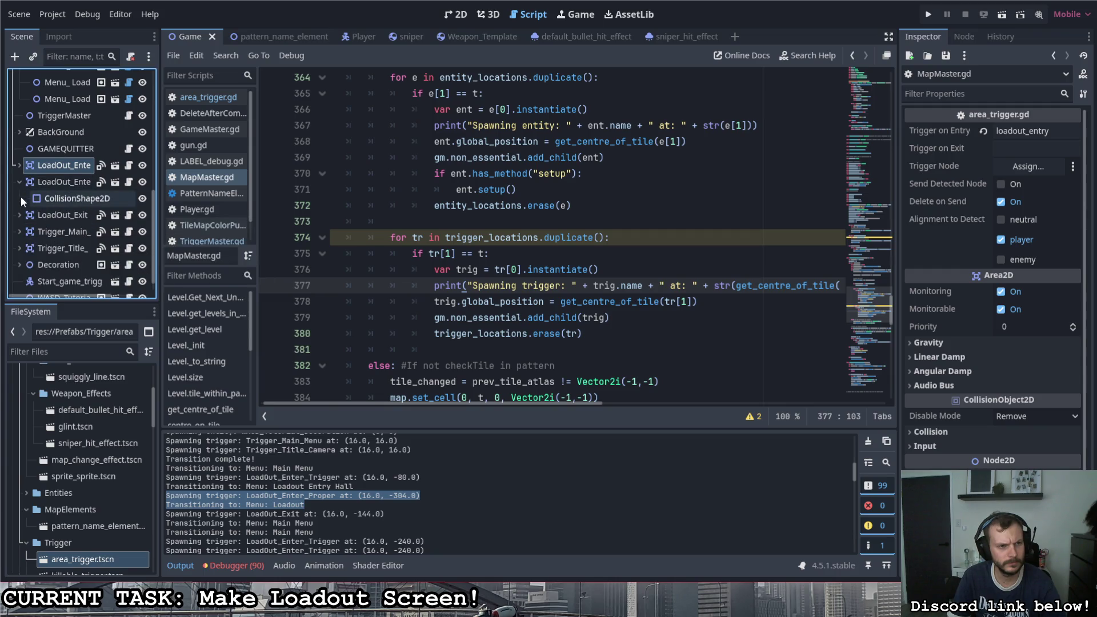
pyautogui.click(19, 214)
pyautogui.click(51, 199)
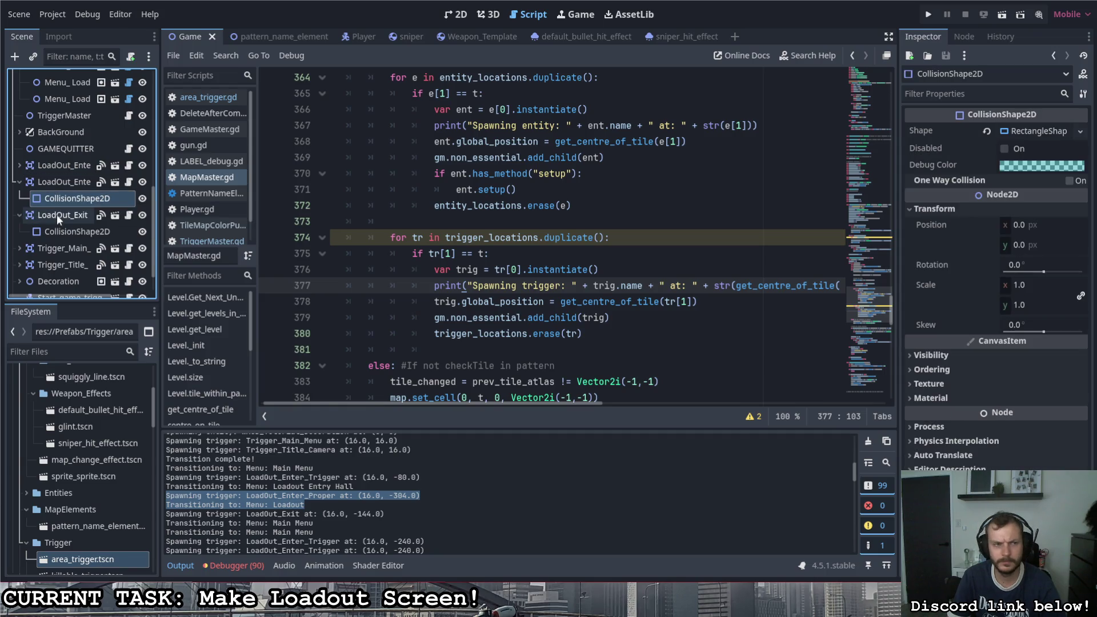
pyautogui.click(59, 231)
pyautogui.click(54, 203)
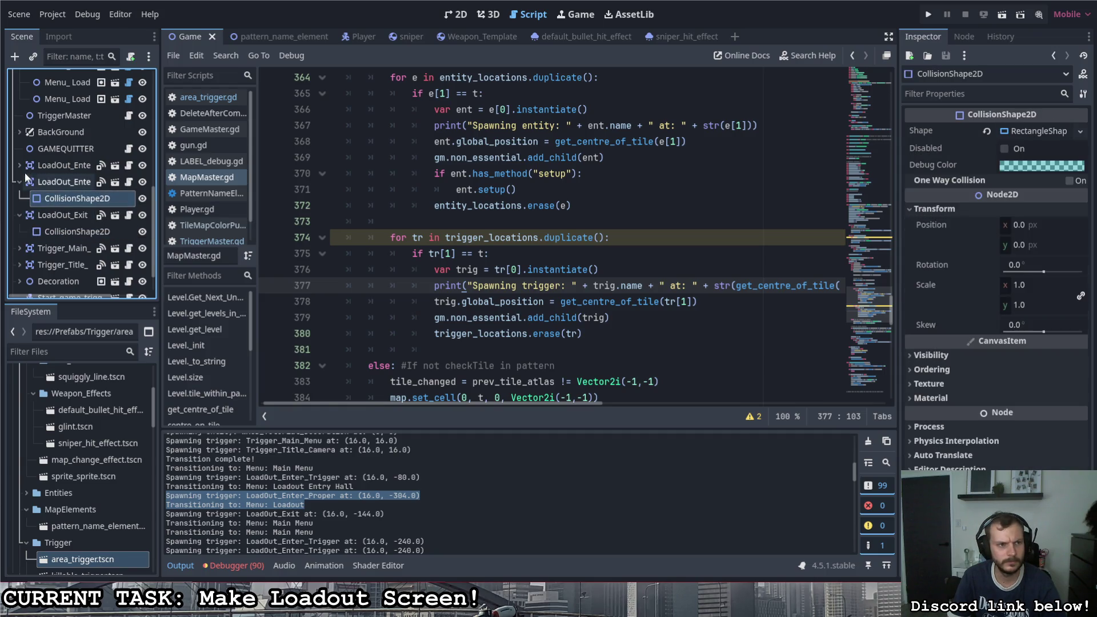
pyautogui.click(20, 165)
pyautogui.click(54, 182)
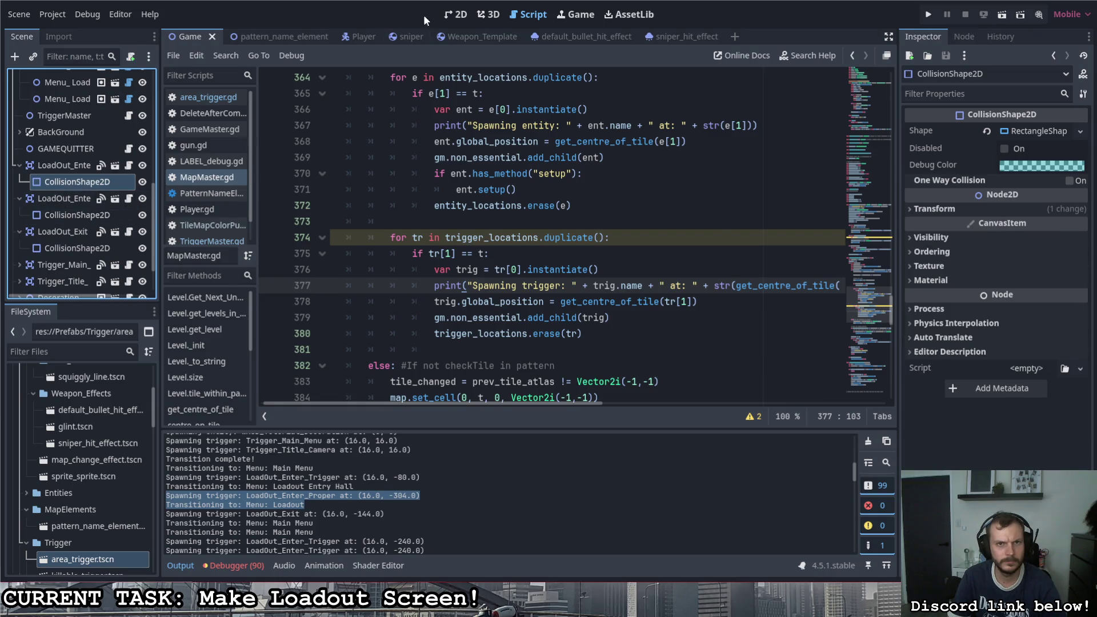
pyautogui.click(455, 15)
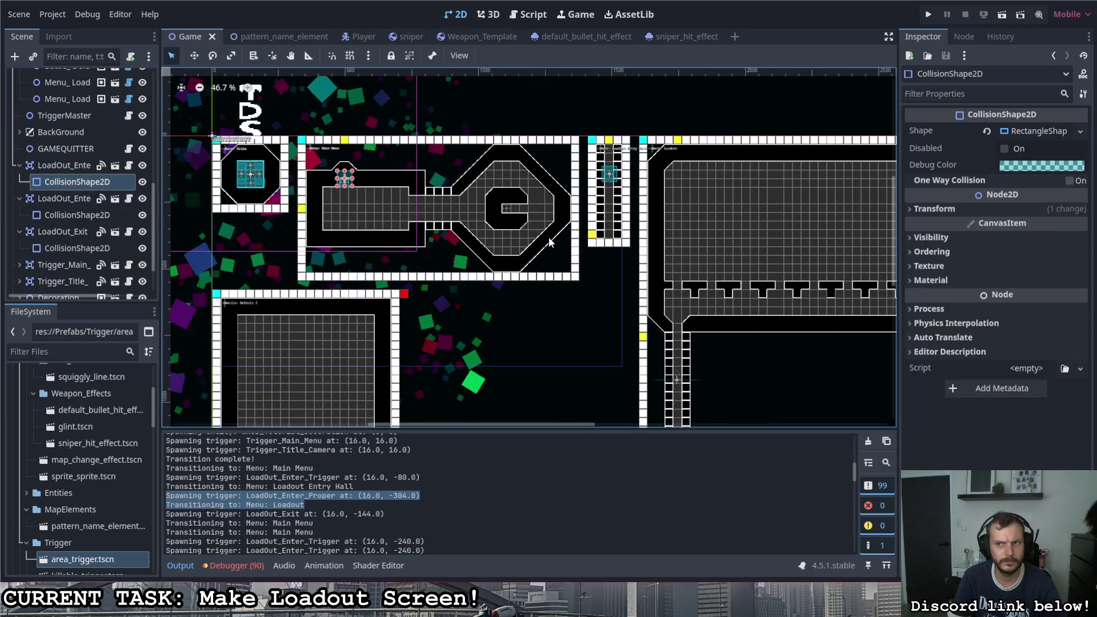
# Step: Make the second entry trigger's rectangle shape unique and stretch its collision area leftward
pyautogui.click(77, 214)
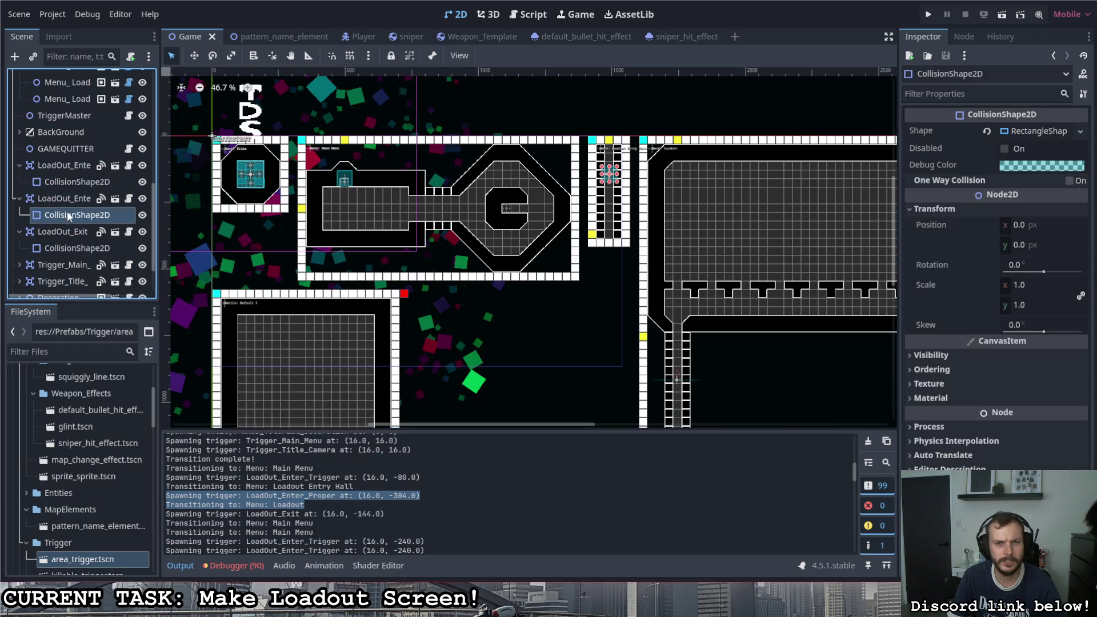
pyautogui.moveTo(617, 173); pyautogui.dragTo(634, 178)
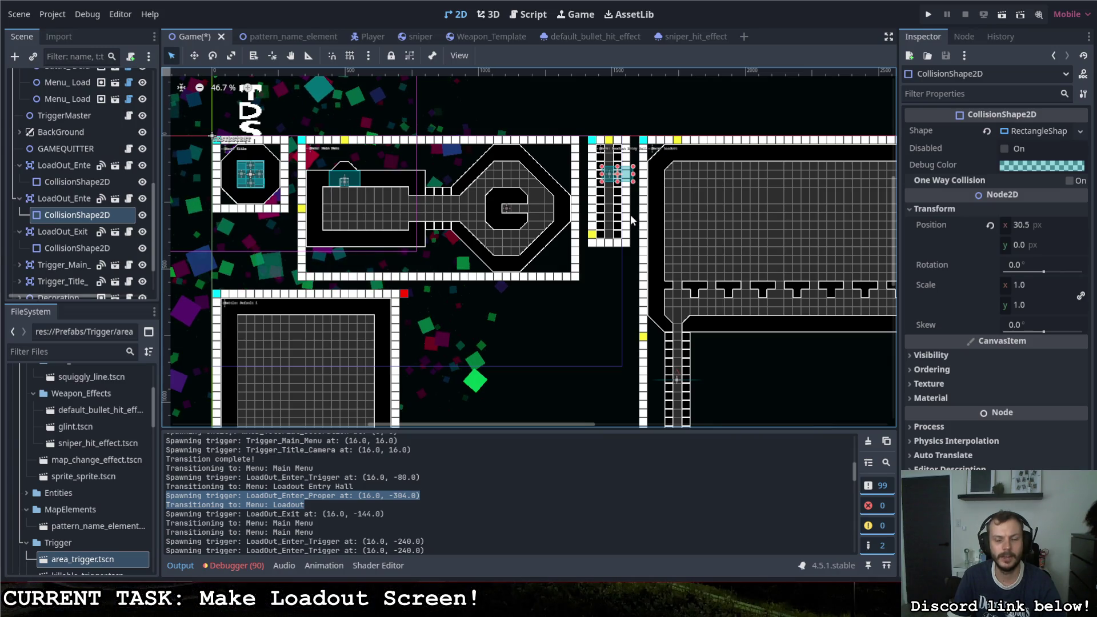
pyautogui.hotkey('ctrl', 'z')
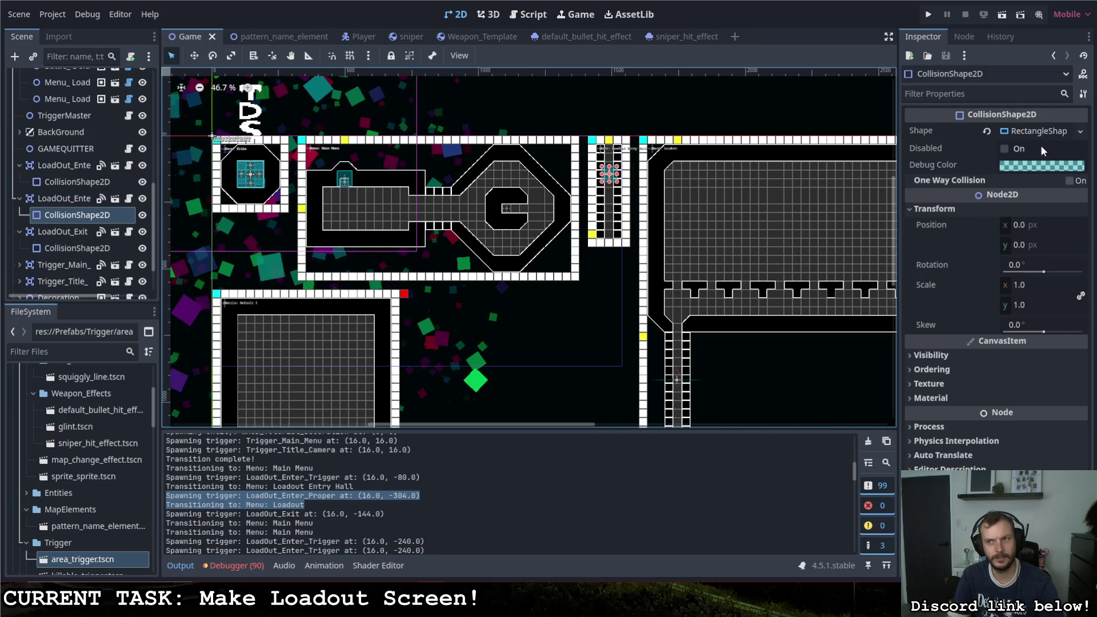
pyautogui.click(1080, 131)
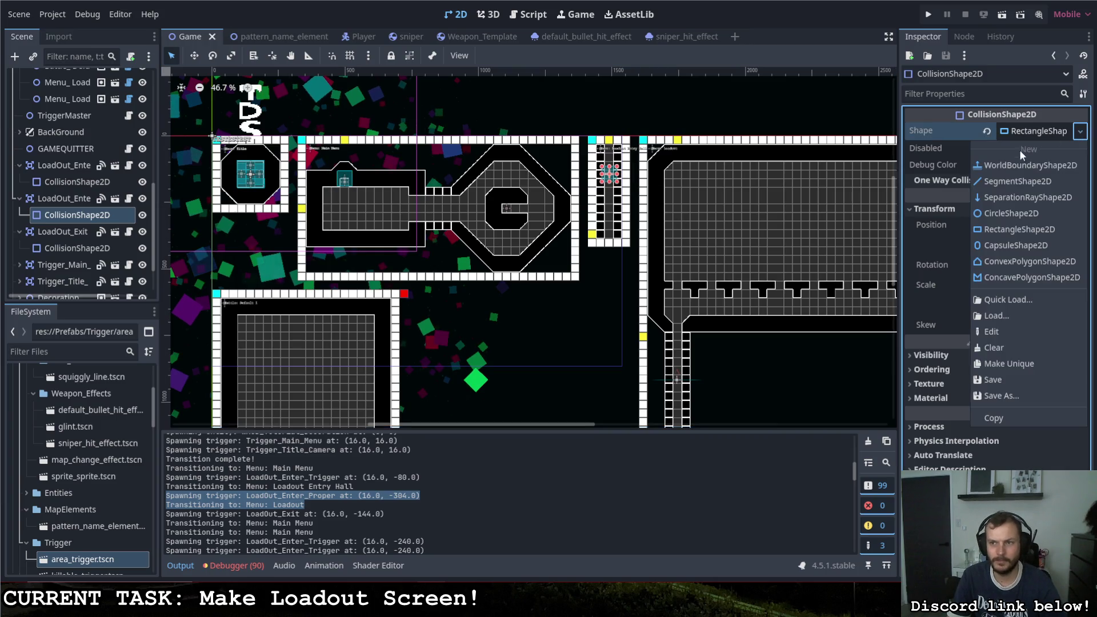
pyautogui.click(1004, 364)
pyautogui.moveTo(599, 174); pyautogui.dragTo(567, 174)
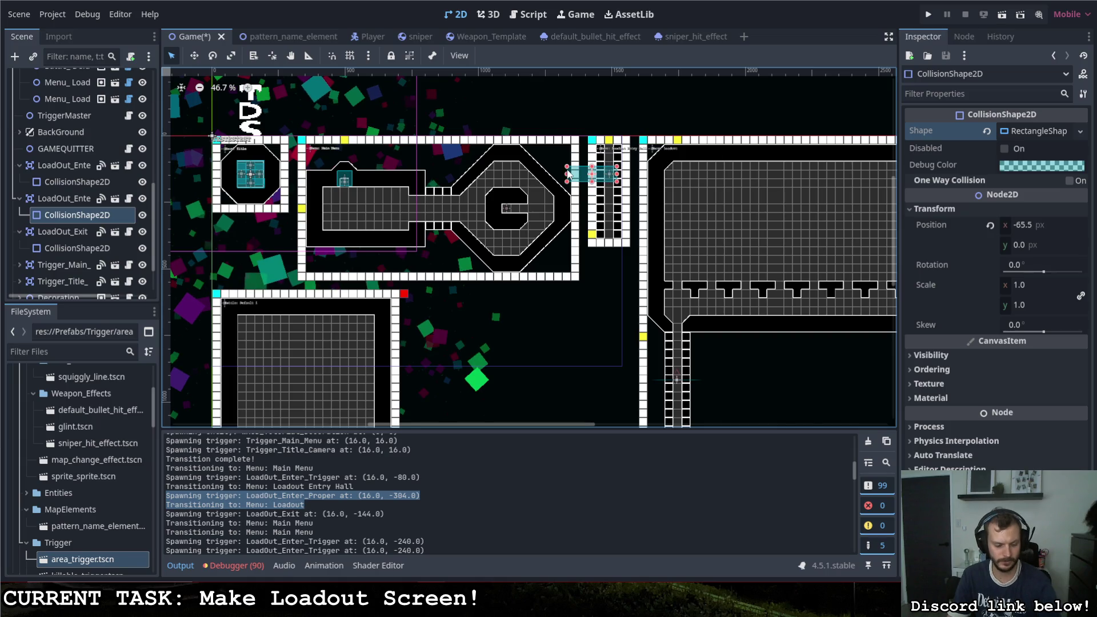
# Step: Make the first entry trigger's rectangle shape unique, deselect it, and launch the game
pyautogui.click(347, 179)
pyautogui.moveTo(352, 180)
pyautogui.mouseDown()
pyautogui.moveTo(450, 188)
pyautogui.moveTo(428, 190)
pyautogui.mouseUp()
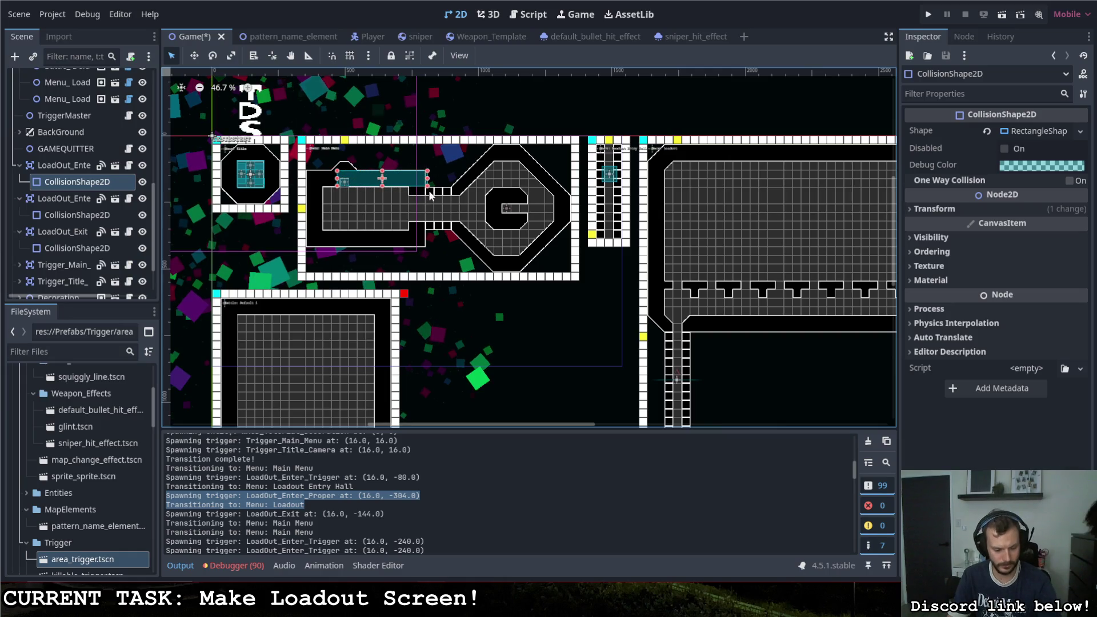
pyautogui.hotkey('ctrl', 'z')
pyautogui.click(1035, 132)
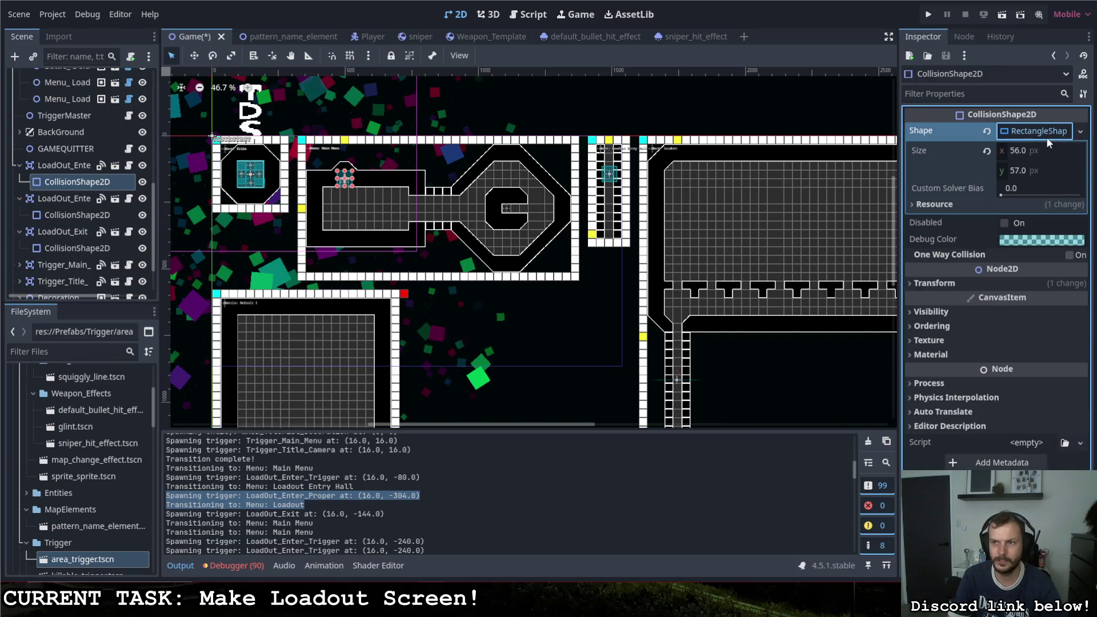
pyautogui.click(1080, 131)
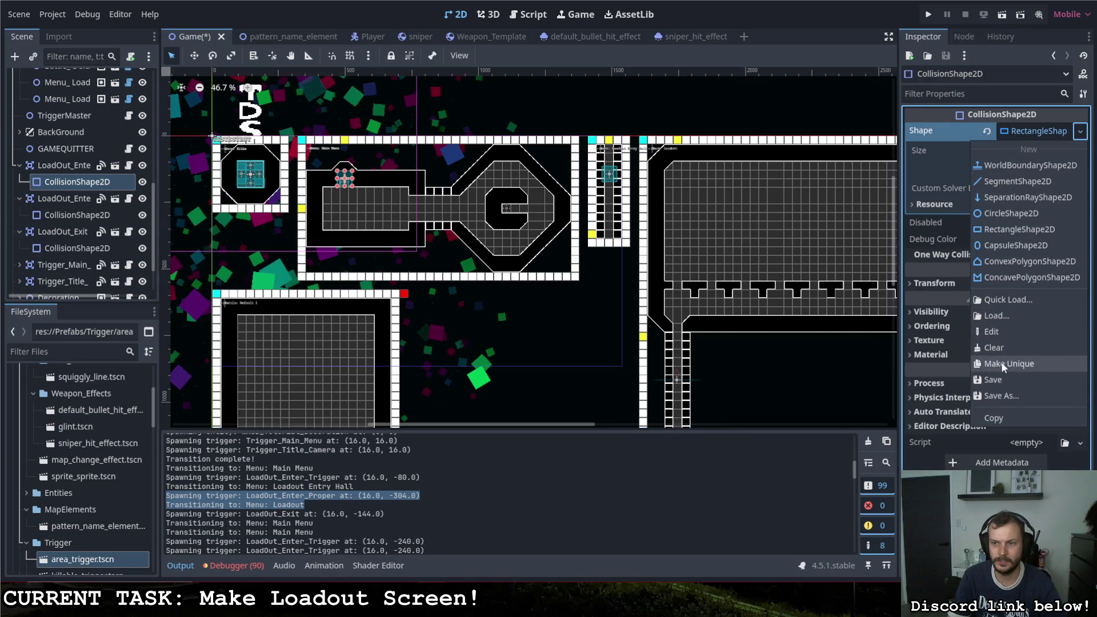
pyautogui.click(994, 364)
pyautogui.click(502, 182)
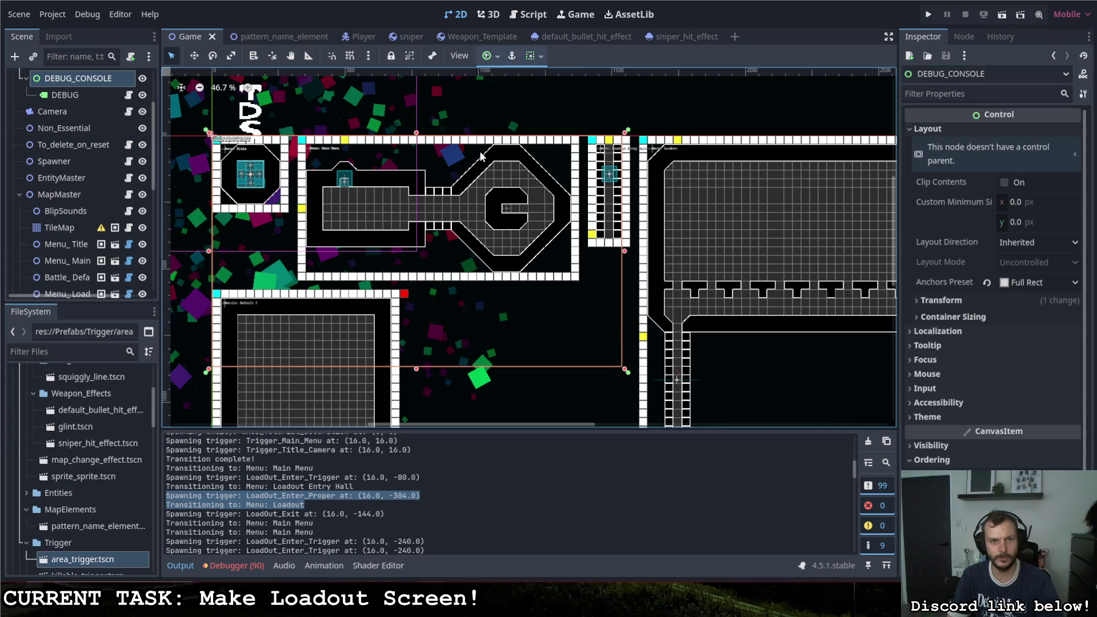
pyautogui.click(530, 111)
pyautogui.click(929, 19)
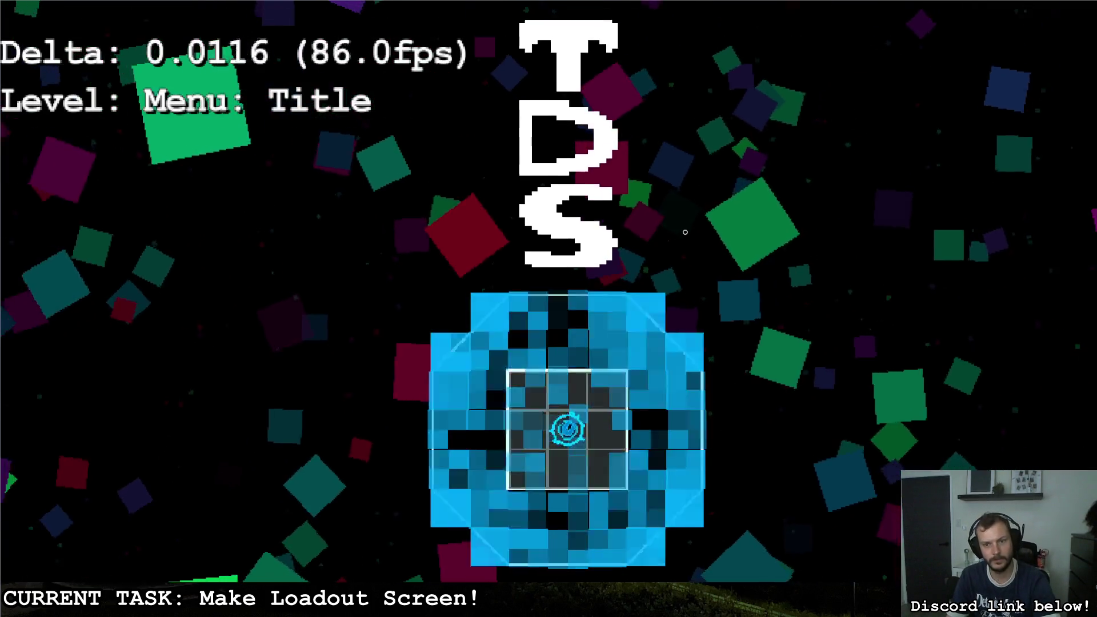
# Step: Walk the player down, up through the corridor, back into the entry hall, then stop the game
pyautogui.press('s')
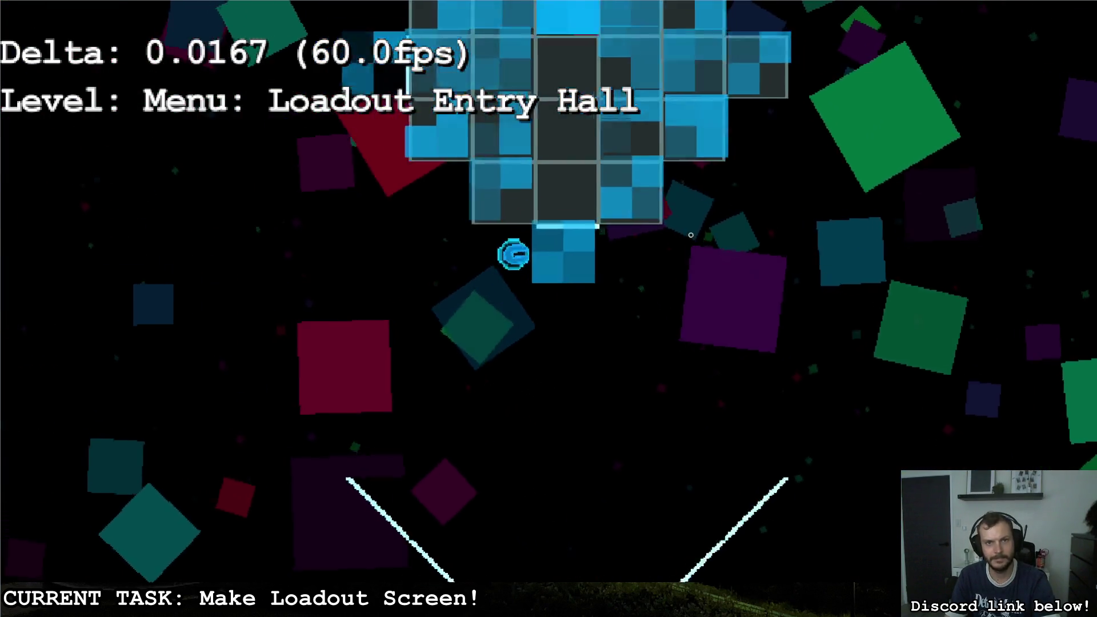
pyautogui.press('w')
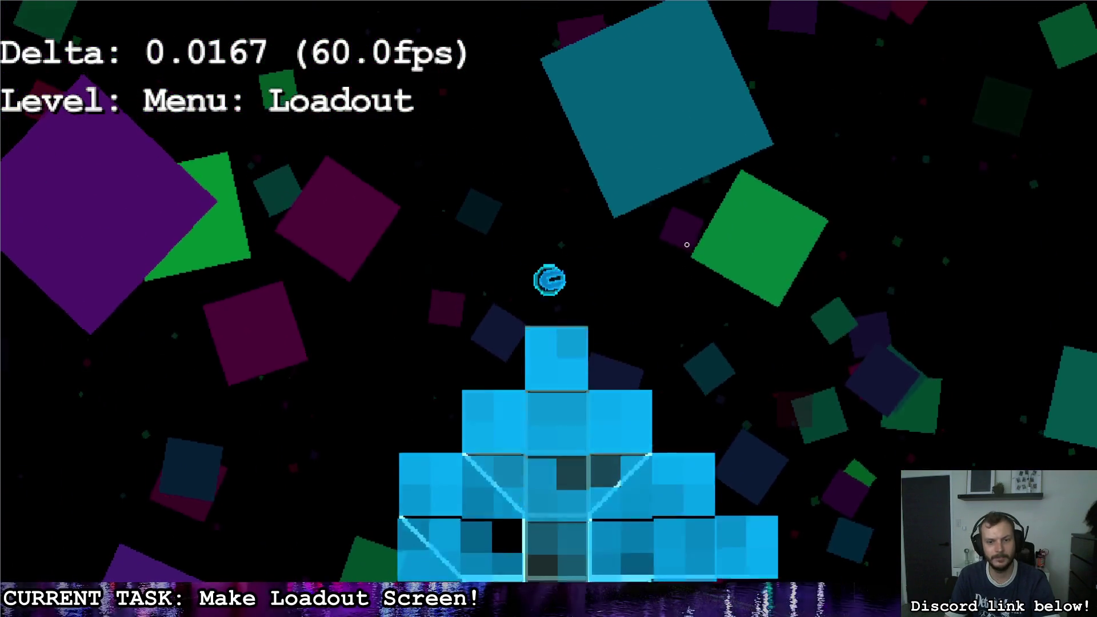
pyautogui.press('s')
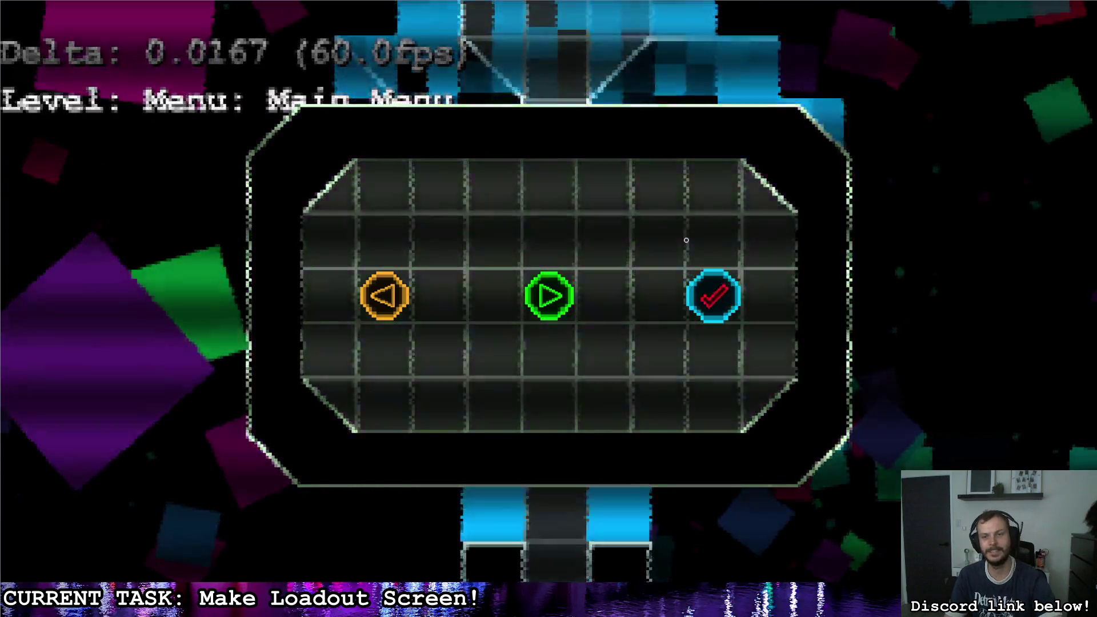
pyautogui.hotkey('alt', 'Tab')
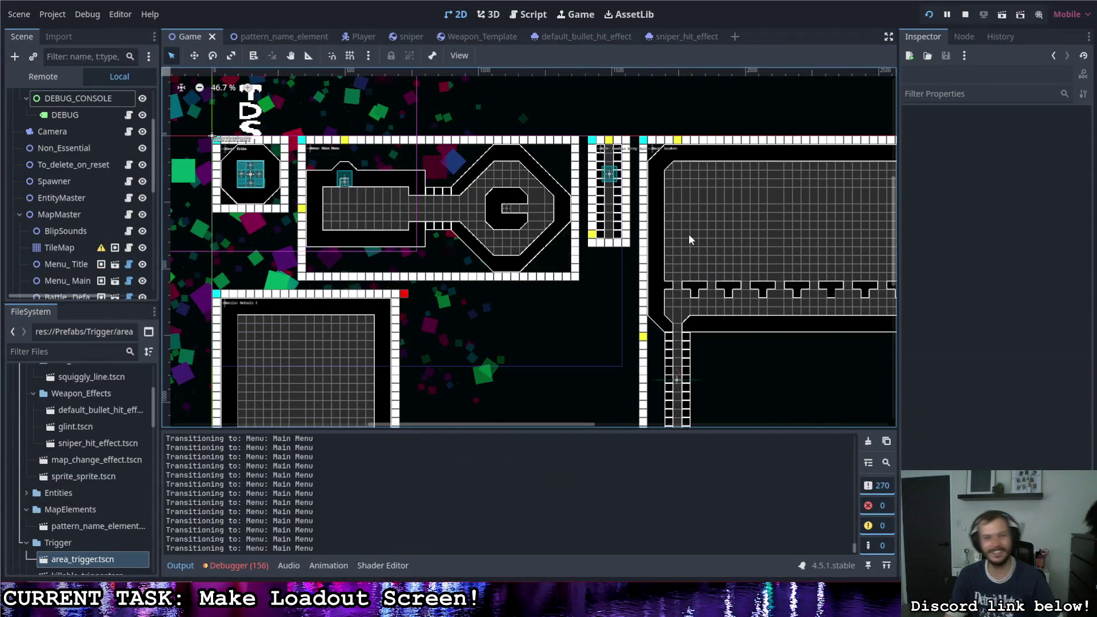
# Step: Scroll the Scene dock and open TileMapColorPulse.gd from the TileMap node's script icon
pyautogui.scroll(5, 298, 500)
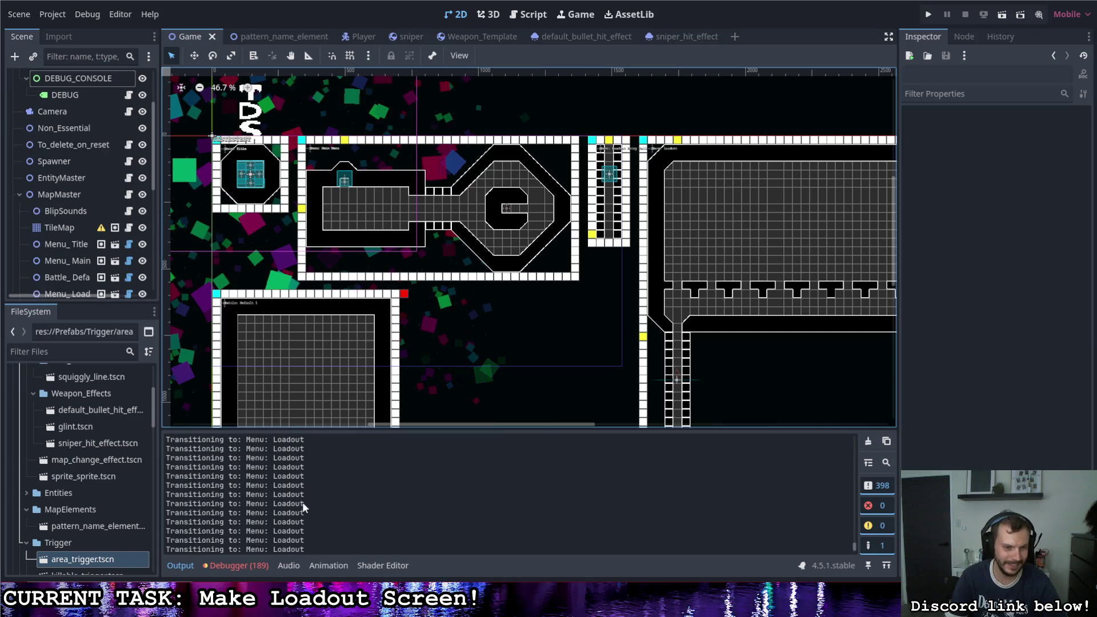
pyautogui.scroll(4, 297, 496)
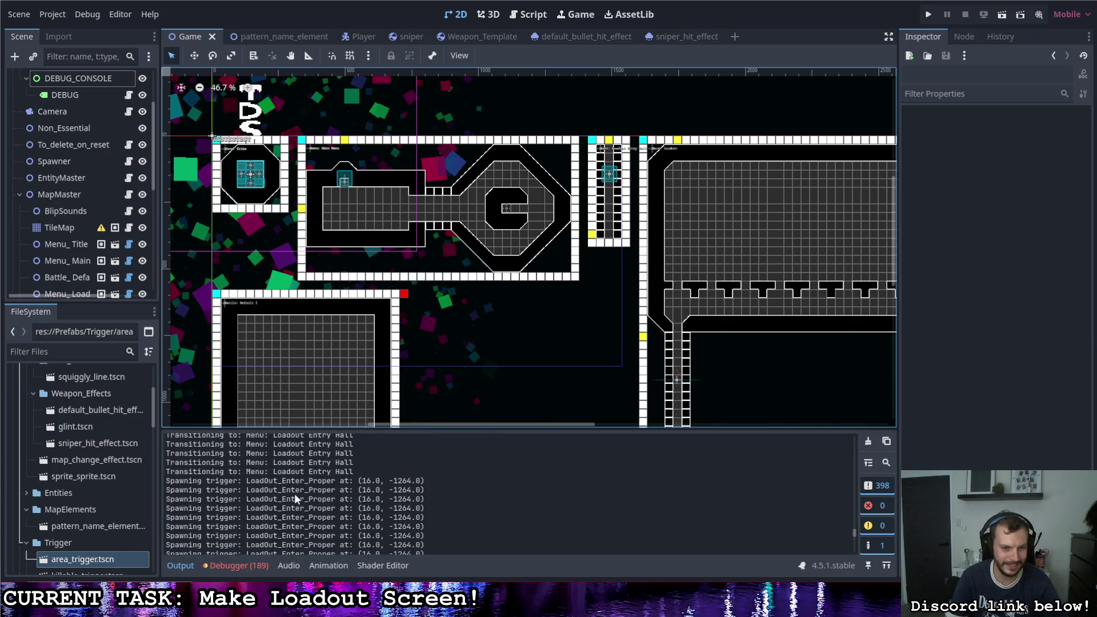
pyautogui.moveTo(855, 530); pyautogui.dragTo(865, 446)
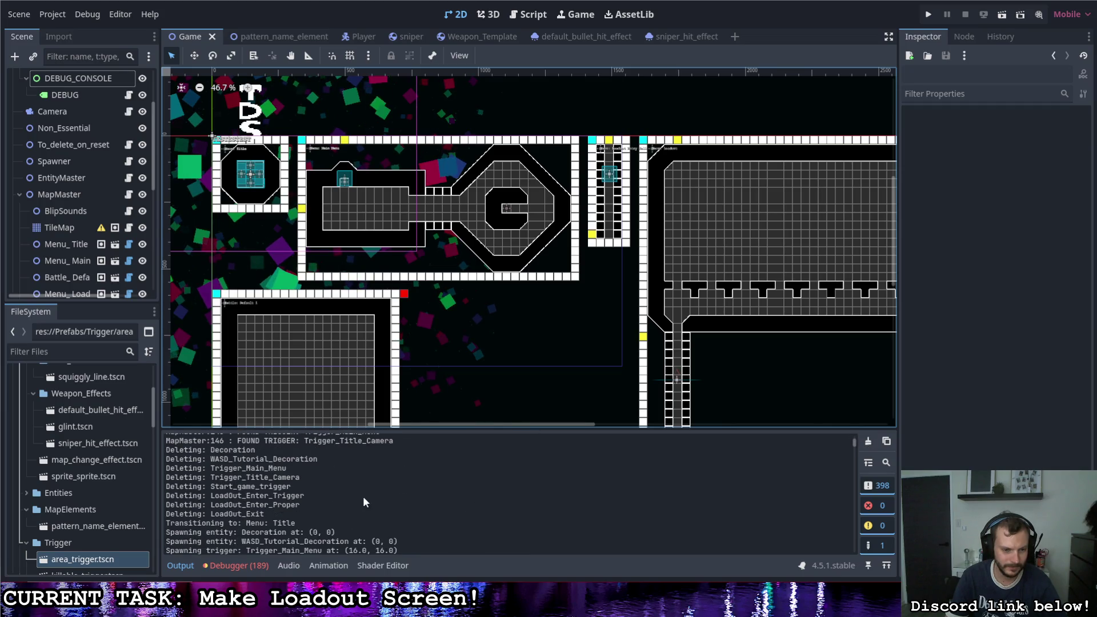
pyautogui.scroll(-3, 321, 480)
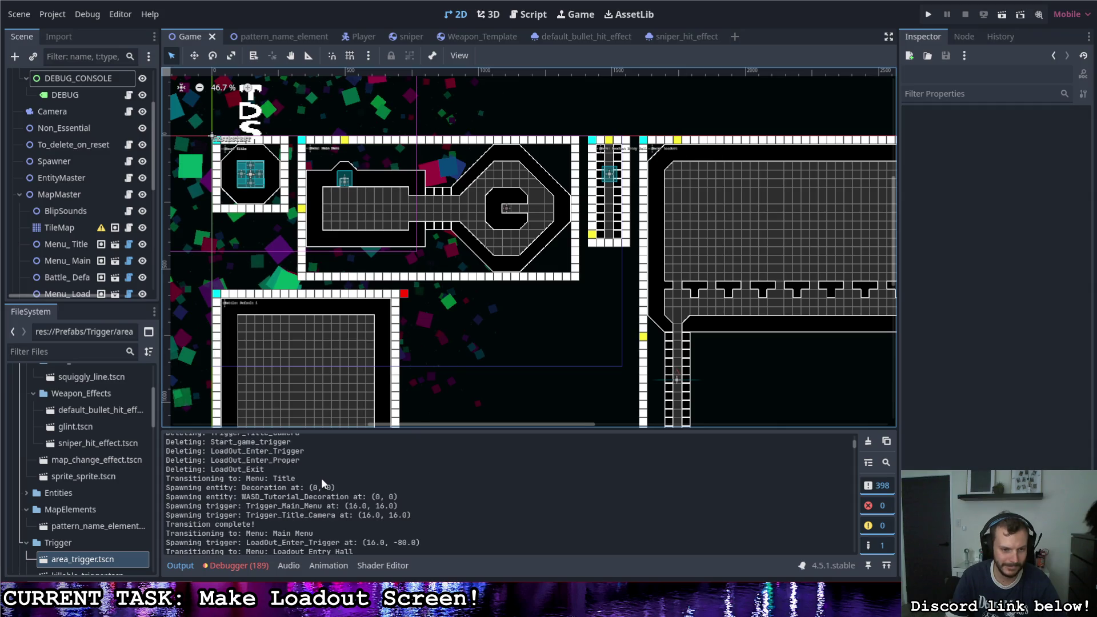
pyautogui.scroll(-2, 321, 473)
pyautogui.scroll(-3, 314, 474)
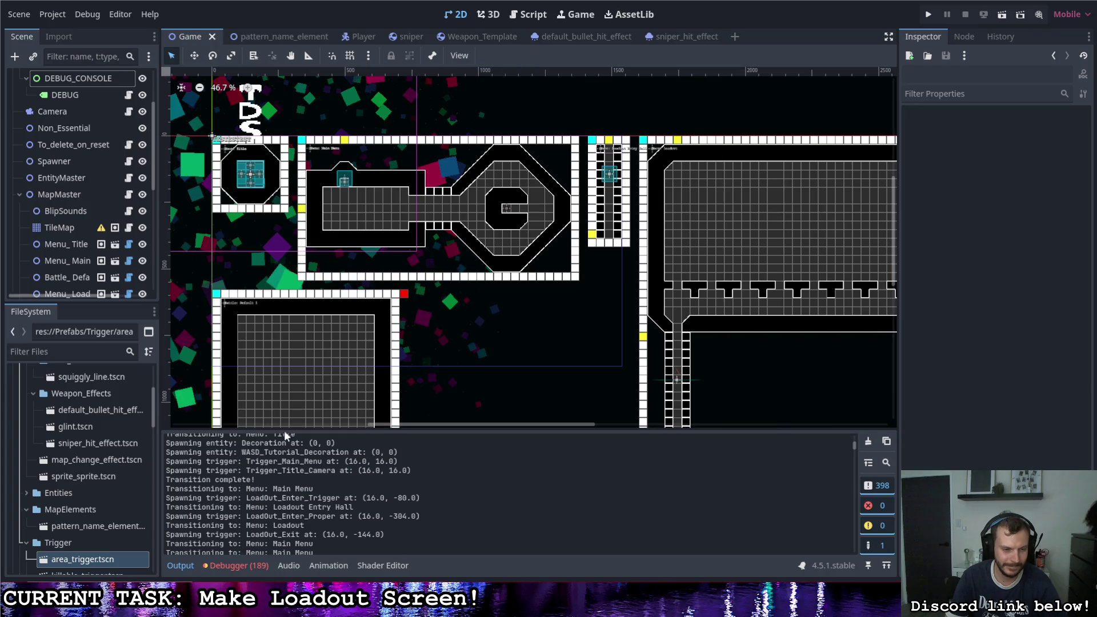
pyautogui.click(129, 228)
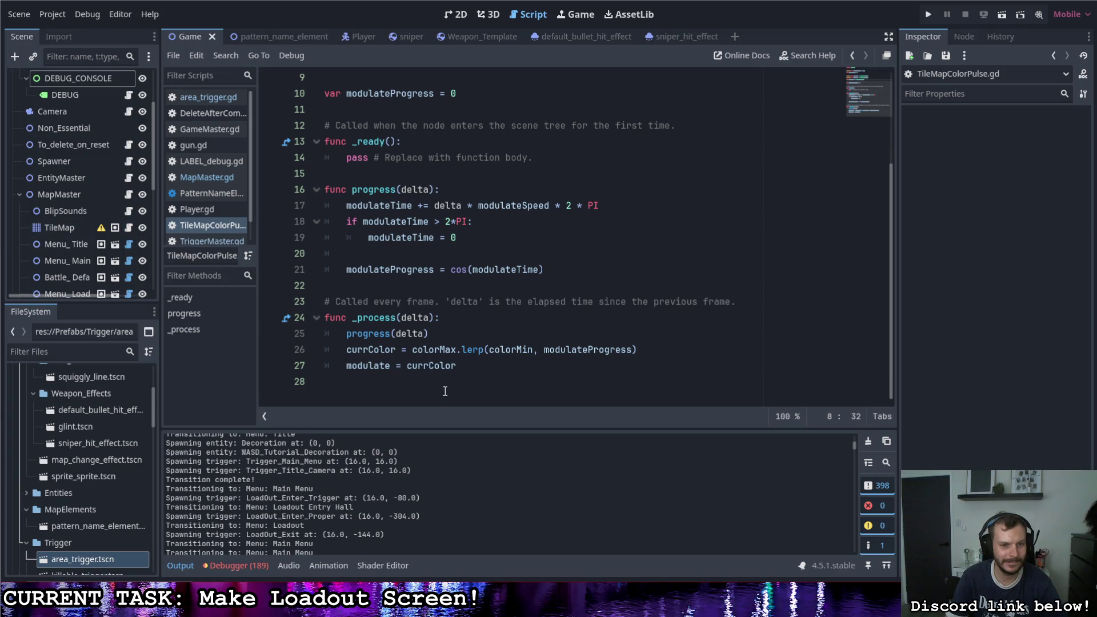
# Step: Switch to MapMaster.gd and place the cursor on line 380, showing lines 367–387 of the spawn loop
pyautogui.click(129, 194)
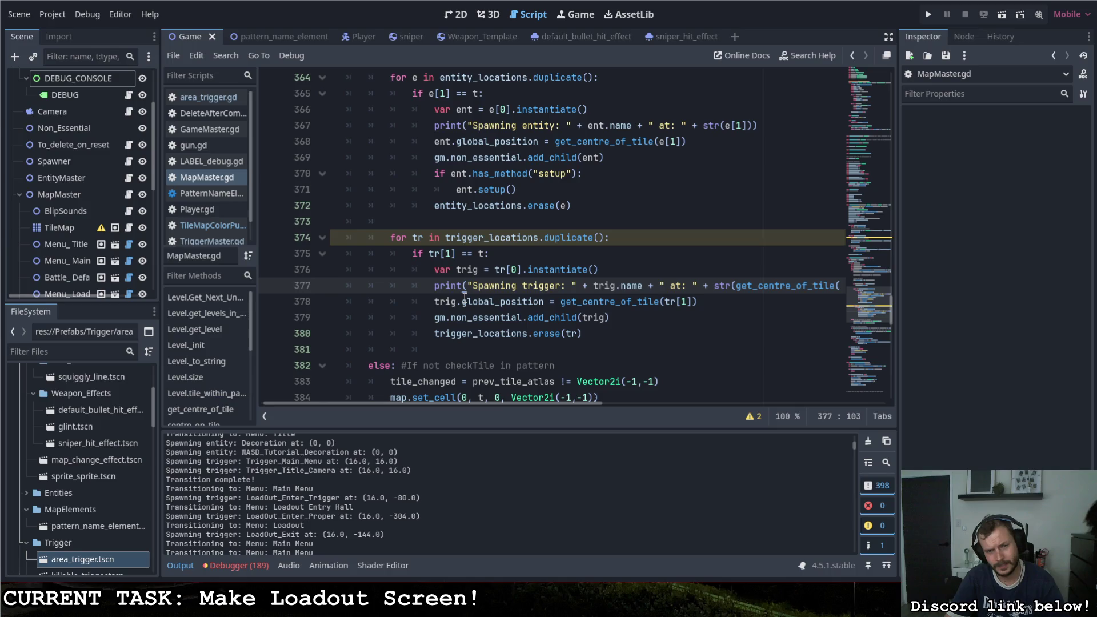
pyautogui.moveTo(617, 320); pyautogui.dragTo(432, 318)
pyautogui.click(545, 334)
pyautogui.scroll(-2, 545, 343)
pyautogui.scroll(1, 545, 344)
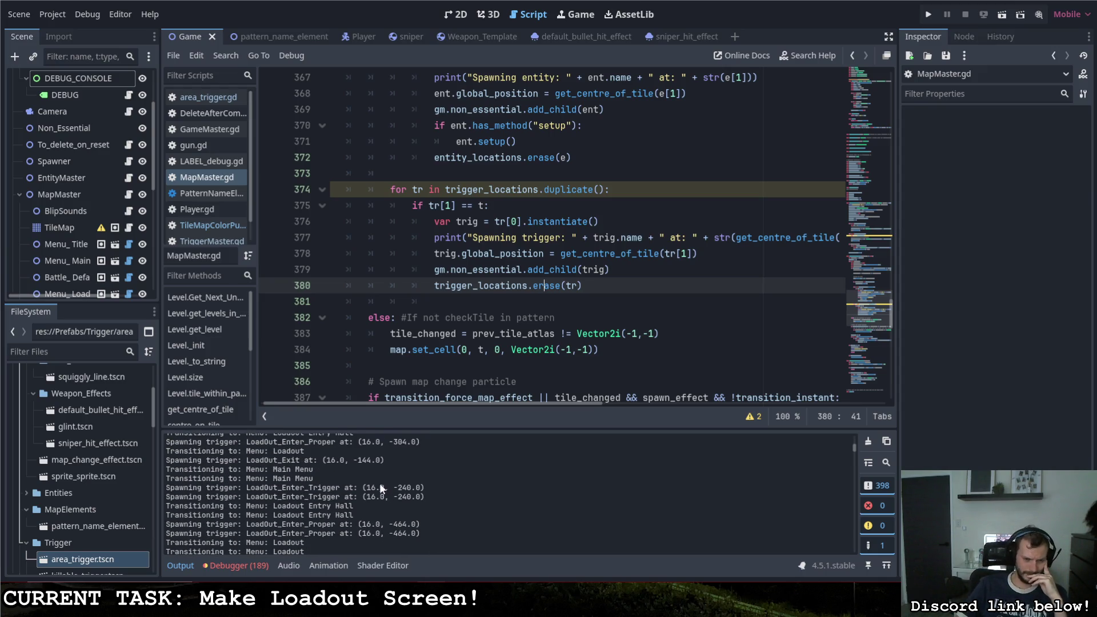
# Step: Scroll back through the Output log to the Main Menu and Loadout Entry Hall transition lines
pyautogui.scroll(4, 379, 482)
pyautogui.scroll(3, 392, 488)
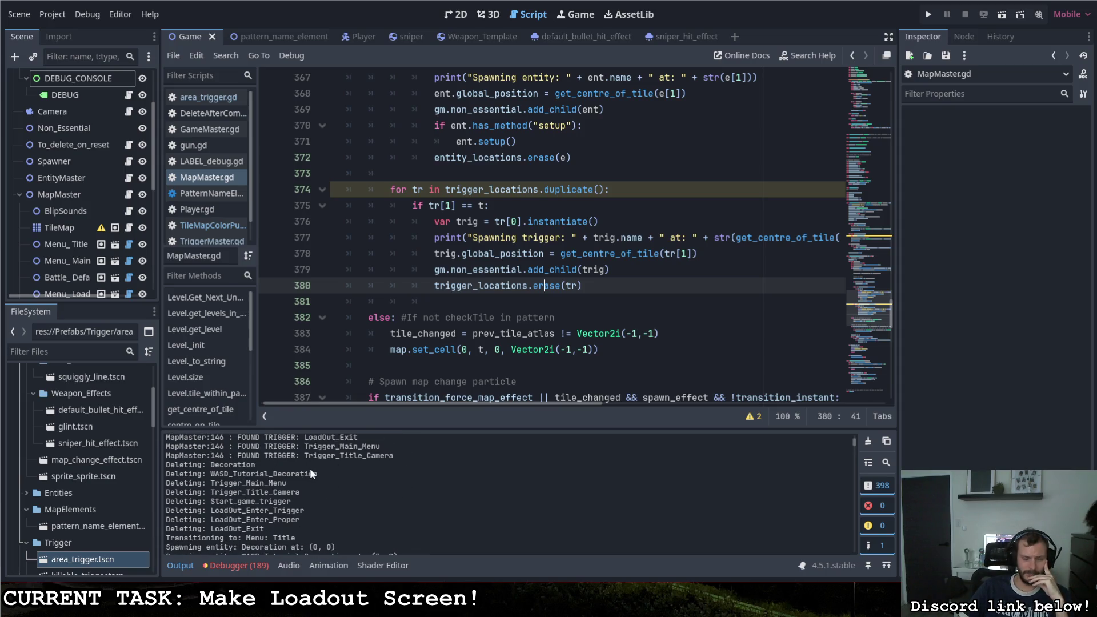
pyautogui.scroll(3, 308, 477)
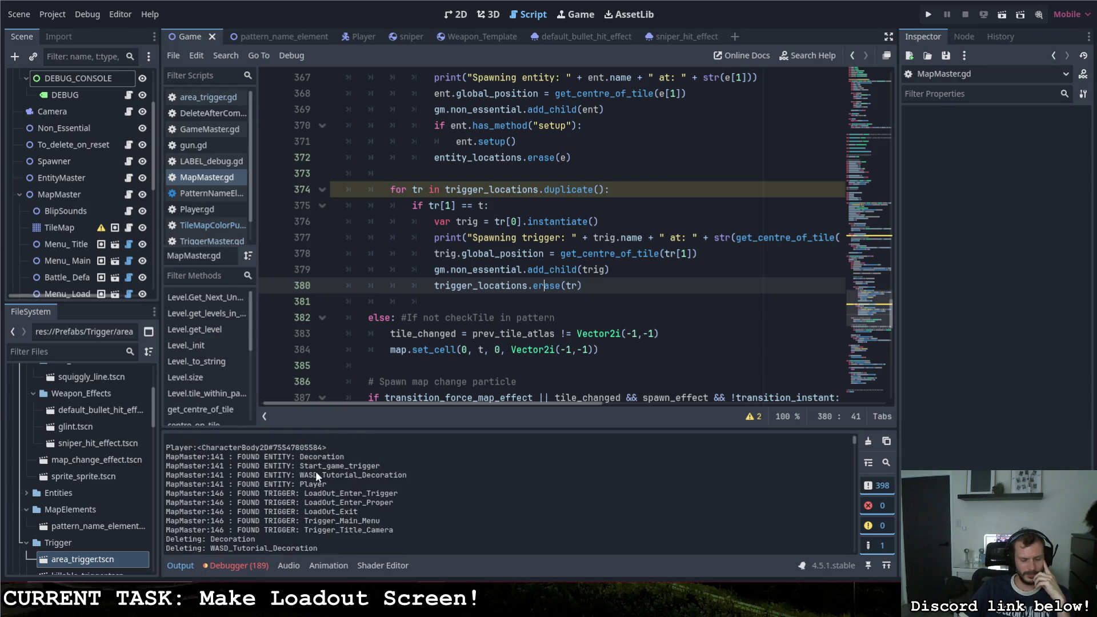
pyautogui.scroll(-4, 314, 470)
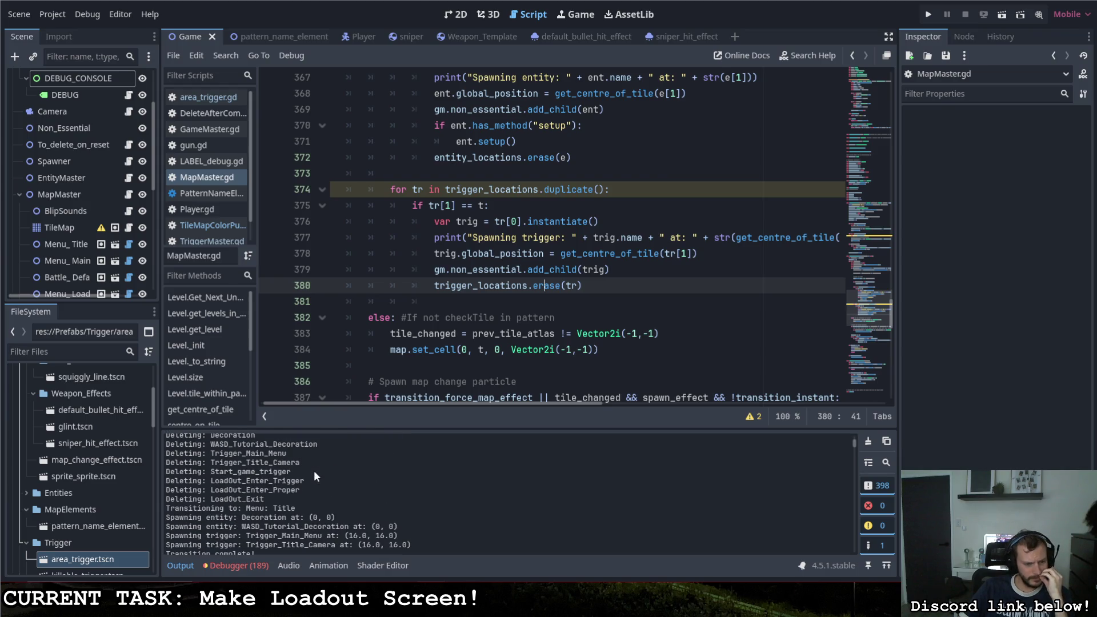
pyautogui.scroll(-1, 313, 469)
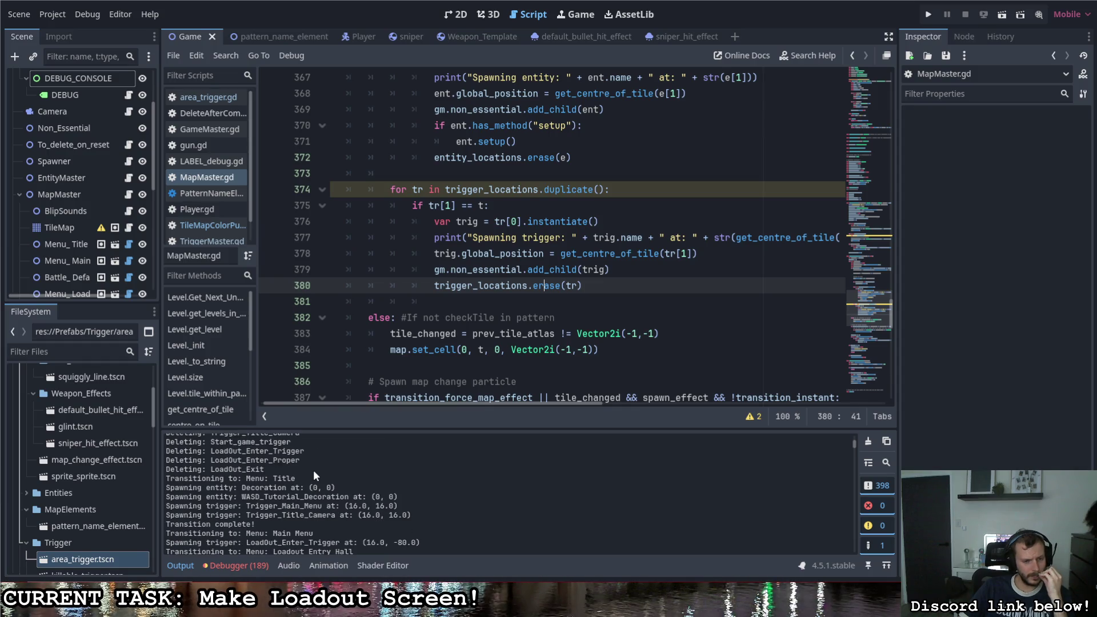
pyautogui.scroll(-1, 313, 475)
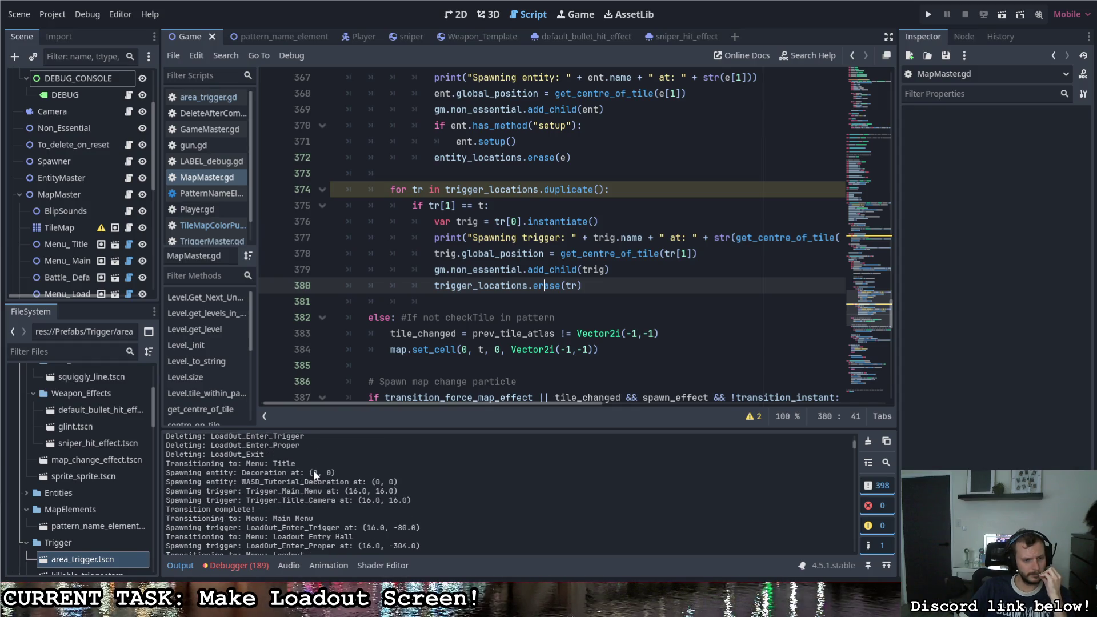
pyautogui.scroll(-1, 313, 470)
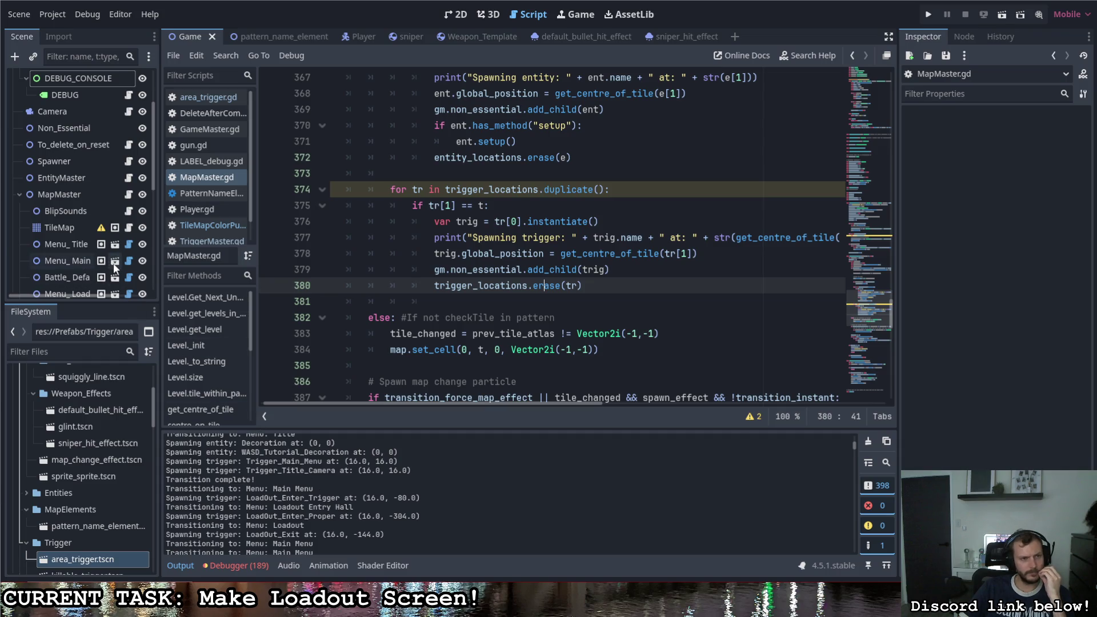
pyautogui.scroll(-3, 105, 254)
pyautogui.scroll(5, 101, 246)
pyautogui.scroll(-4, 100, 246)
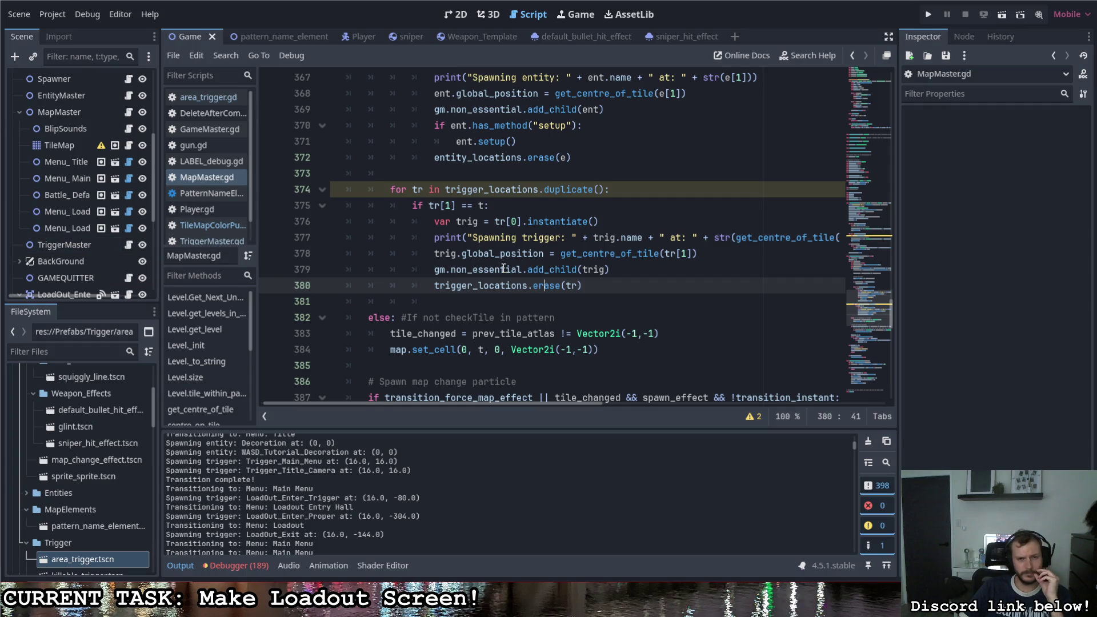
pyautogui.moveTo(502, 268)
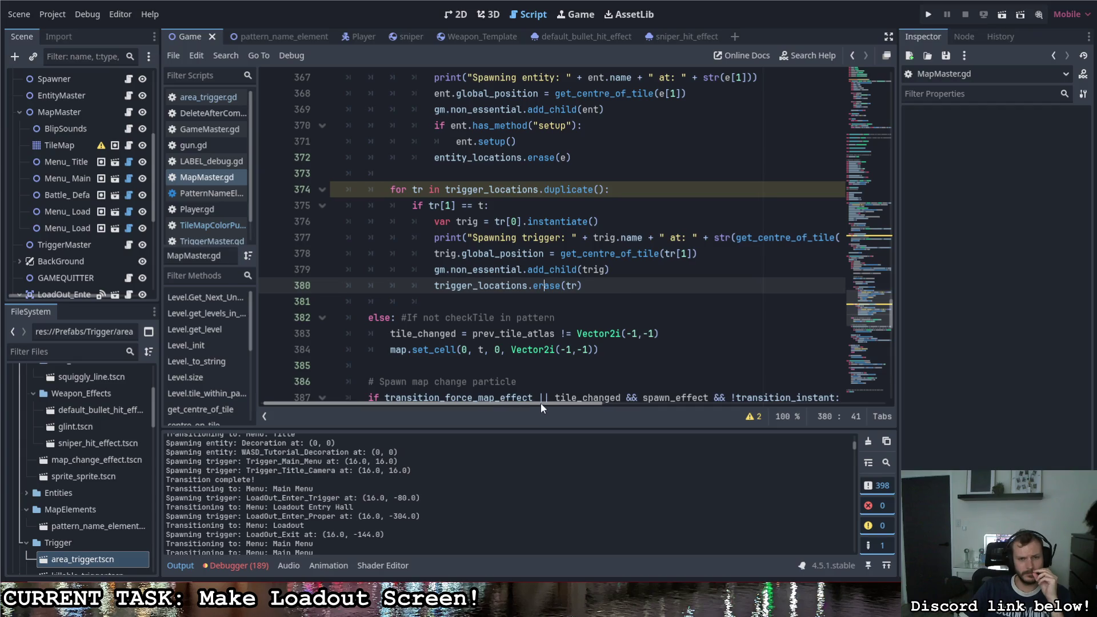
pyautogui.moveTo(540, 403); pyautogui.dragTo(574, 397)
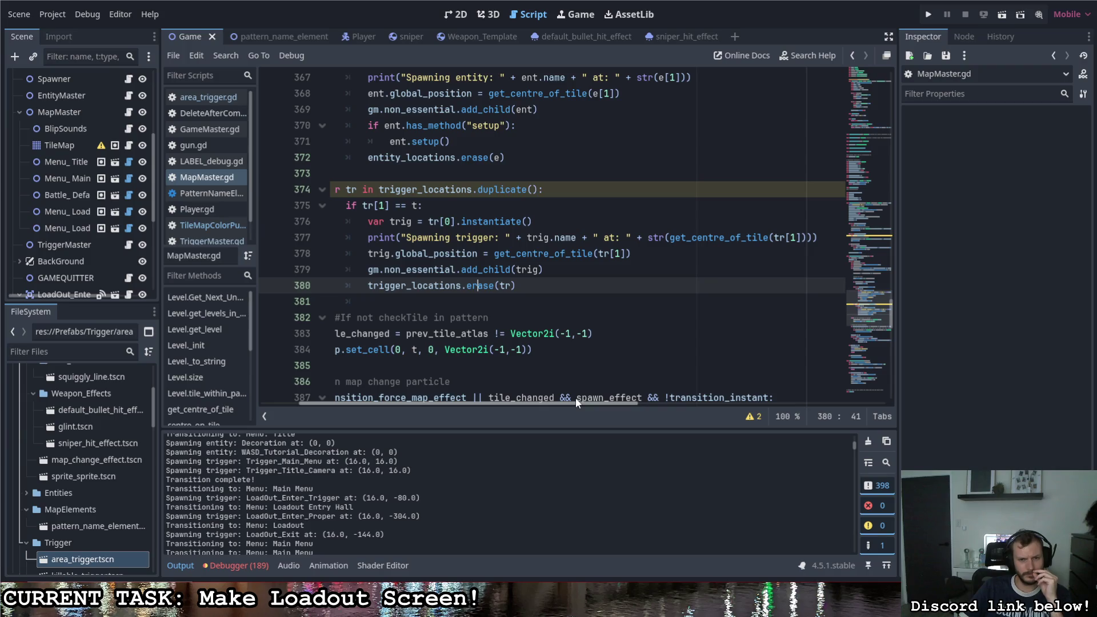
pyautogui.moveTo(574, 396); pyautogui.dragTo(555, 398)
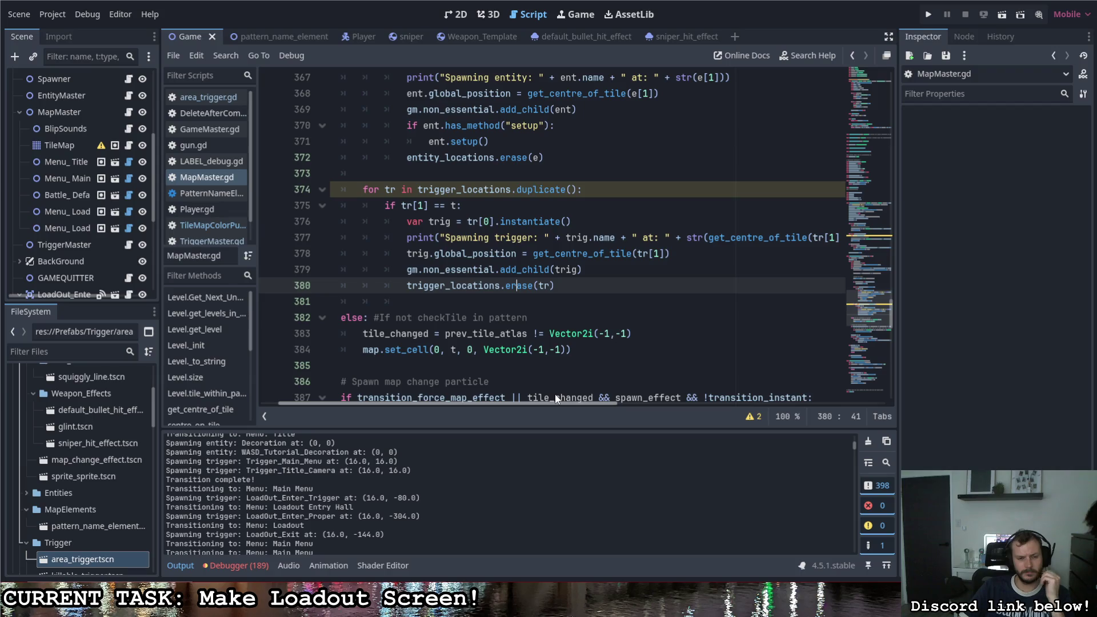
pyautogui.moveTo(556, 395)
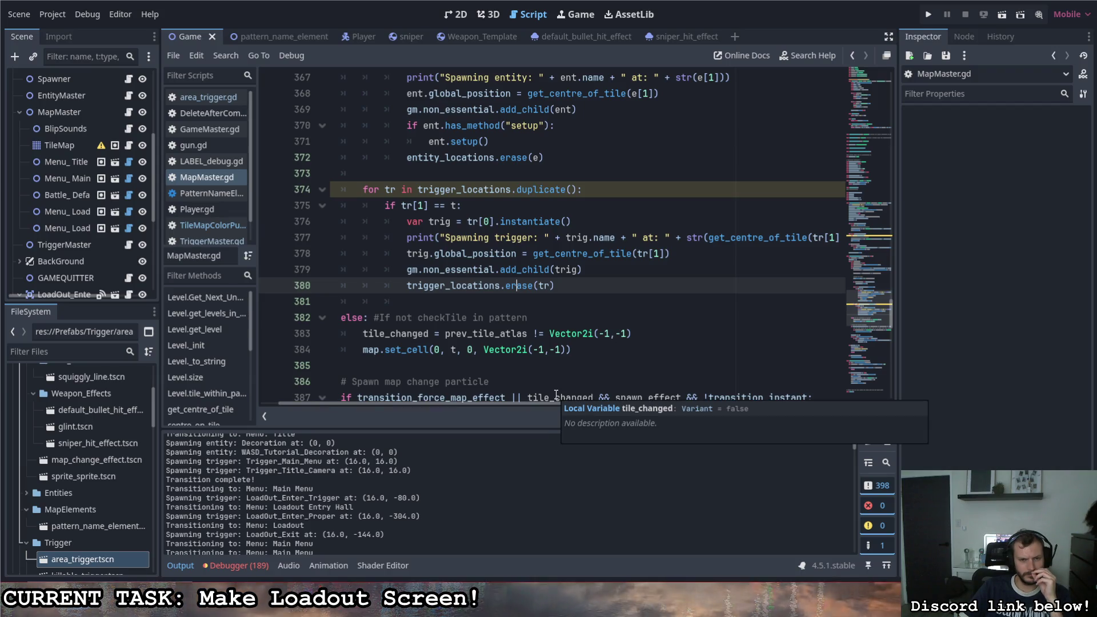
pyautogui.scroll(3, 504, 330)
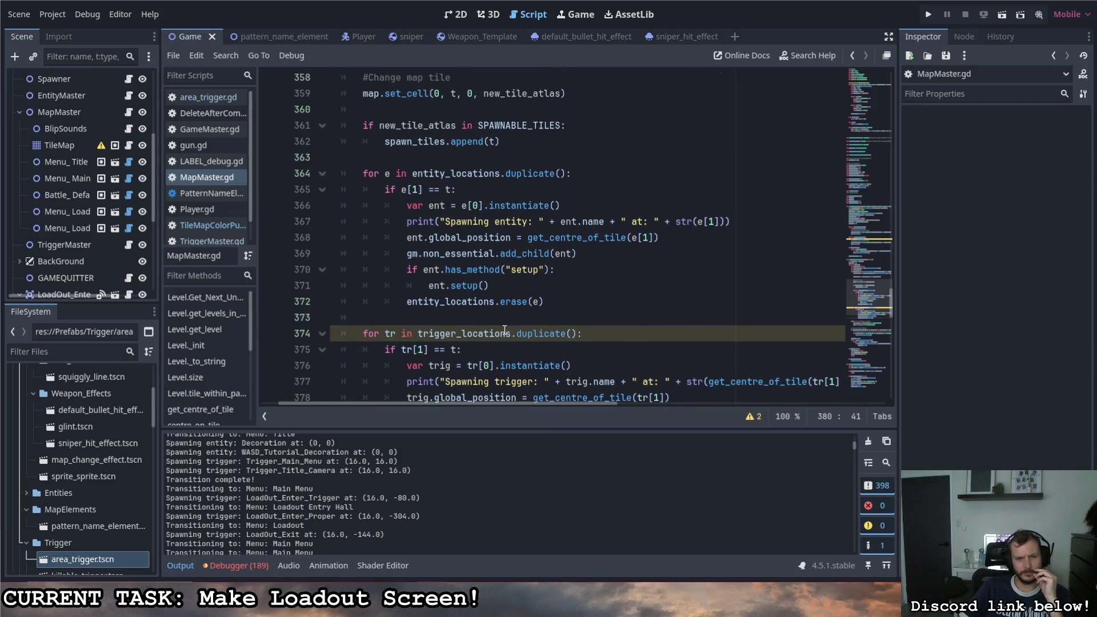
pyautogui.moveTo(504, 330)
pyautogui.scroll(4, 504, 330)
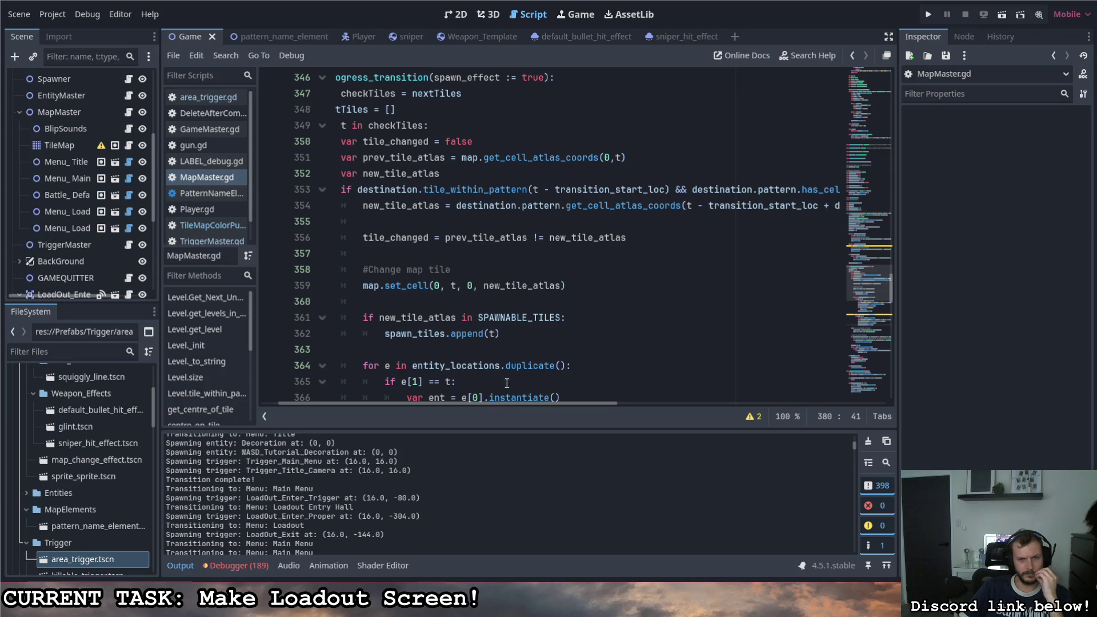
pyautogui.hscroll(-3, 505, 403)
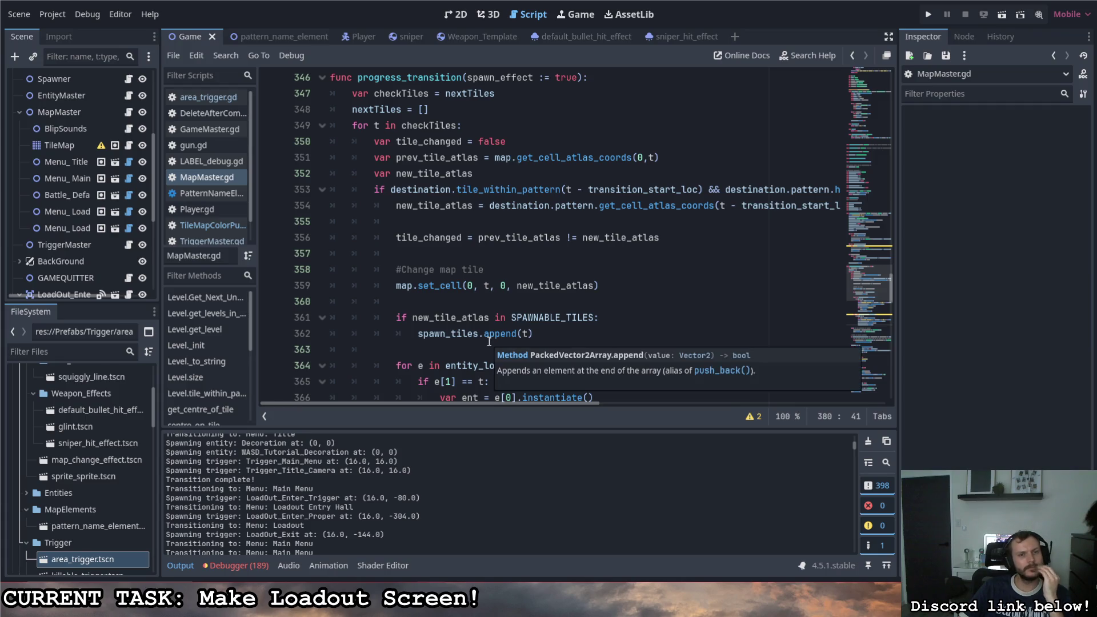
# Step: Scroll down to LoadOut_Enter_Trigger spawning at (16.0, -80.0) and LoadOut_Enter_Proper at (16.0, -304.0)
pyautogui.scroll(1, 489, 341)
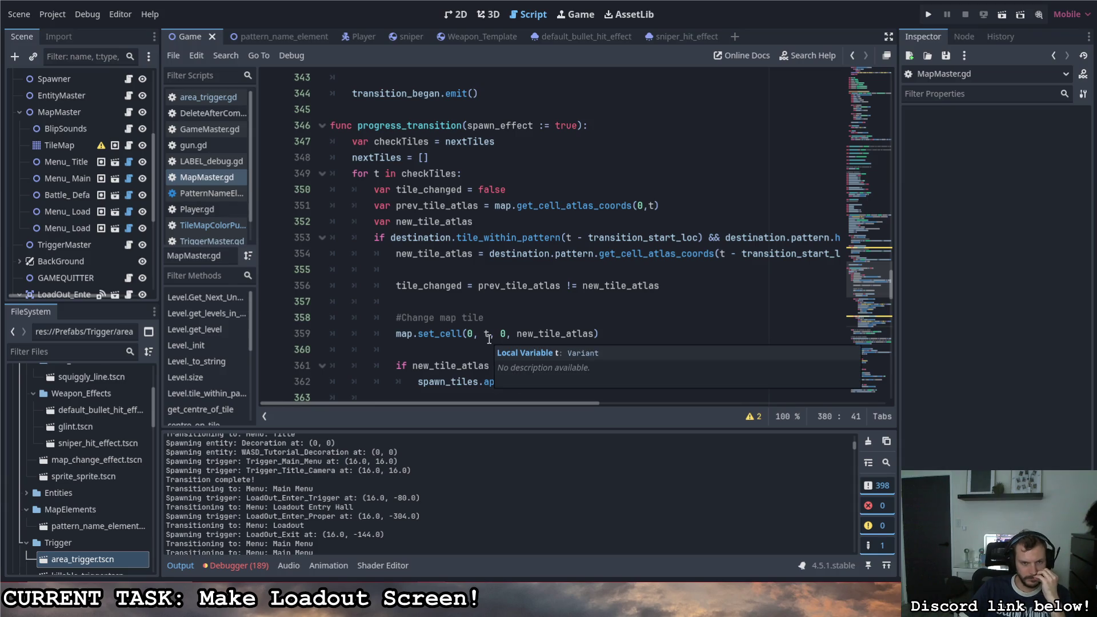
pyautogui.scroll(-7, 489, 339)
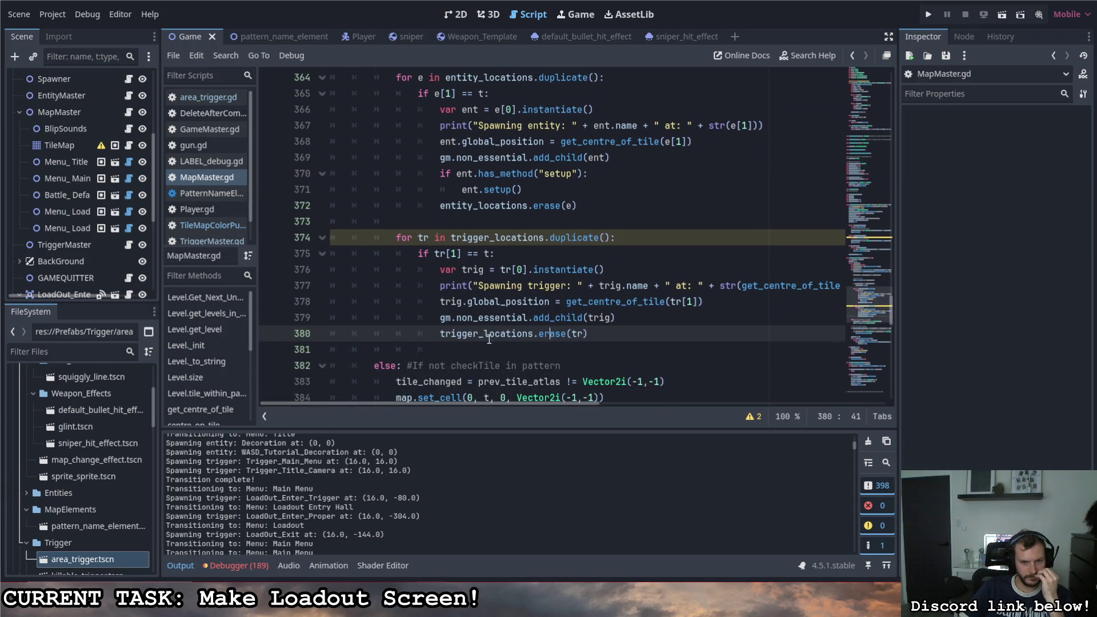
pyautogui.scroll(-3, 489, 339)
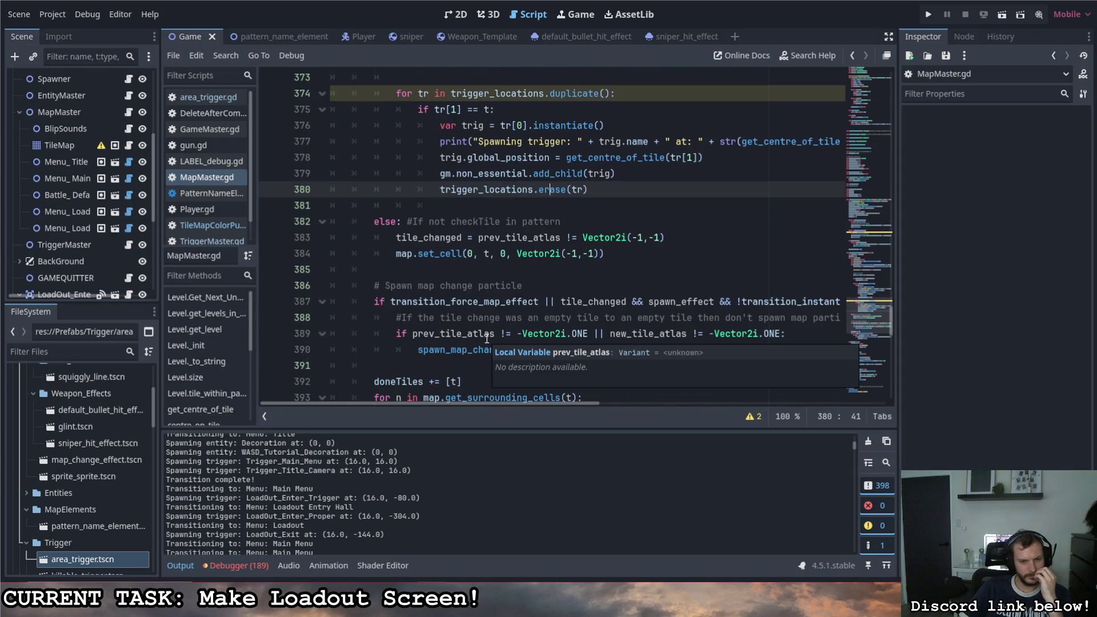
pyautogui.scroll(-2, 487, 339)
pyautogui.scroll(-2, 486, 339)
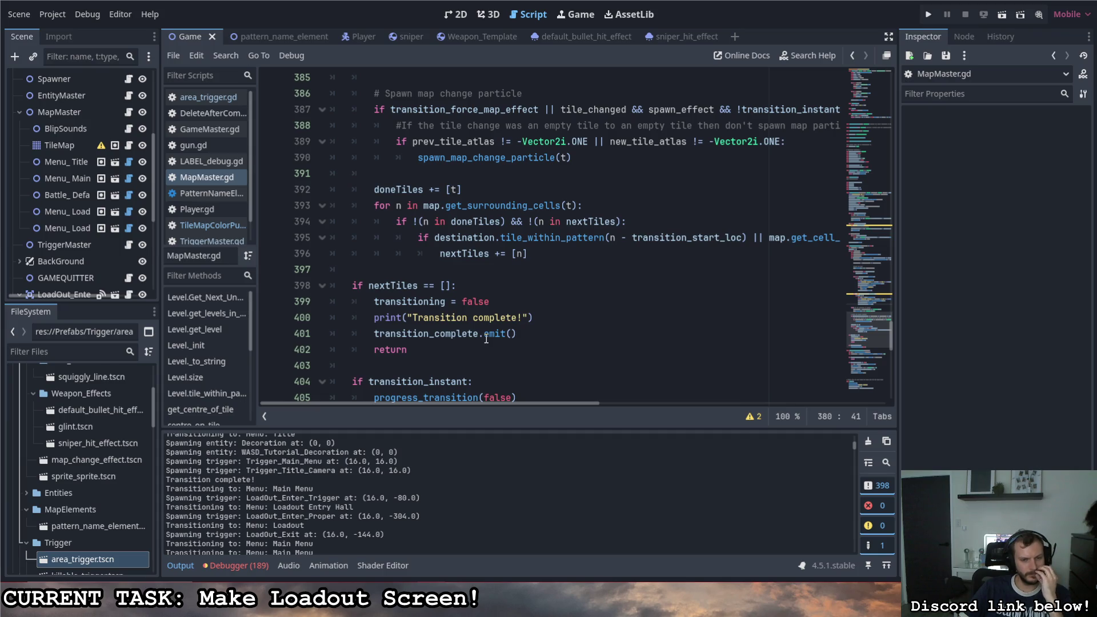
pyautogui.scroll(-2, 487, 338)
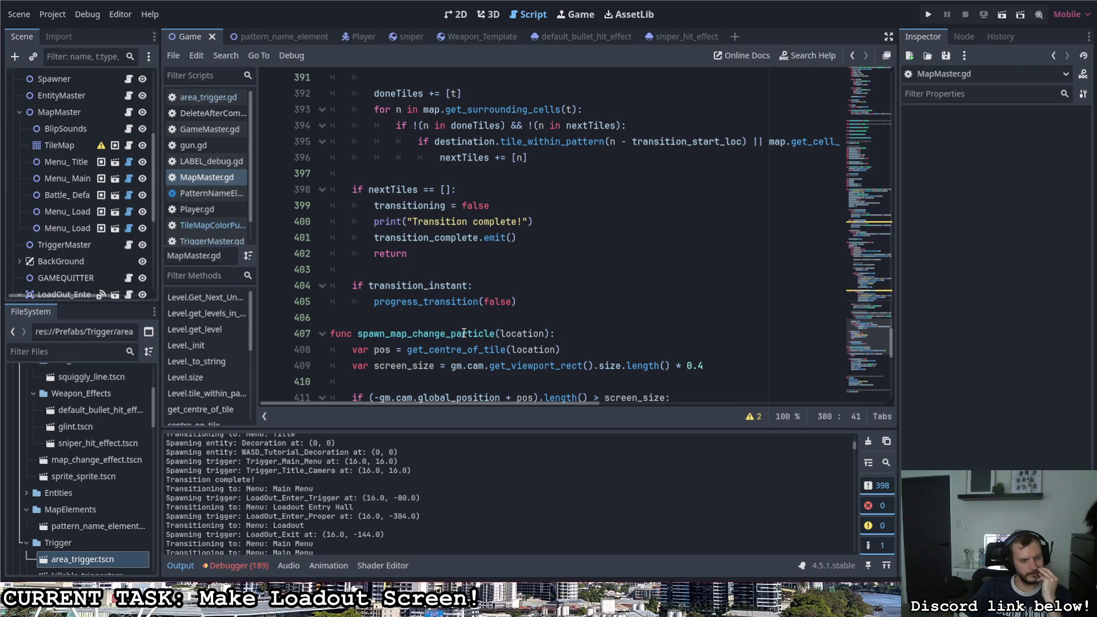
pyautogui.scroll(-1, 462, 331)
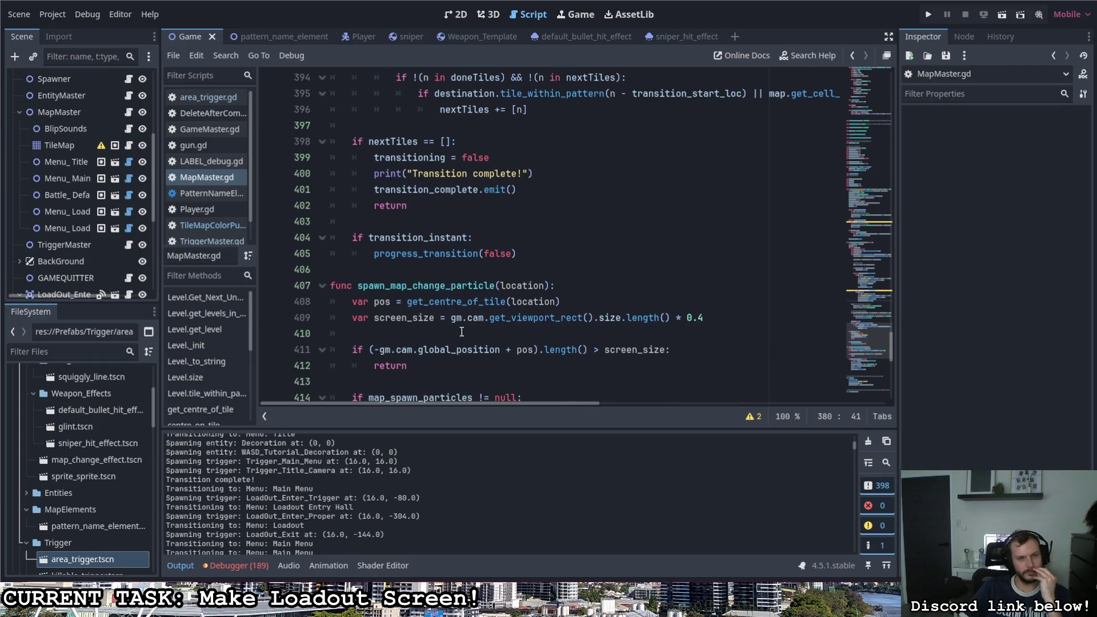
pyautogui.scroll(-2, 461, 332)
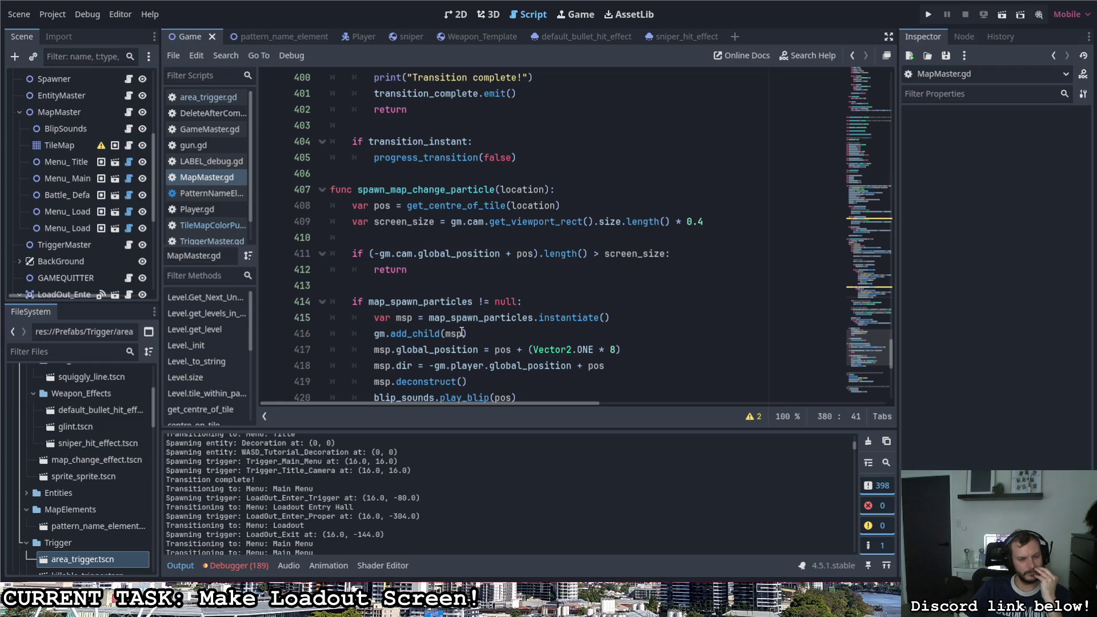
pyautogui.scroll(10, 465, 467)
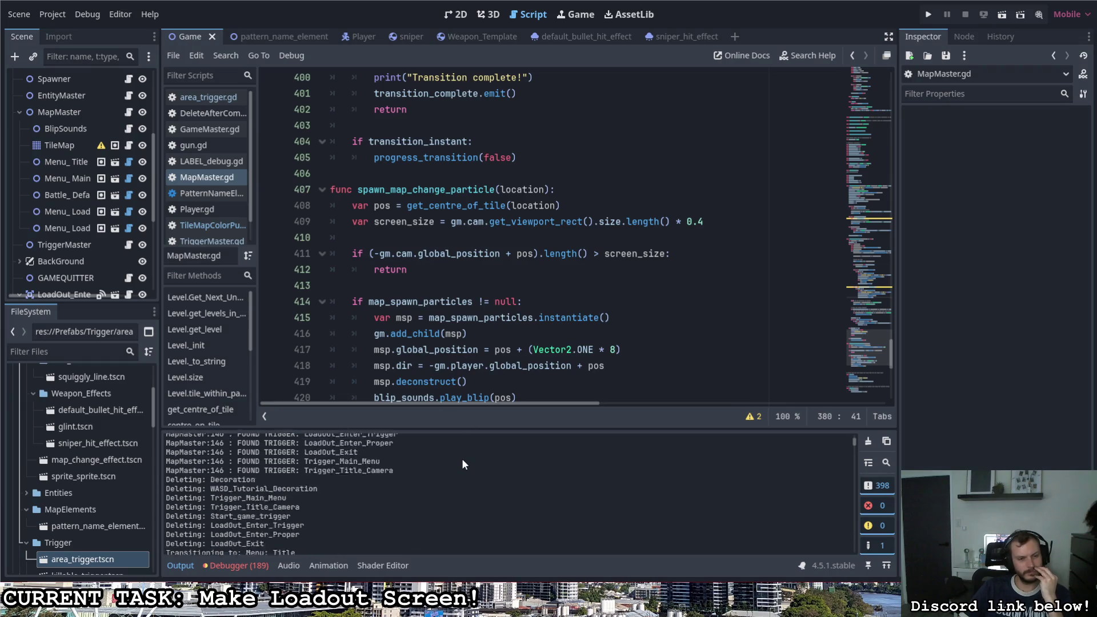
pyautogui.scroll(-10, 459, 458)
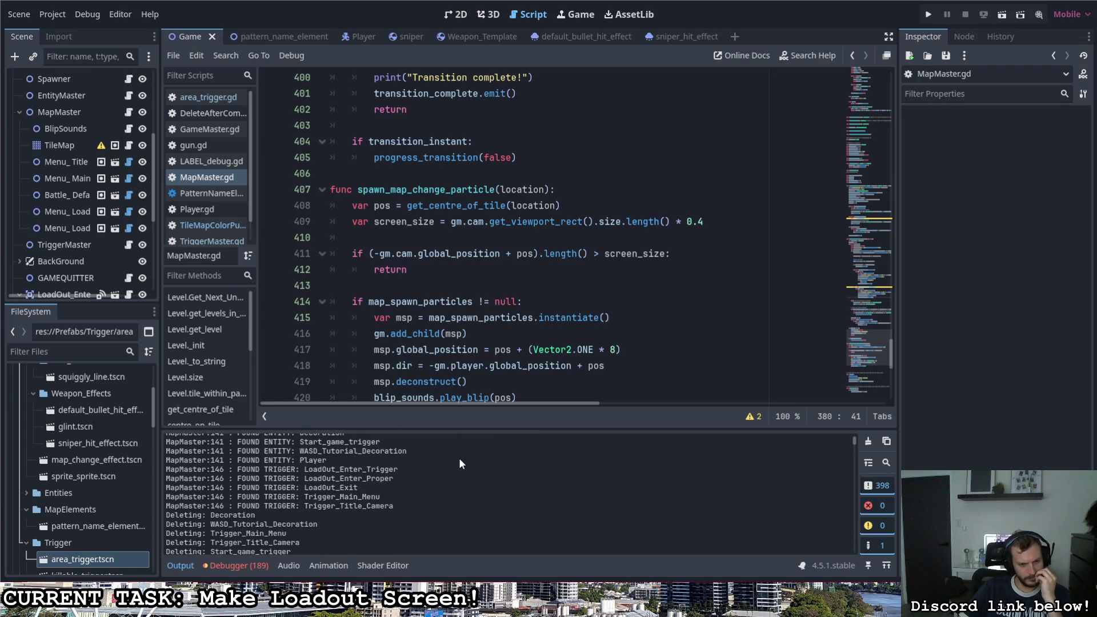
pyautogui.scroll(-1, 458, 461)
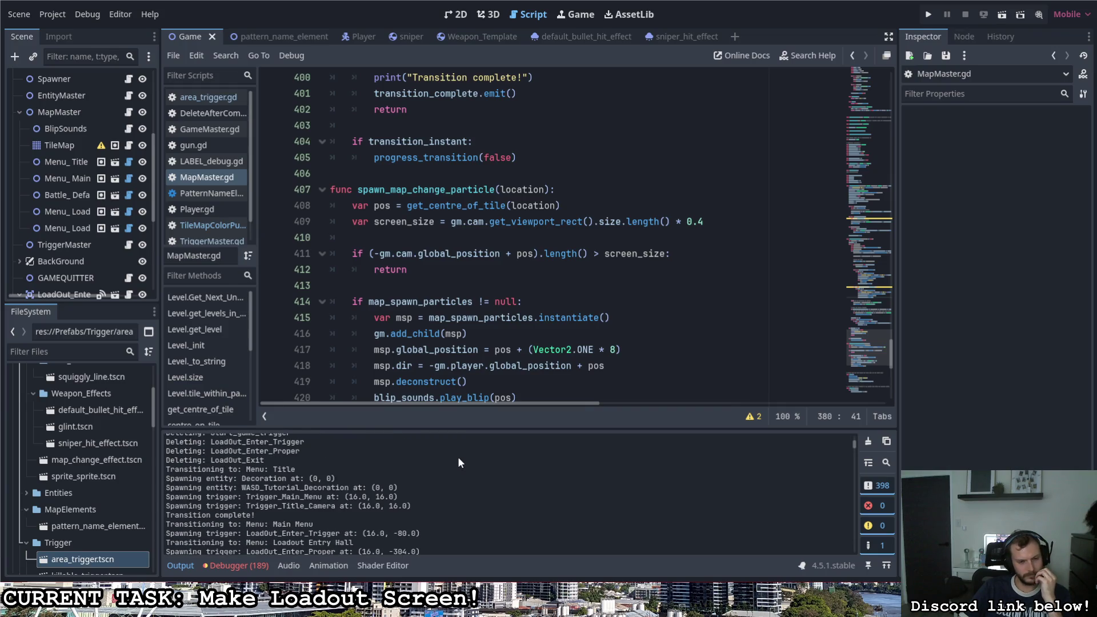
pyautogui.scroll(-1, 458, 460)
pyautogui.scroll(-1, 458, 460)
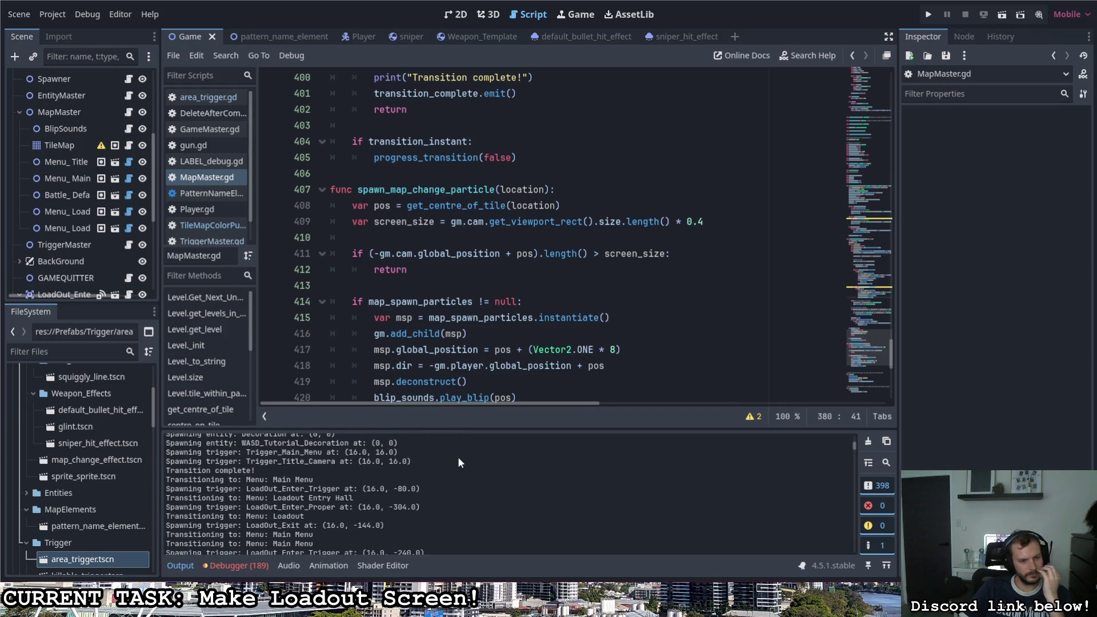
pyautogui.scroll(-1, 458, 462)
pyautogui.scroll(-1, 457, 462)
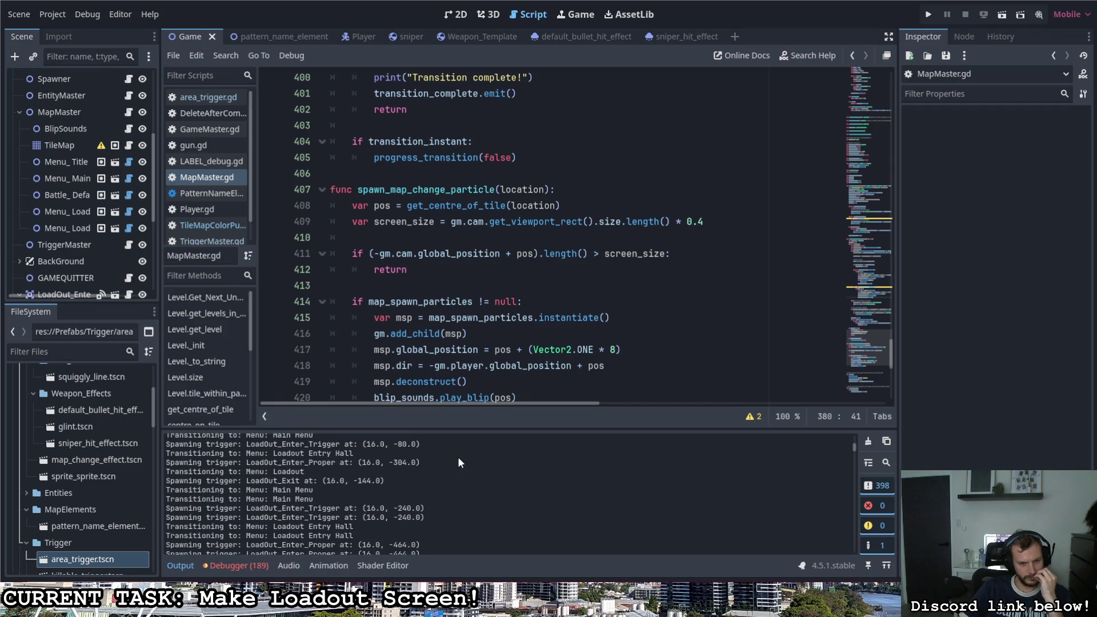
pyautogui.scroll(2, 457, 462)
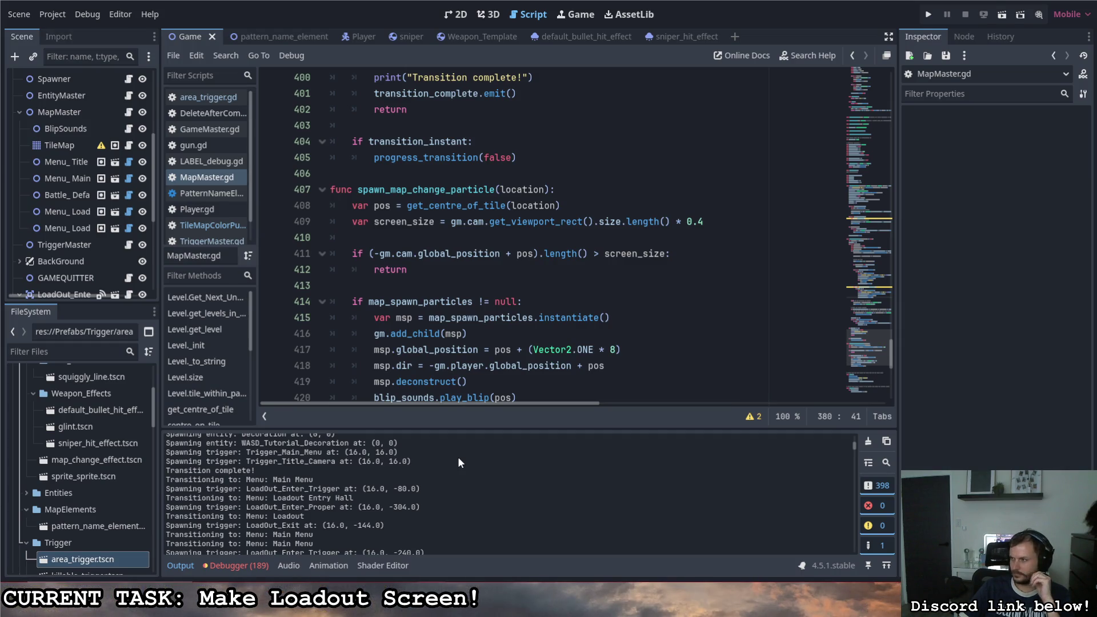
# Step: Open the Menu_Main, TileMap, BlipSounds and MapMaster scripts in turn
pyautogui.click(129, 179)
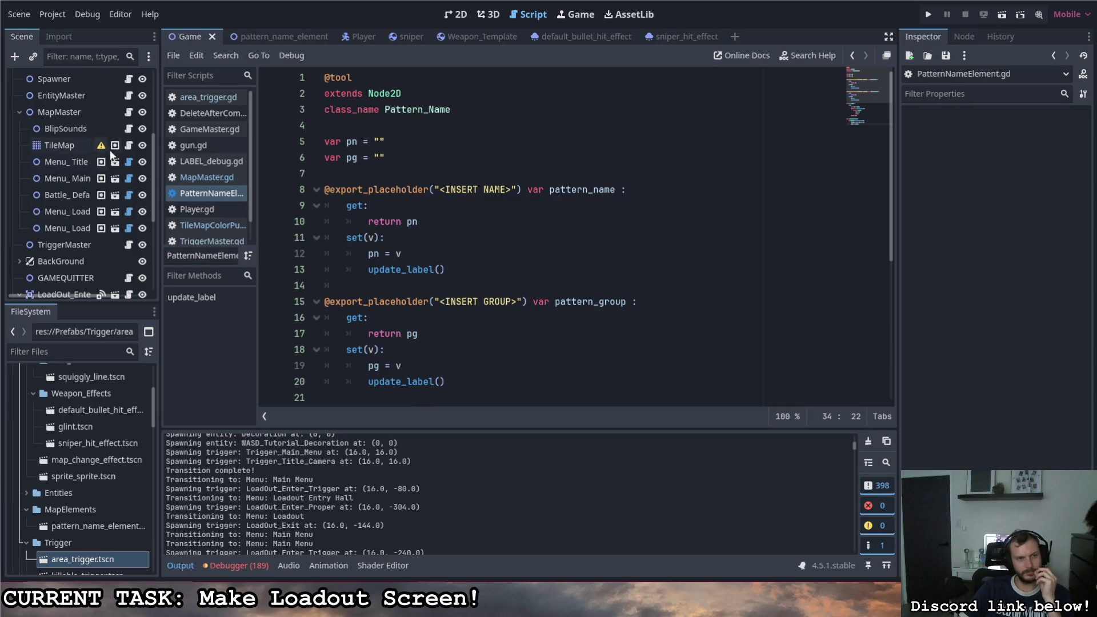
pyautogui.click(128, 145)
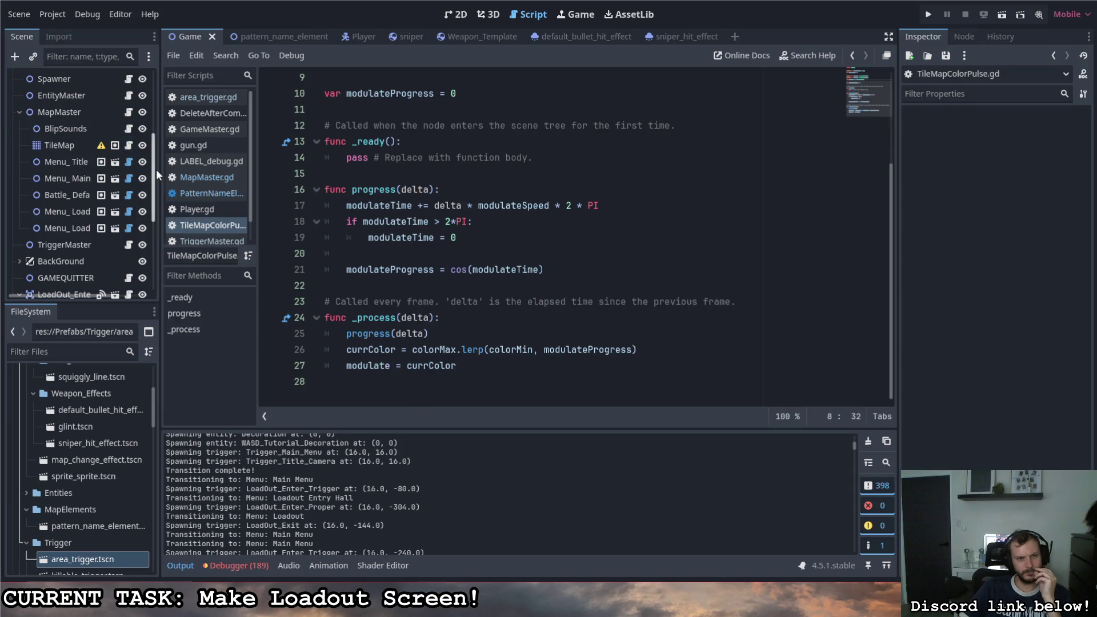
pyautogui.click(129, 129)
pyautogui.click(129, 113)
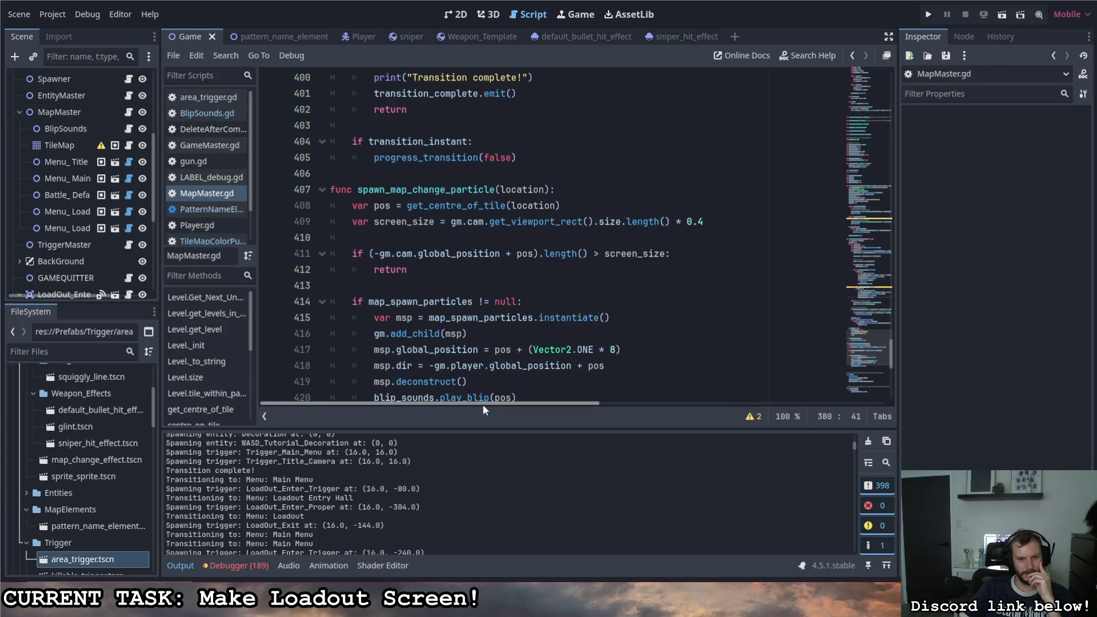
# Step: Scroll MapMaster.gd up to the delete_previous block of the transition code
pyautogui.scroll(-2, 425, 337)
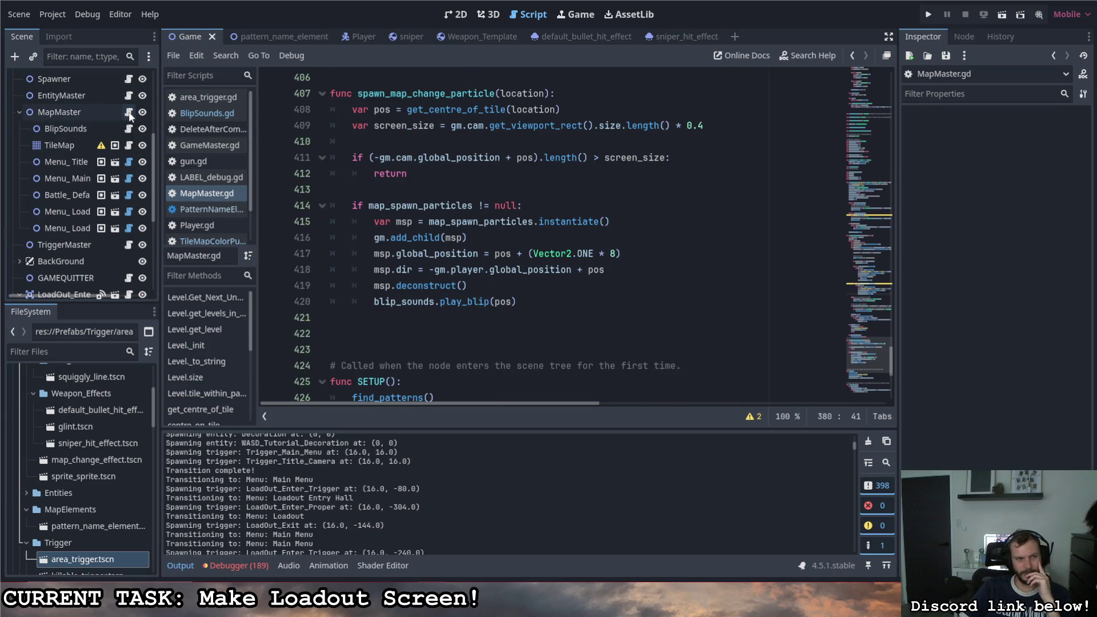
pyautogui.scroll(-6, 442, 314)
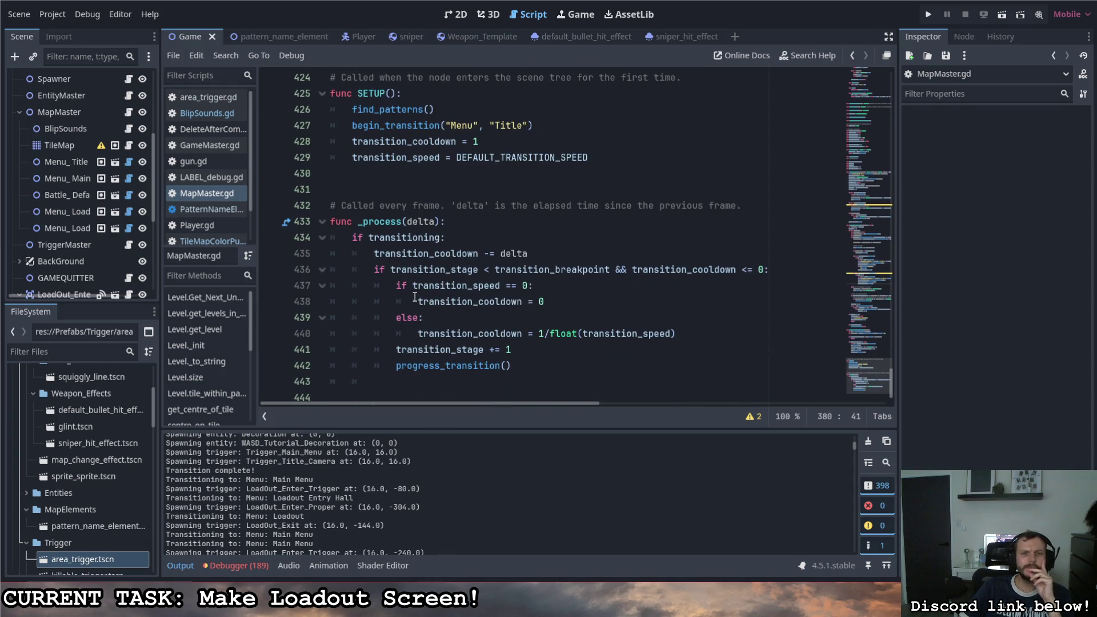
pyautogui.scroll(1, 415, 296)
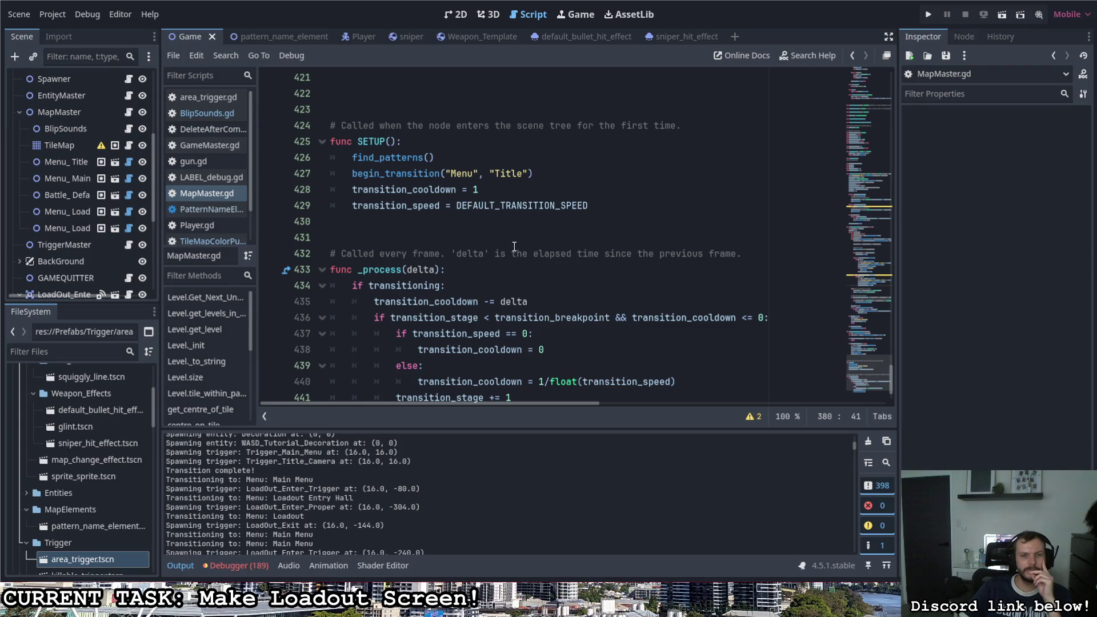
pyautogui.scroll(1, 478, 256)
pyautogui.scroll(5, 478, 256)
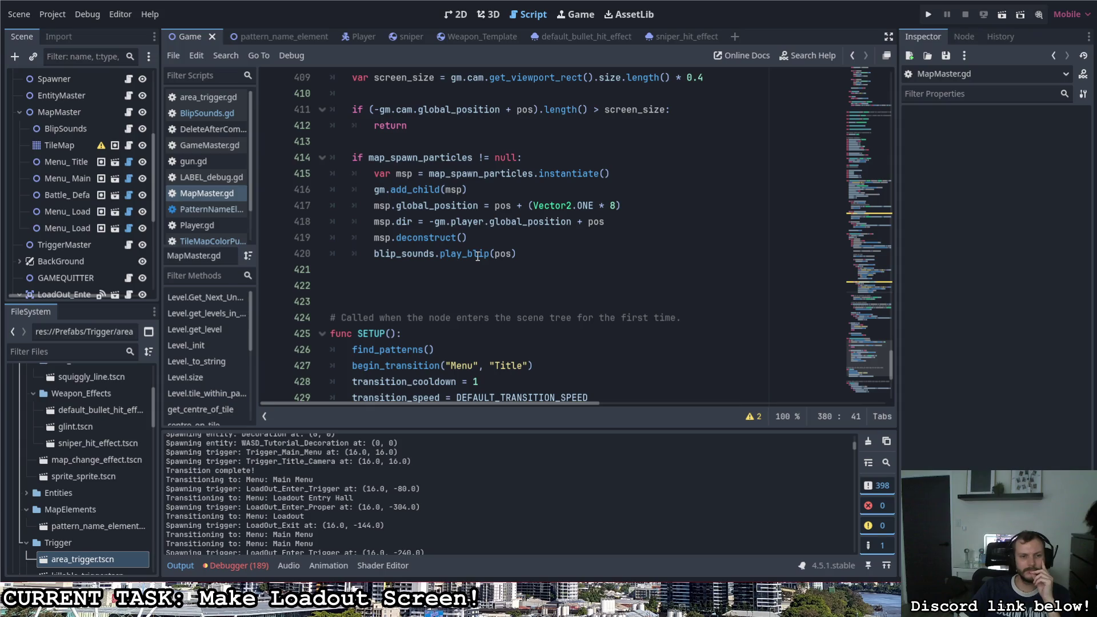
pyautogui.scroll(6, 478, 256)
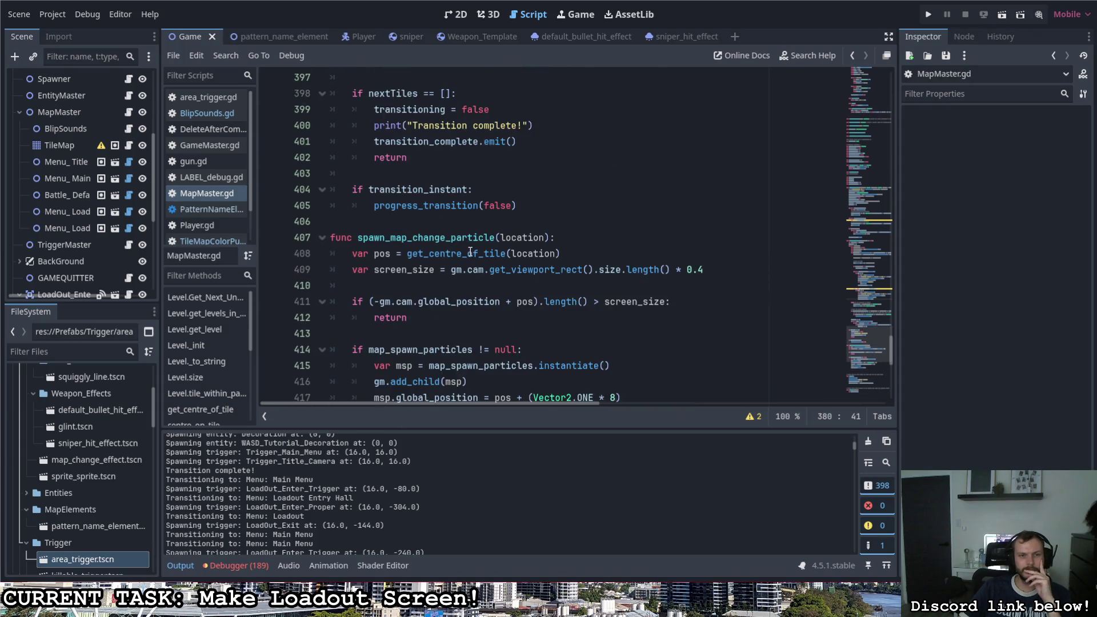
pyautogui.scroll(14, 468, 253)
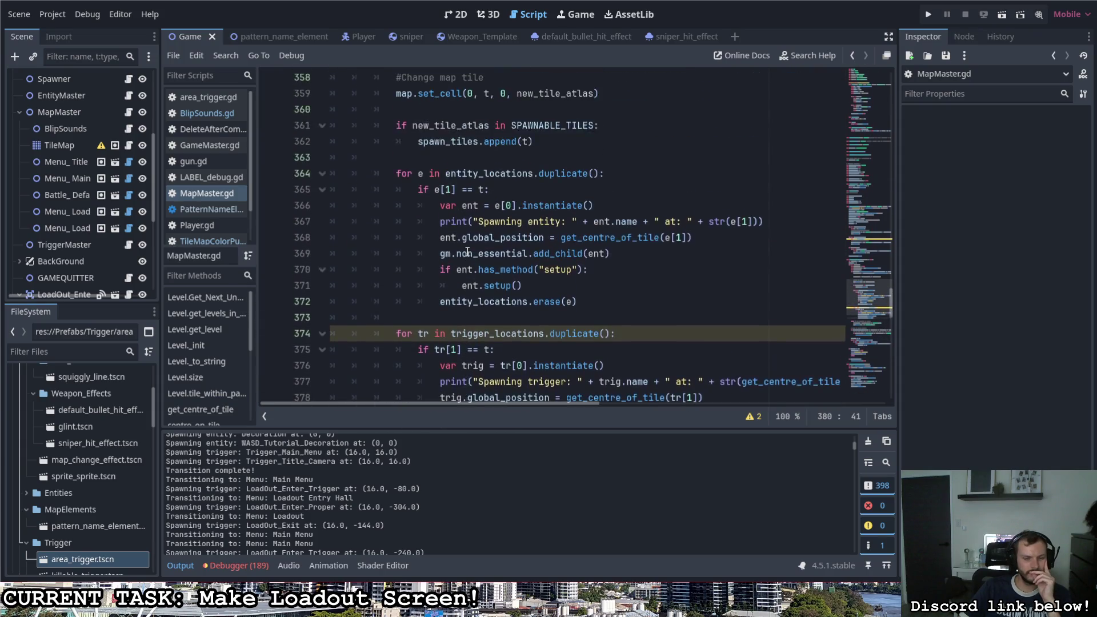
pyautogui.scroll(5, 466, 252)
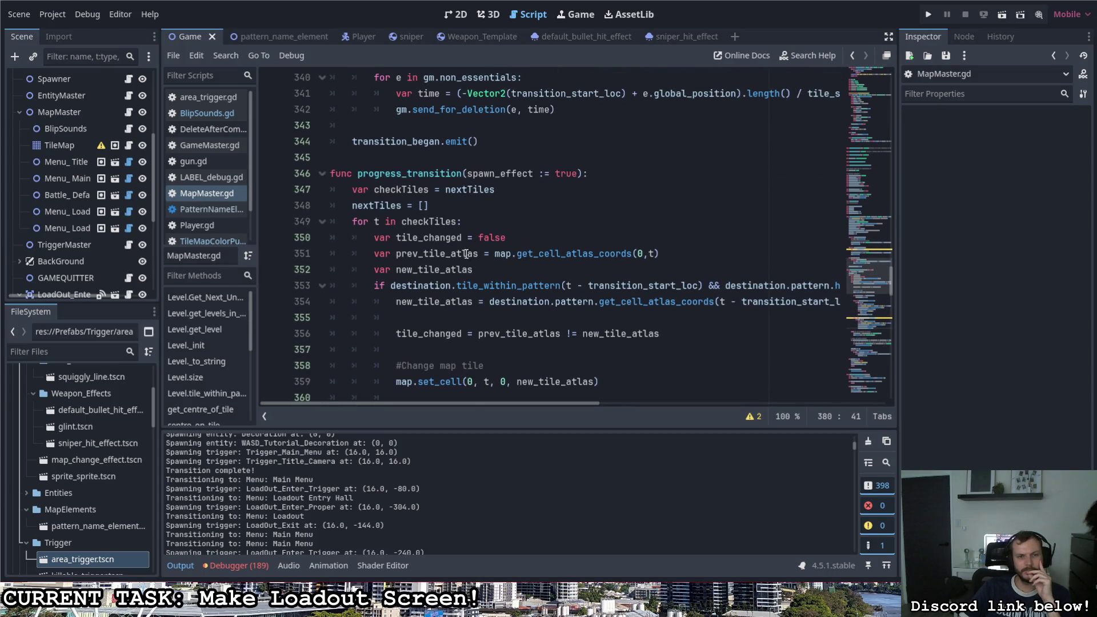
pyautogui.scroll(3, 473, 263)
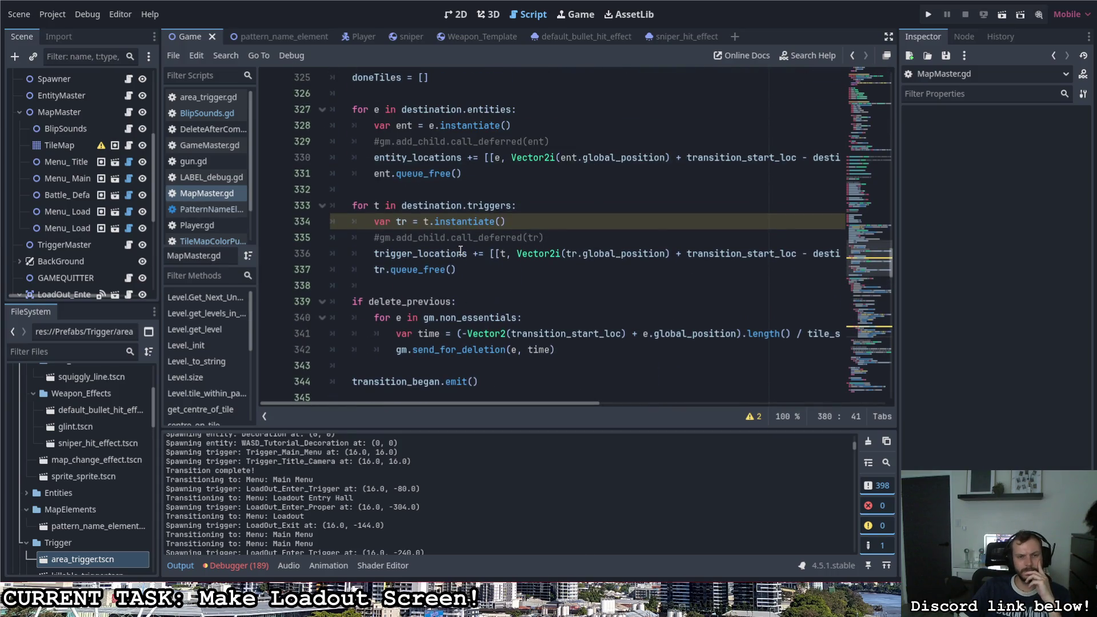
pyautogui.scroll(-3, 73, 232)
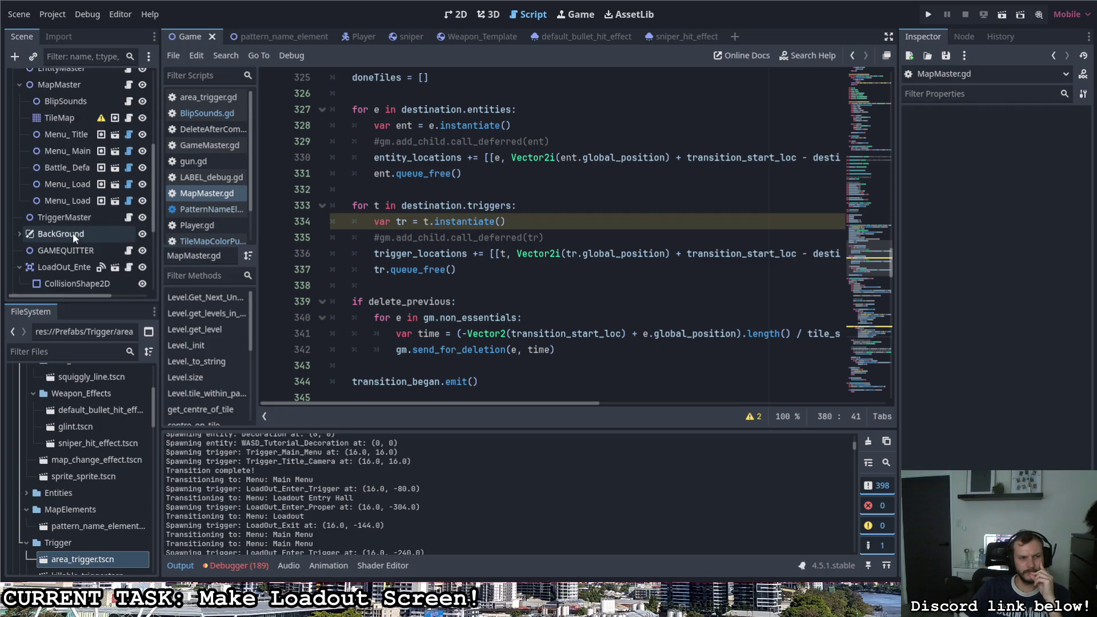
pyautogui.scroll(-3, 77, 228)
# Step: Collapse the LoadOut_Exit and both LoadOut entry trigger nodes in the Scene dock
pyautogui.scroll(1, 83, 229)
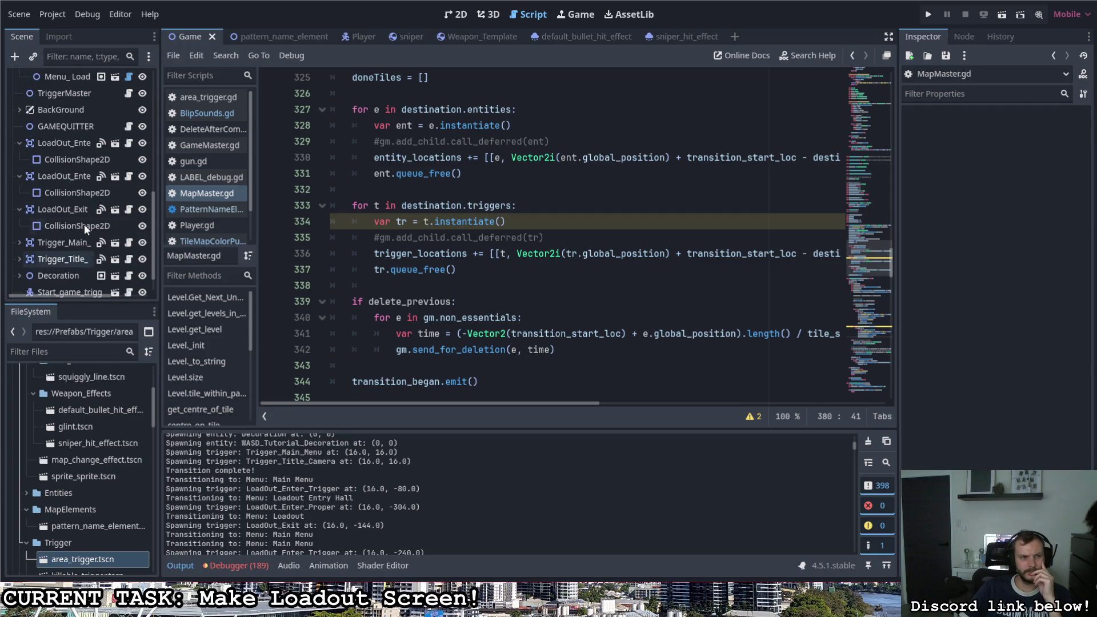
pyautogui.click(23, 207)
pyautogui.click(19, 176)
pyautogui.click(19, 148)
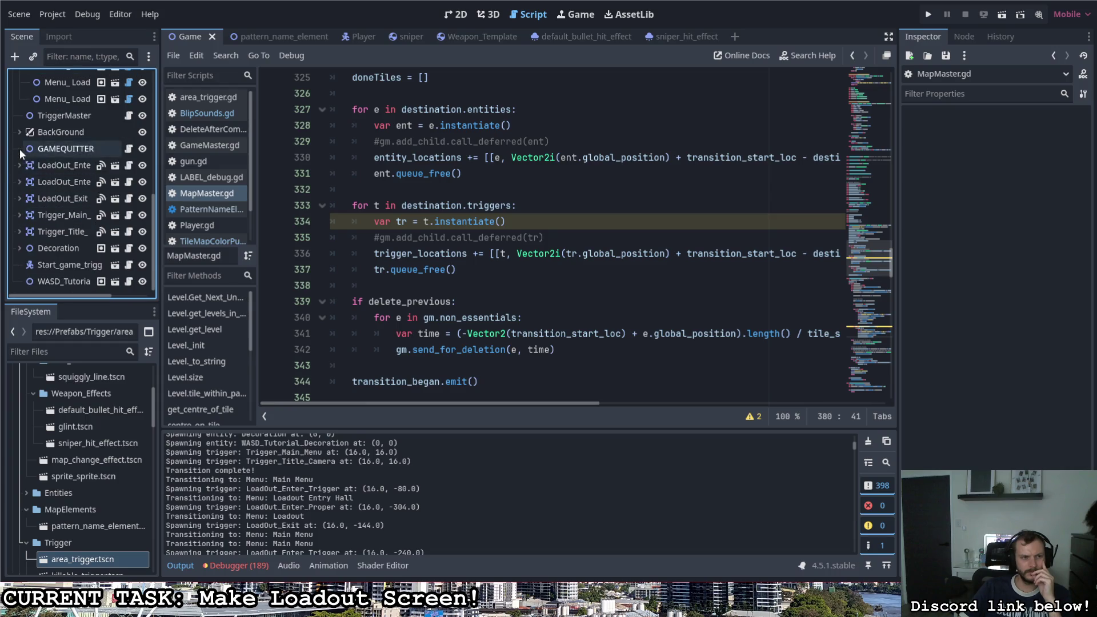
# Step: Open area_trigger.gd from a LoadOut entry trigger and scroll to _on_body_entered
pyautogui.click(129, 166)
pyautogui.scroll(10, 470, 357)
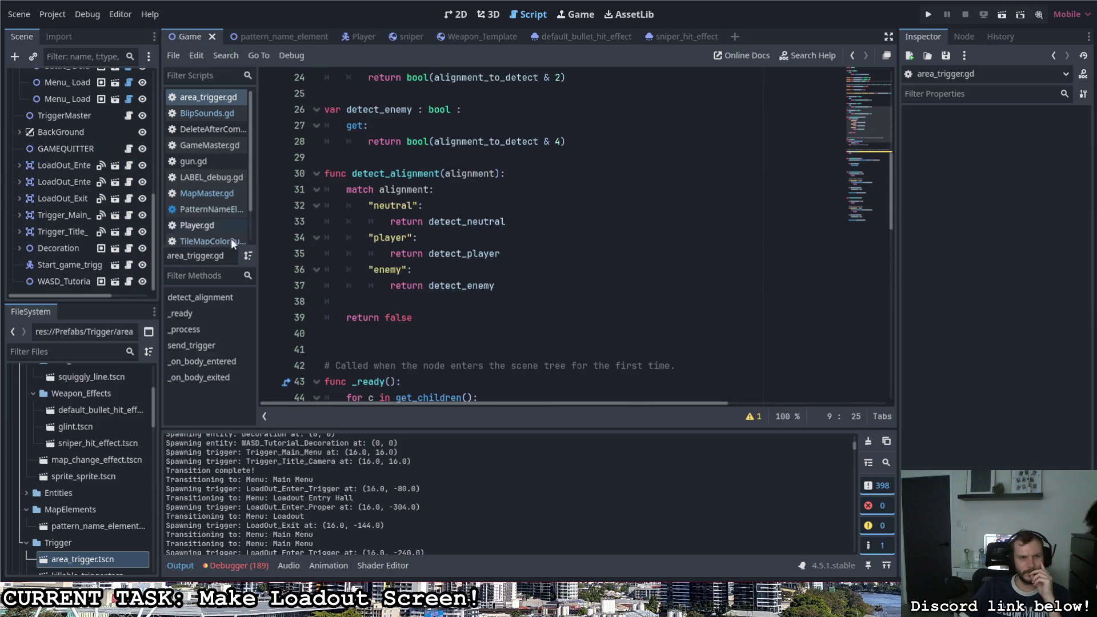
pyautogui.scroll(-10, 470, 357)
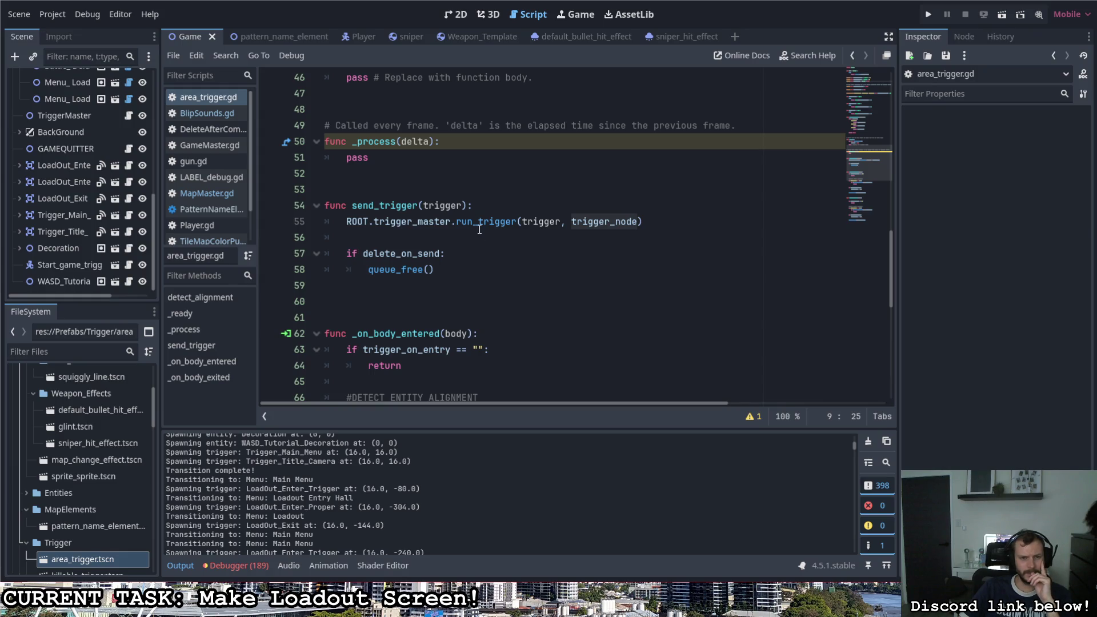
pyautogui.scroll(-3, 479, 228)
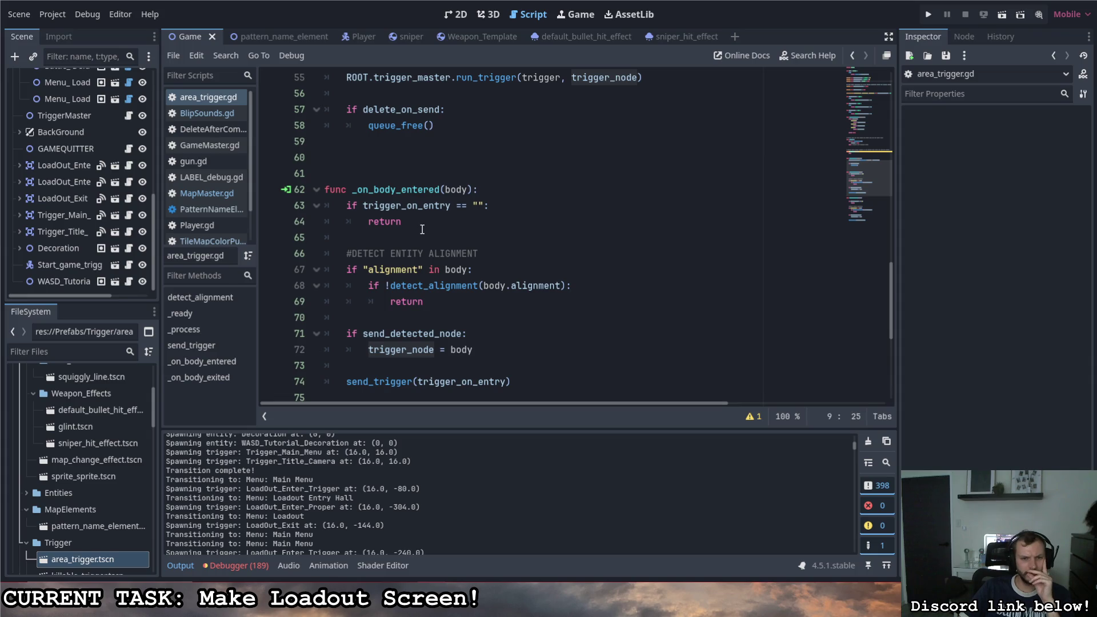
pyautogui.scroll(-1, 451, 262)
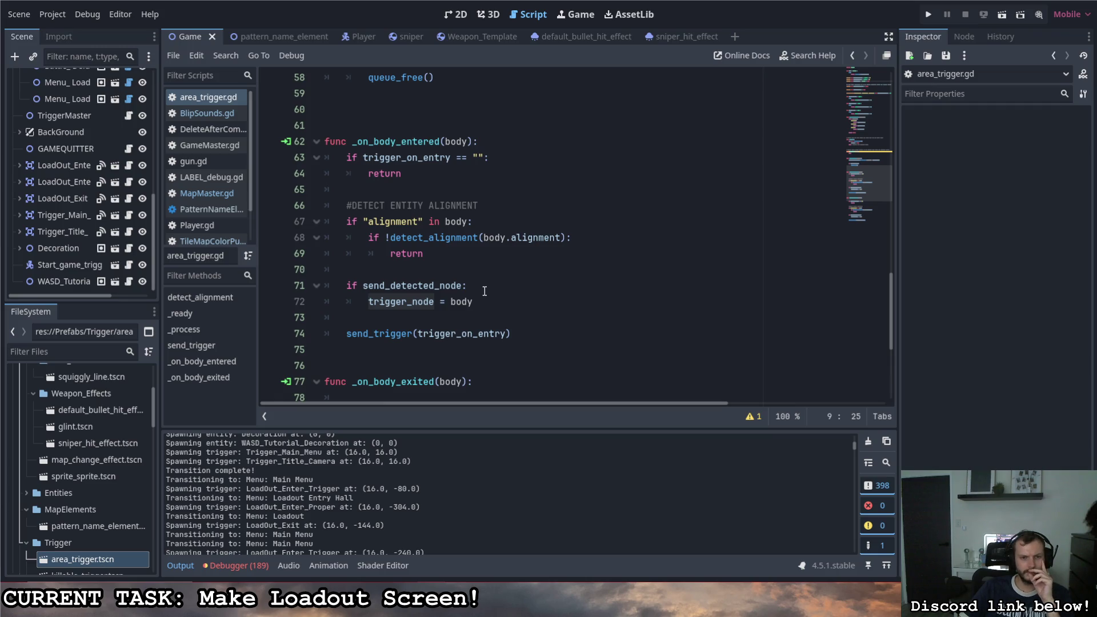
# Step: Add a print of the trigger, detected body name and "SENDING TRIGGER" + trigger_on_entry, then run the game
pyautogui.click(495, 323)
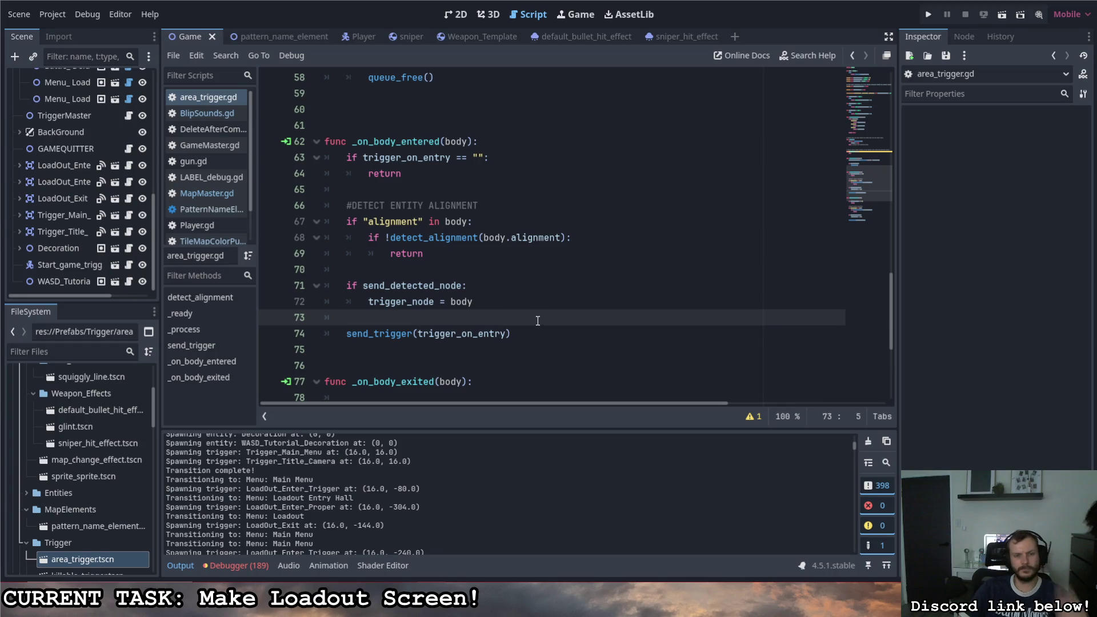
pyautogui.press('Return')
pyautogui.write('print(')
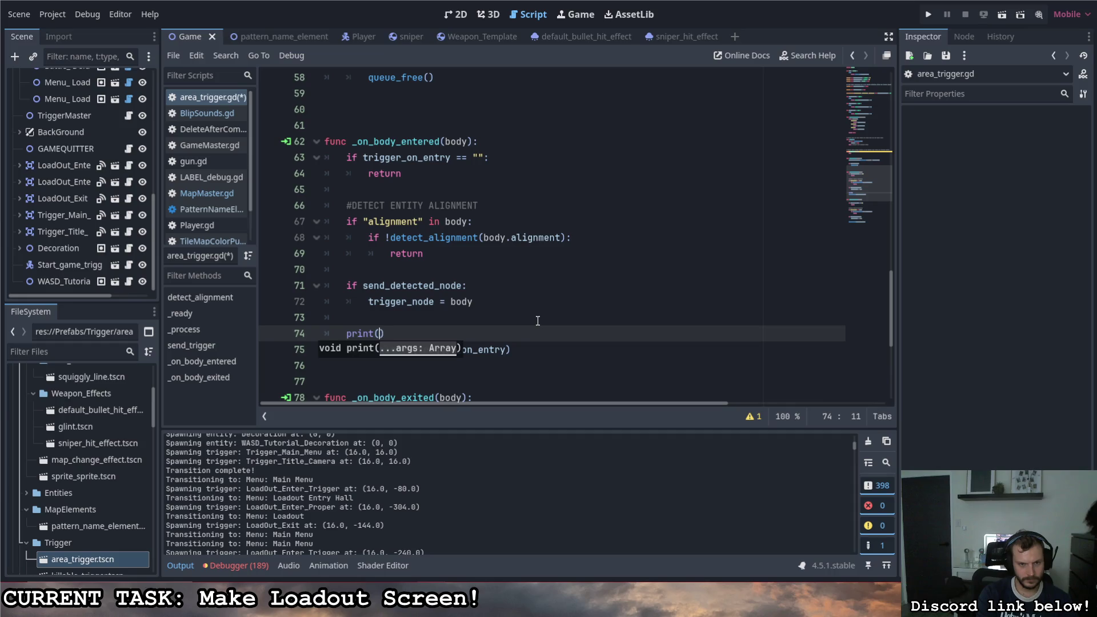
pyautogui.write('"Tr')
pyautogui.press('BackSpace')
pyautogui.write('RIGGER: "')
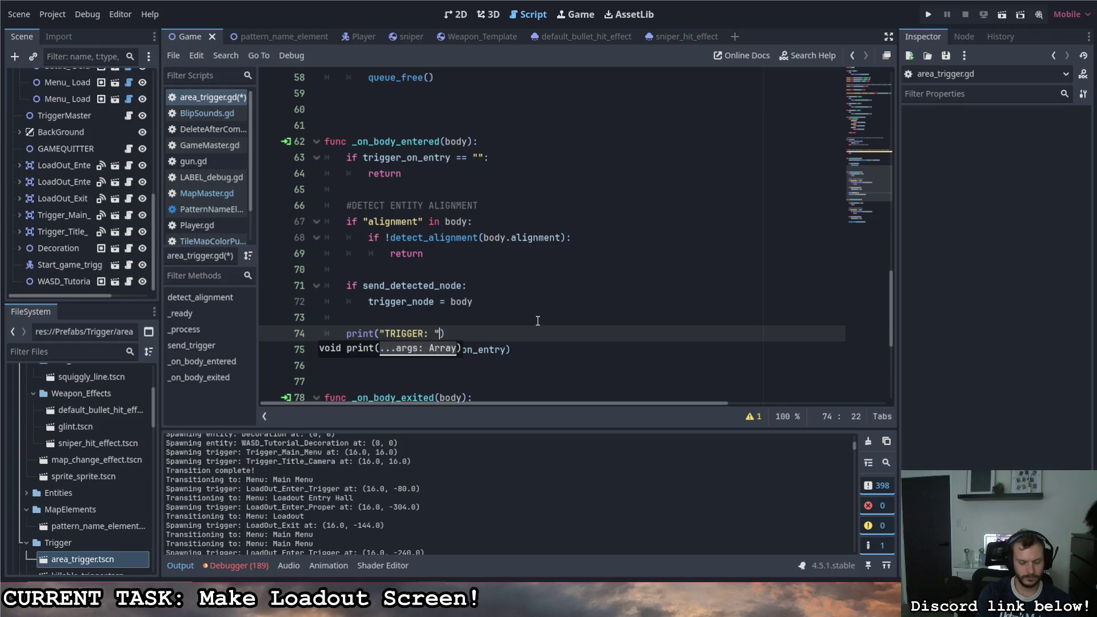
pyautogui.write(' + na')
pyautogui.write('me : ')
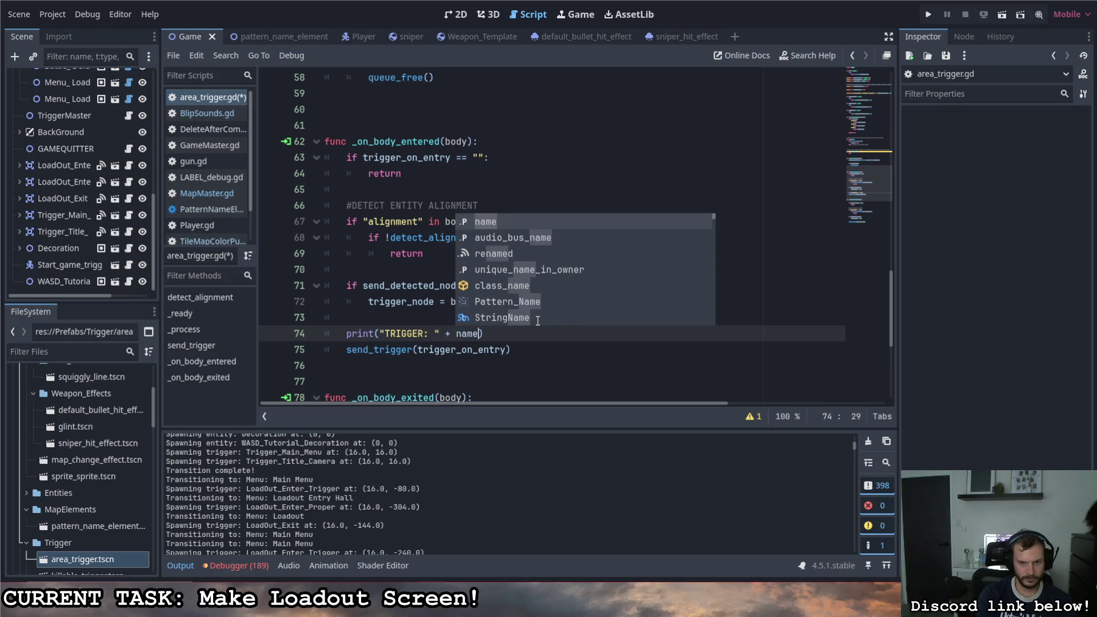
pyautogui.write(' :"')
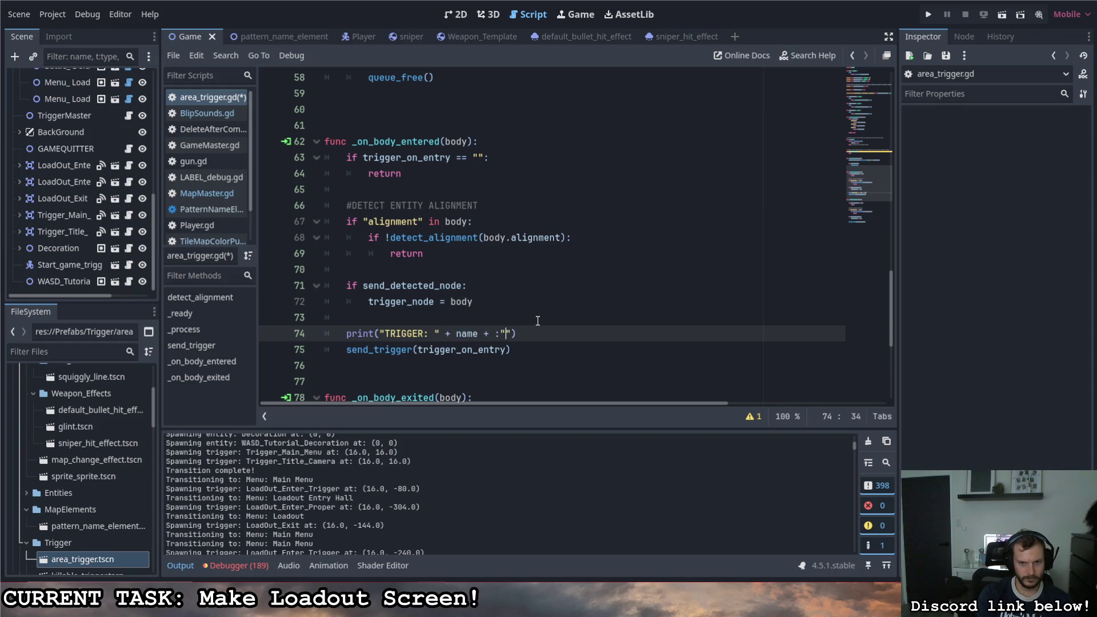
pyautogui.write('"')
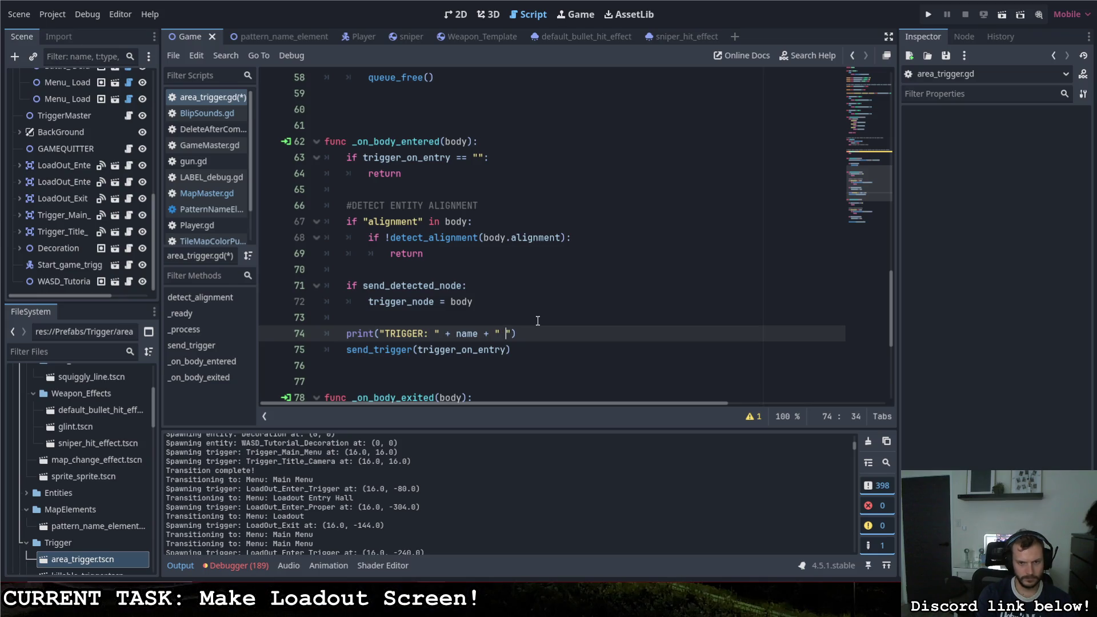
pyautogui.write('ETECTED: ')
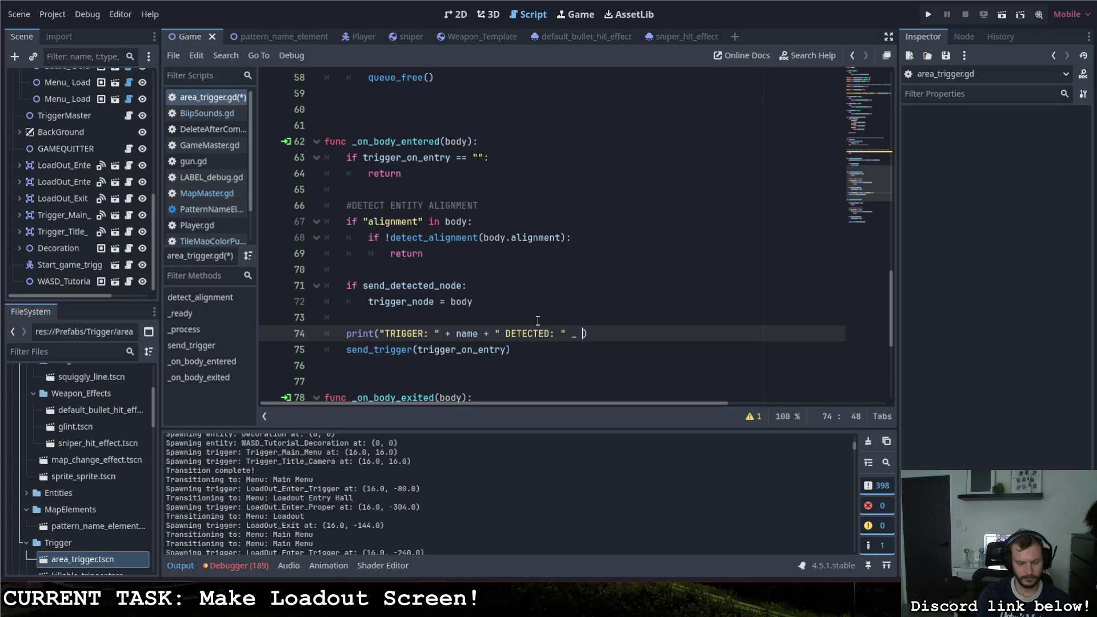
pyautogui.write('dy.name +')
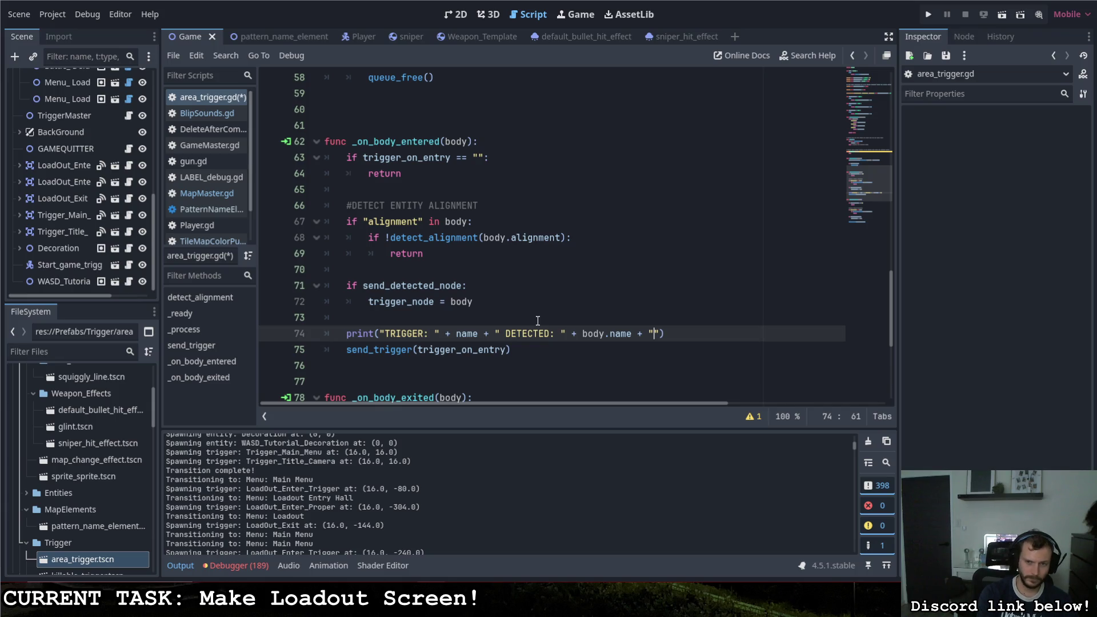
pyautogui.write('SENDING TRIGGER')
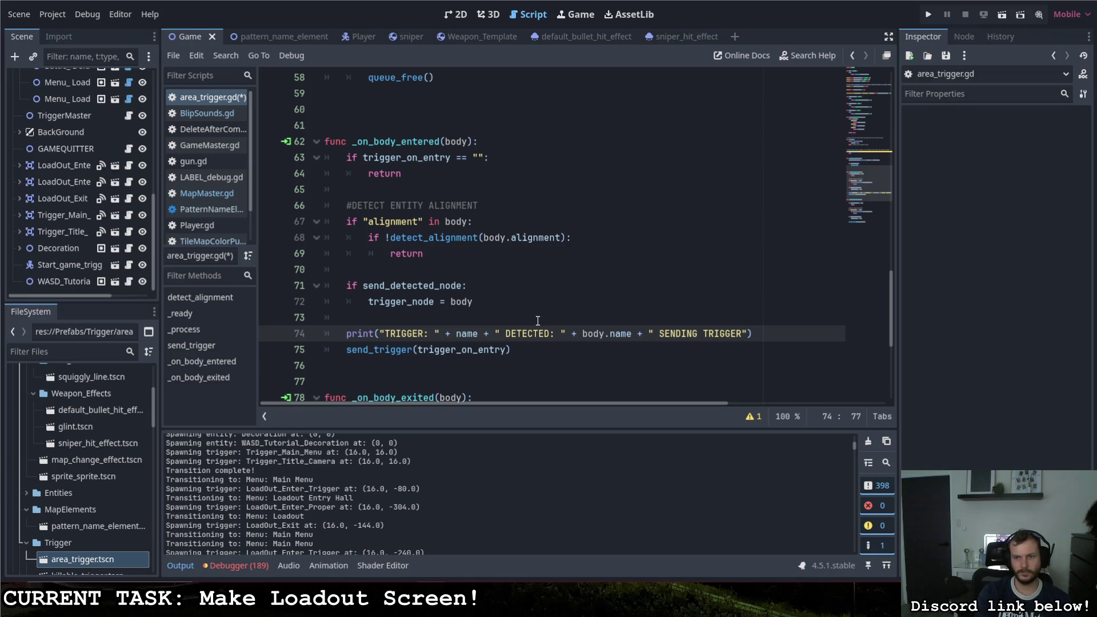
pyautogui.write(' + trigger_on_entry')
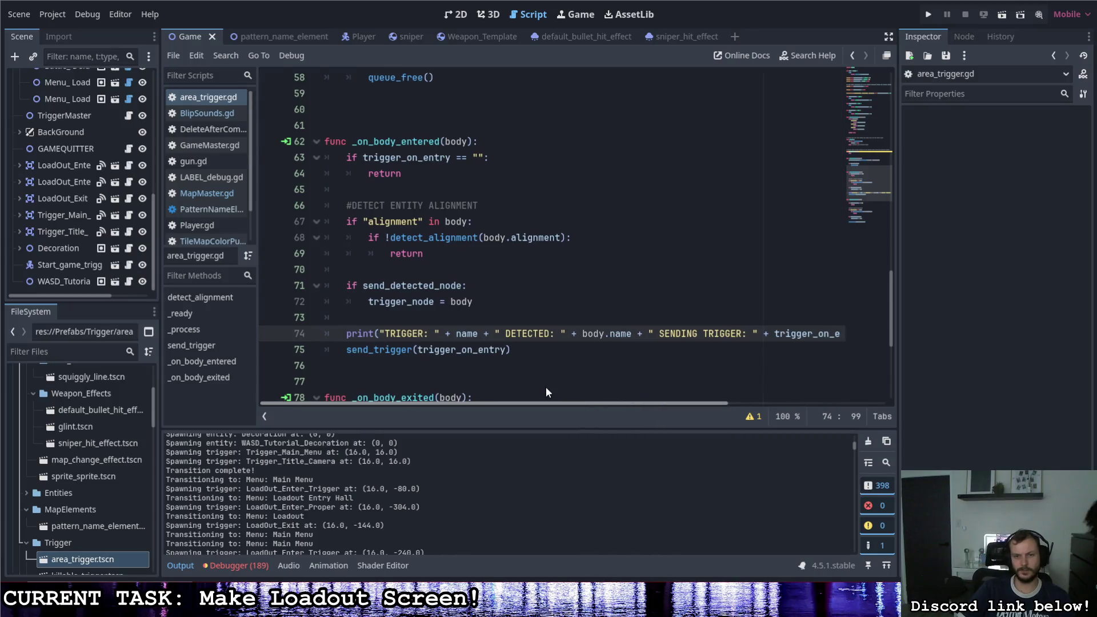
pyautogui.press('F5')
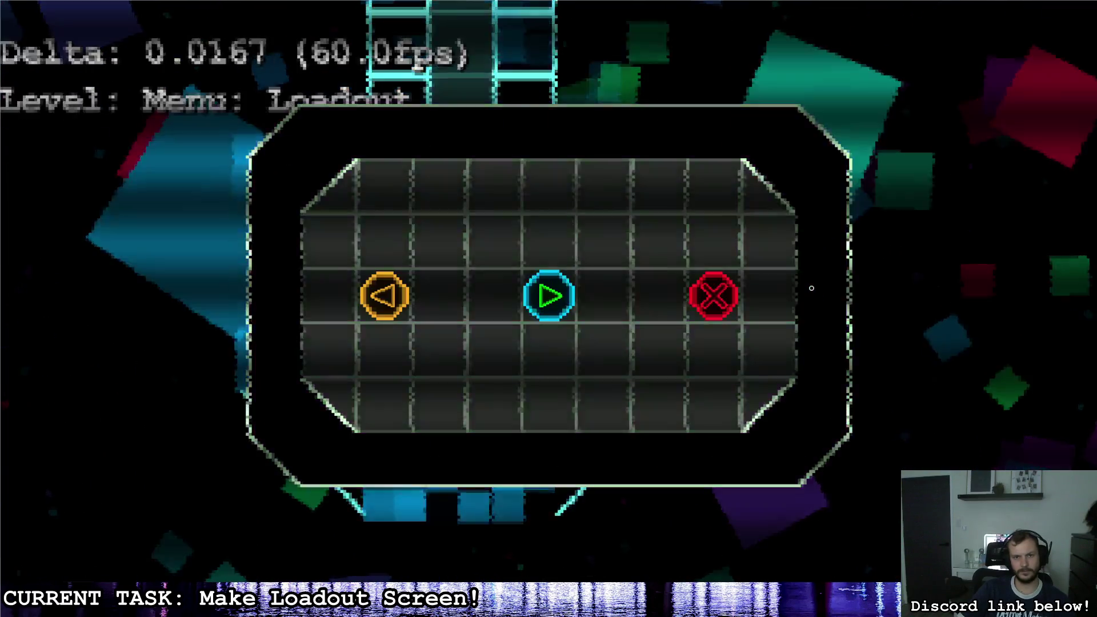
# Step: Stop the Loadout test run and scroll the Output log to the loadout_menu trigger lines
pyautogui.hotkey('alt', 'Tab')
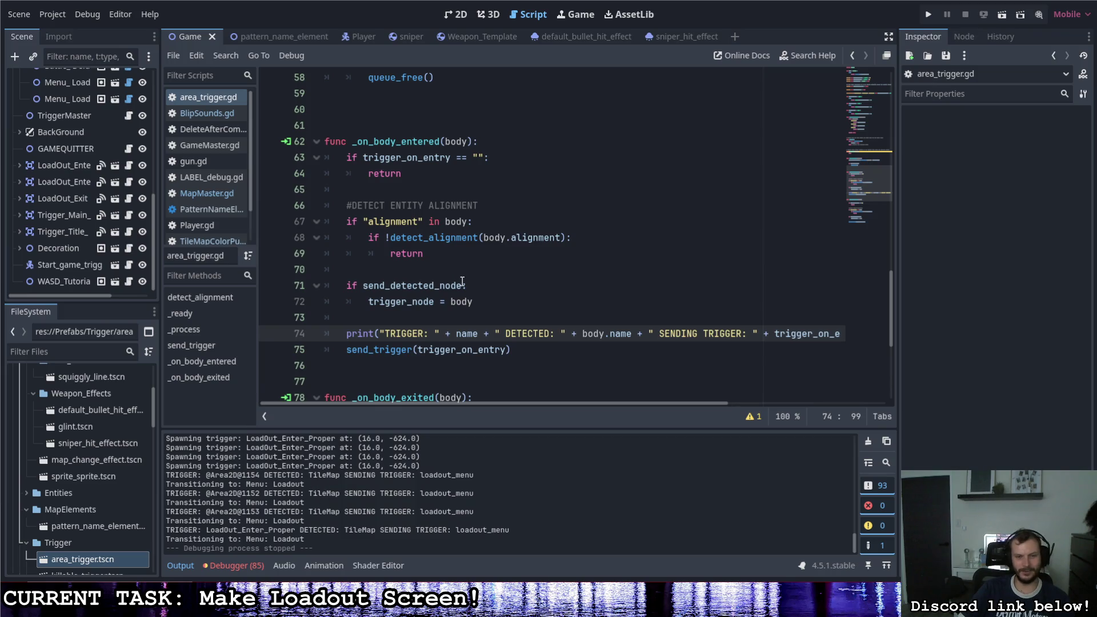
pyautogui.scroll(5, 52, 174)
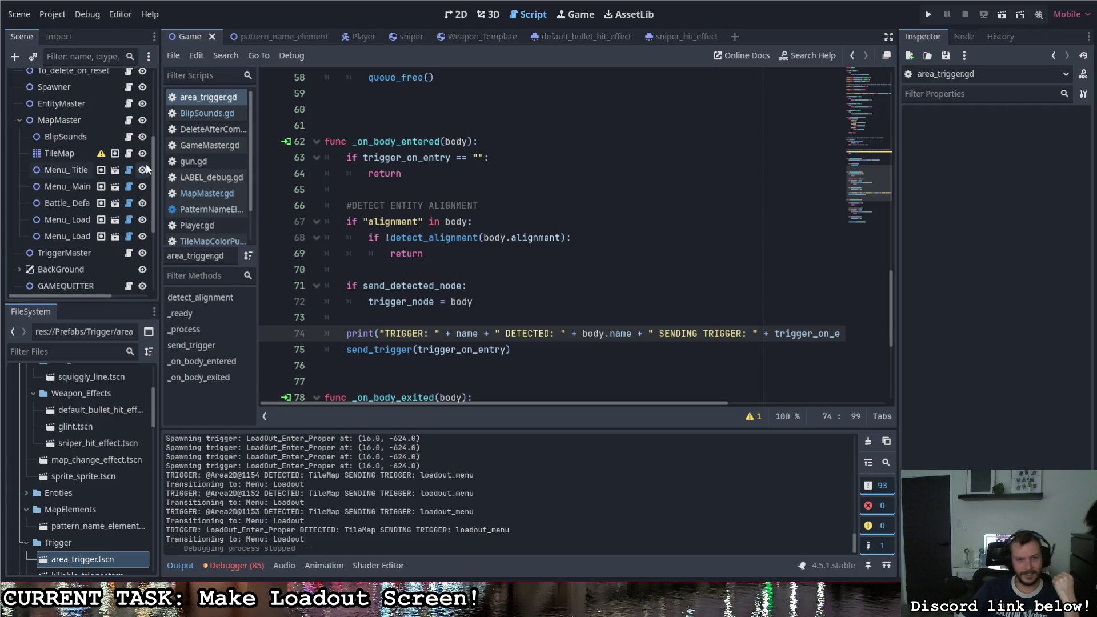
# Step: Select the TileMap node and check which groups it belongs to in the Node panel
pyautogui.scroll(3, 65, 136)
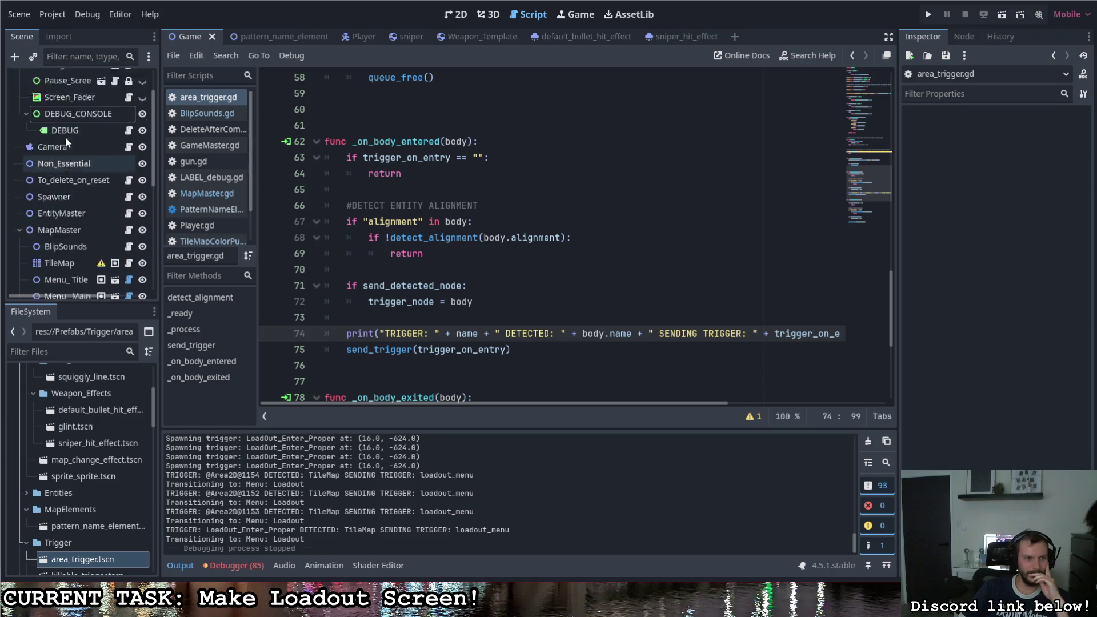
pyautogui.click(70, 207)
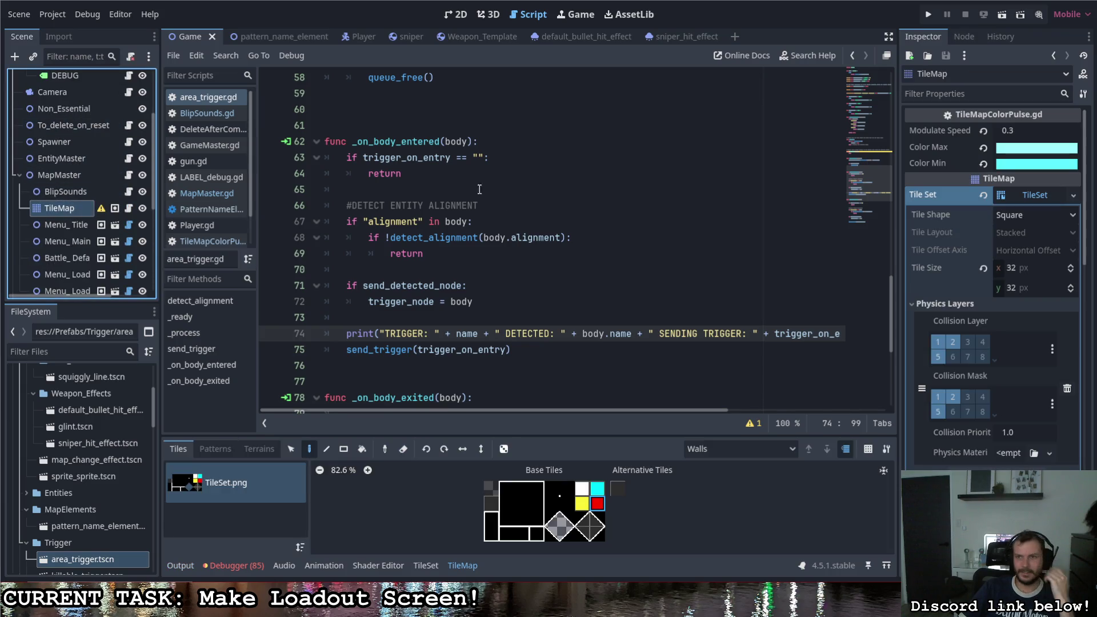
pyautogui.click(964, 37)
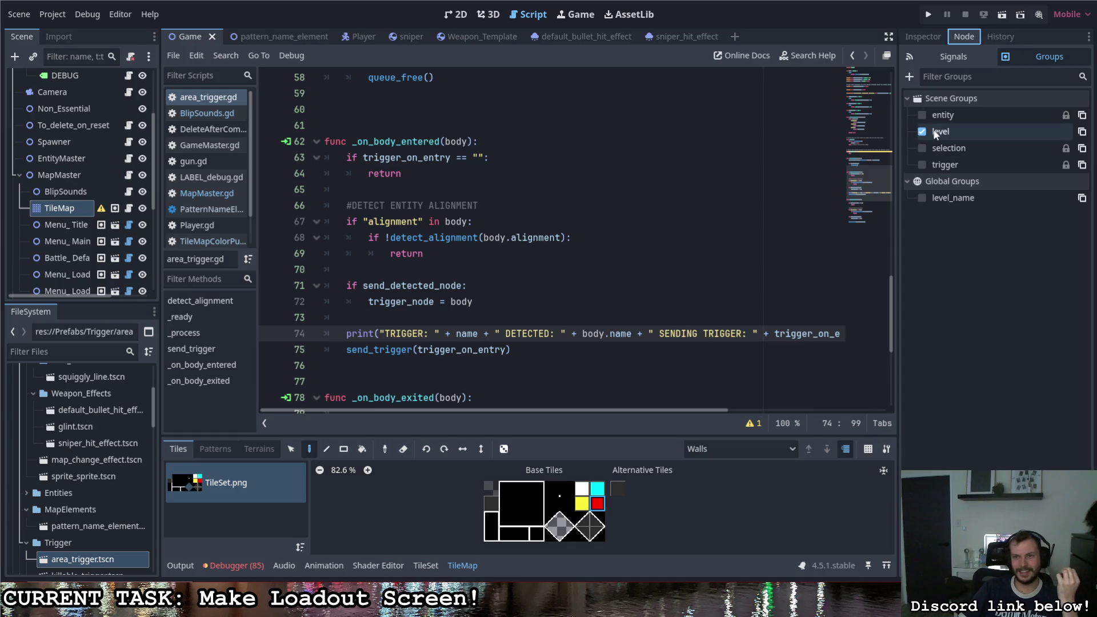
# Step: Add an early 'if body.is_in_group("level"): return' check to _on_body_entered
pyautogui.scroll(1, 571, 240)
pyautogui.click(521, 238)
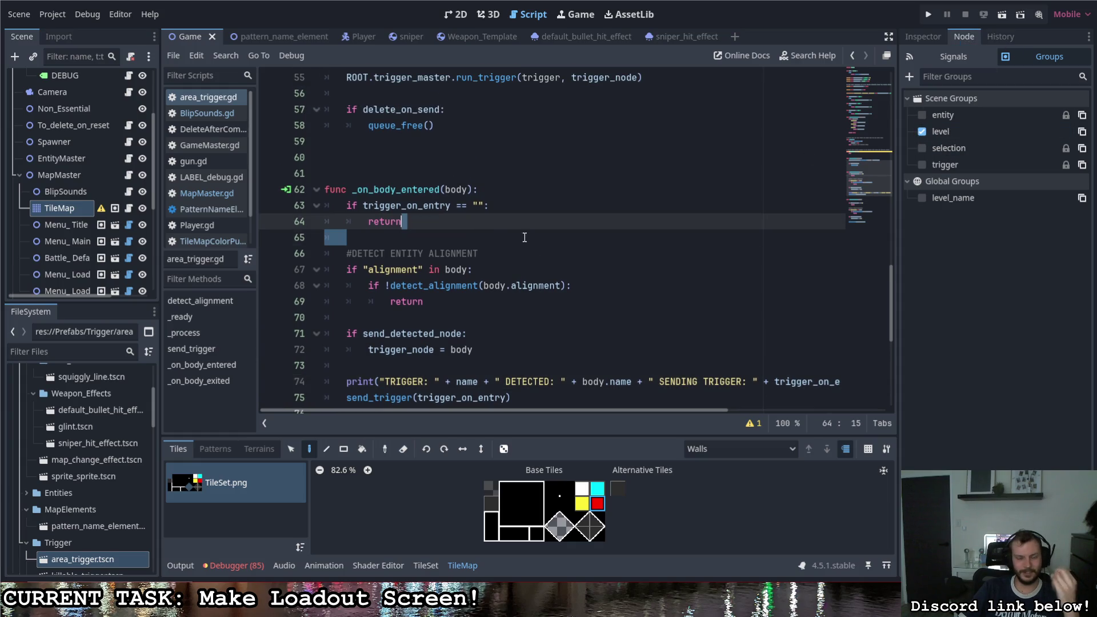
pyautogui.moveTo(522, 238); pyautogui.dragTo(500, 243)
pyautogui.press('Return')
pyautogui.write('if body.is_in_group')
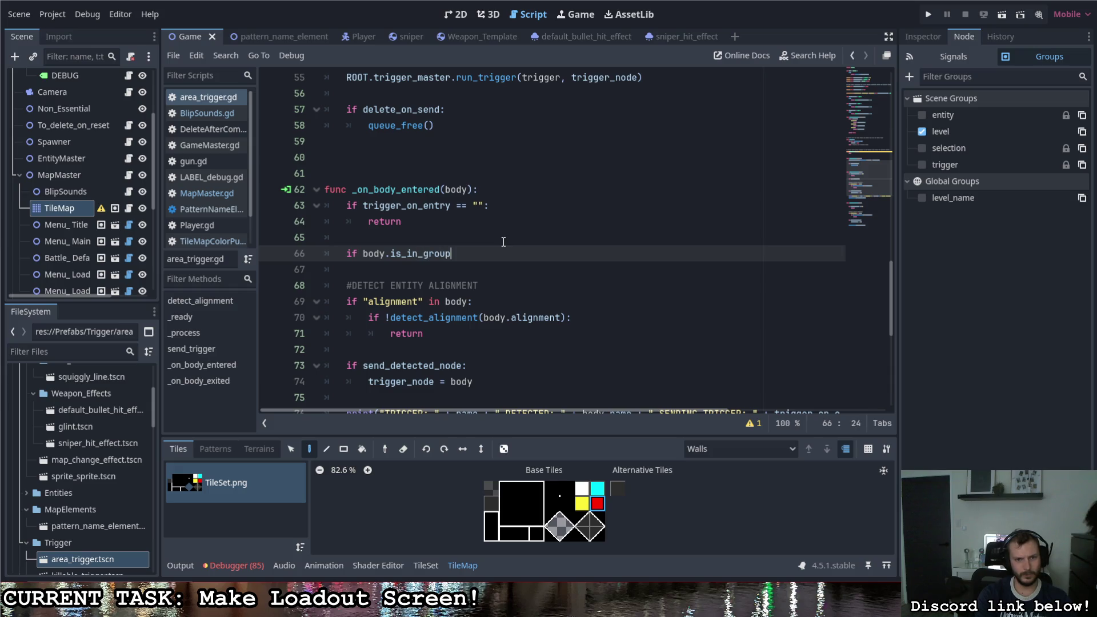
pyautogui.write('("l')
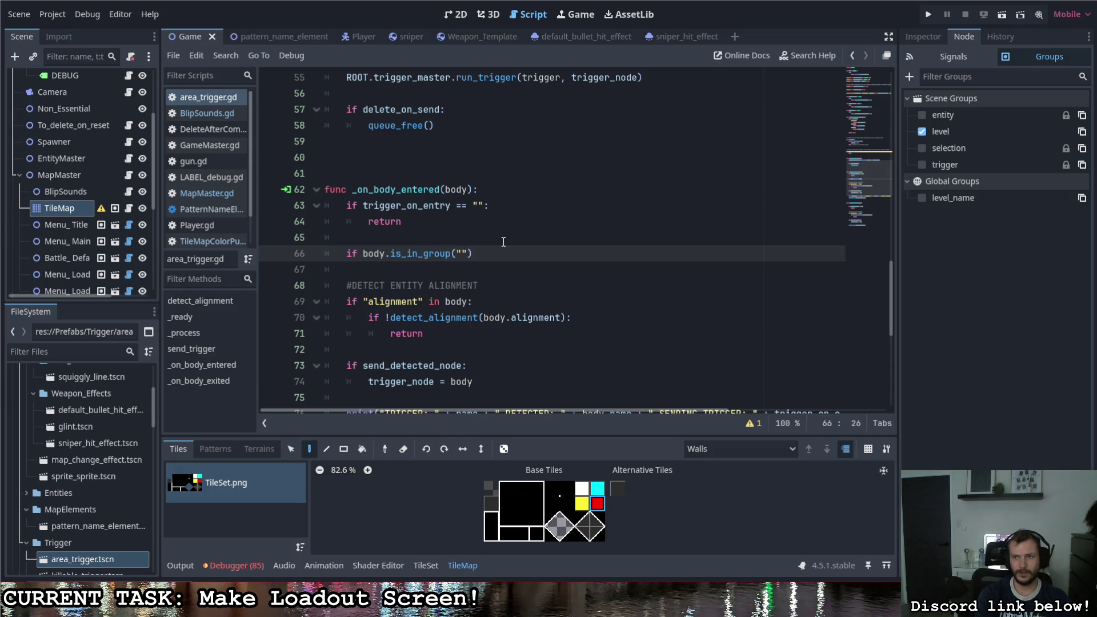
pyautogui.write('evbe')
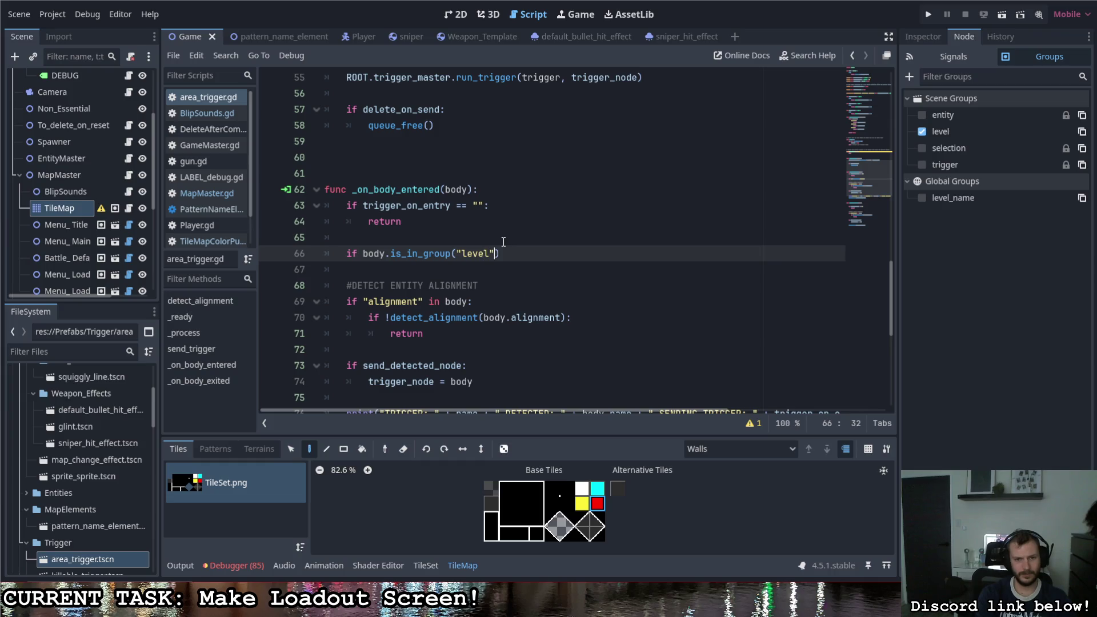
pyautogui.press('Return')
pyautogui.write('return')
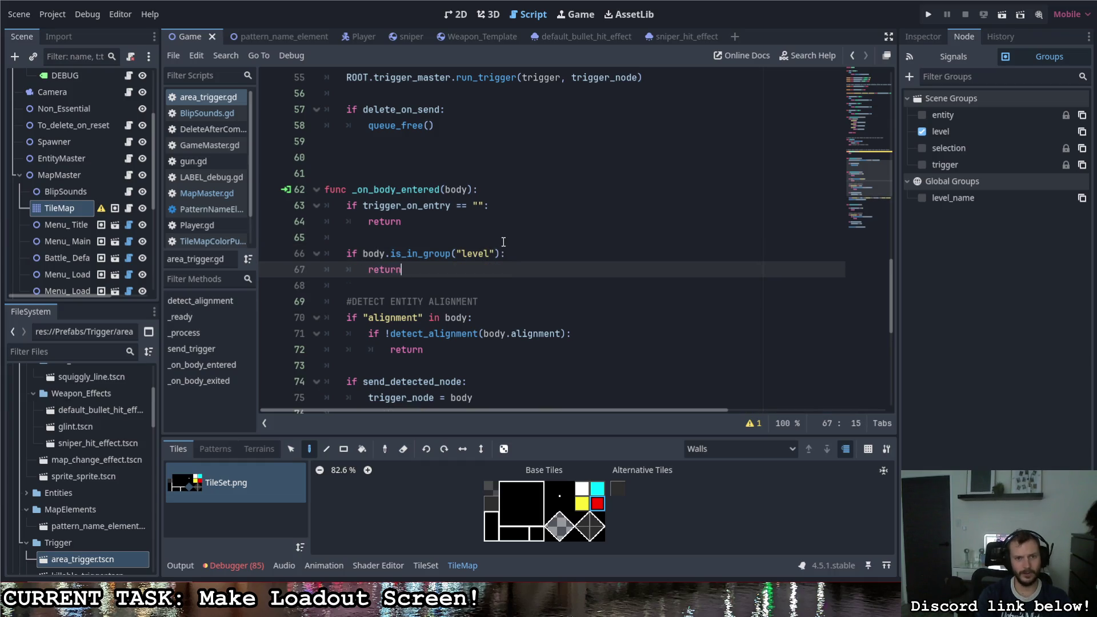
pyautogui.moveTo(415, 273); pyautogui.dragTo(290, 245)
pyautogui.hotkey('ctrl', 'c')
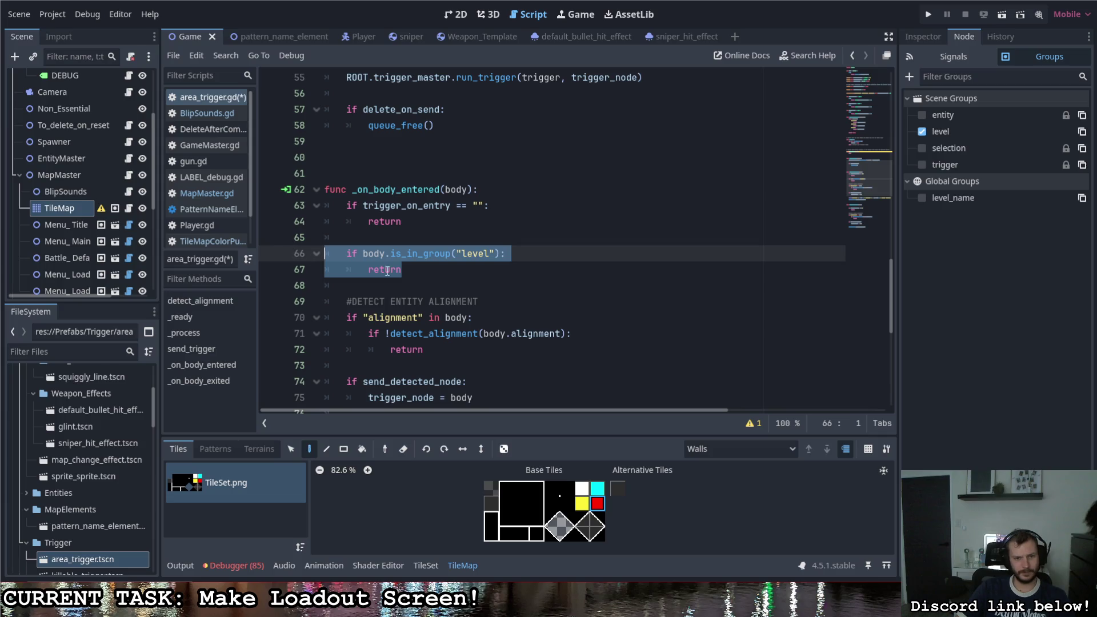
# Step: Paste the same level-group check into _on_body_exited, tidy blank lines, then save and run
pyautogui.scroll(-6, 446, 282)
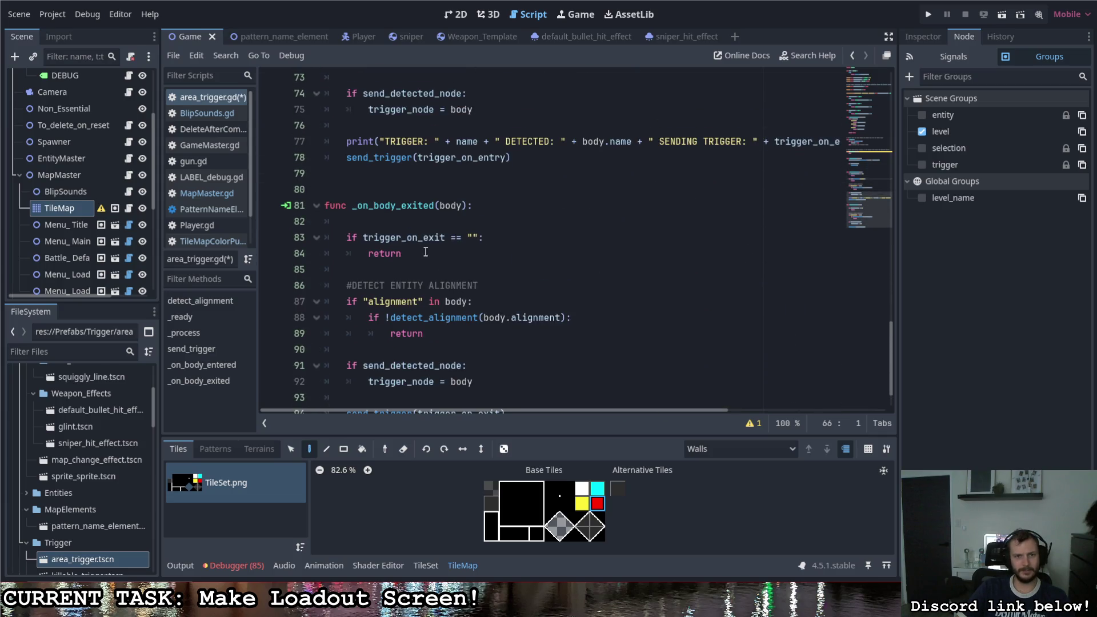
pyautogui.click(441, 260)
pyautogui.press('Return')
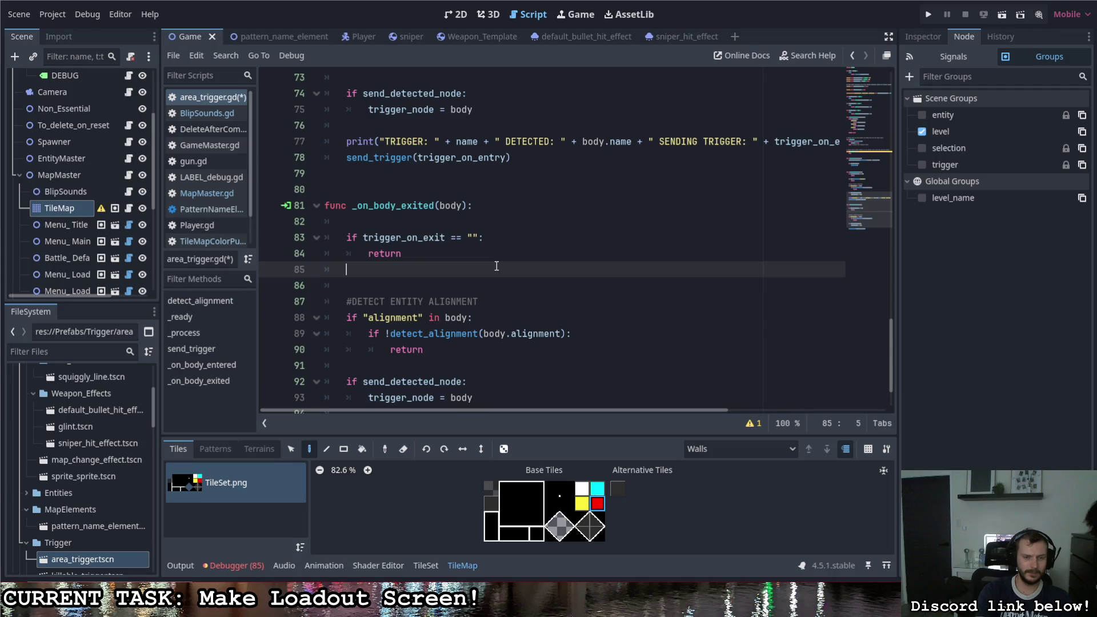
pyautogui.hotkey('ctrl', 'v')
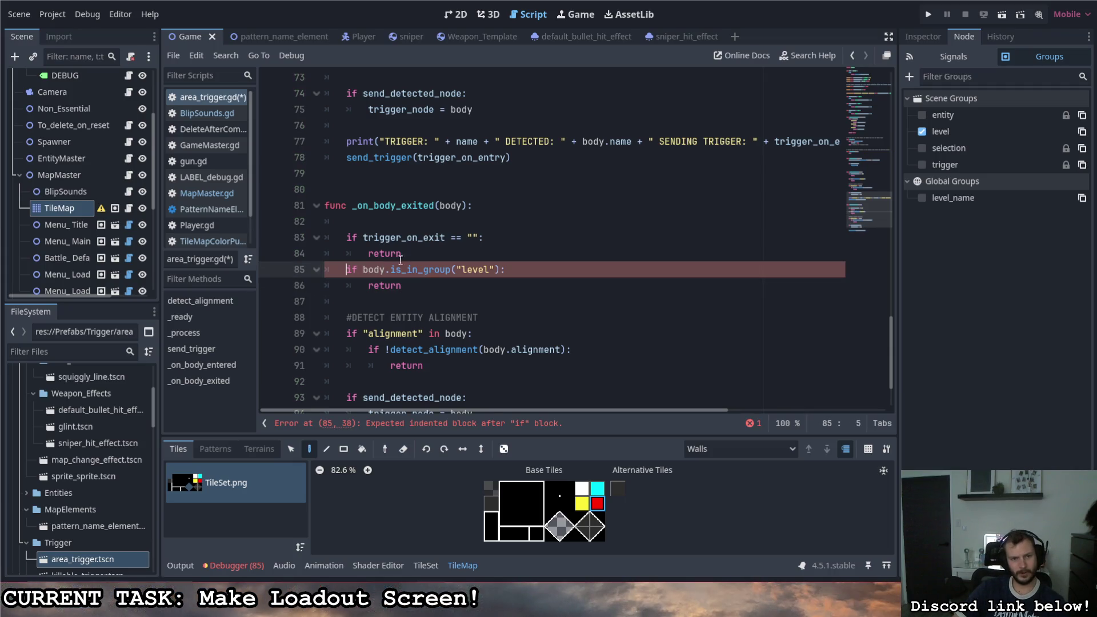
pyautogui.click(407, 254)
pyautogui.press('Return')
pyautogui.click(478, 226)
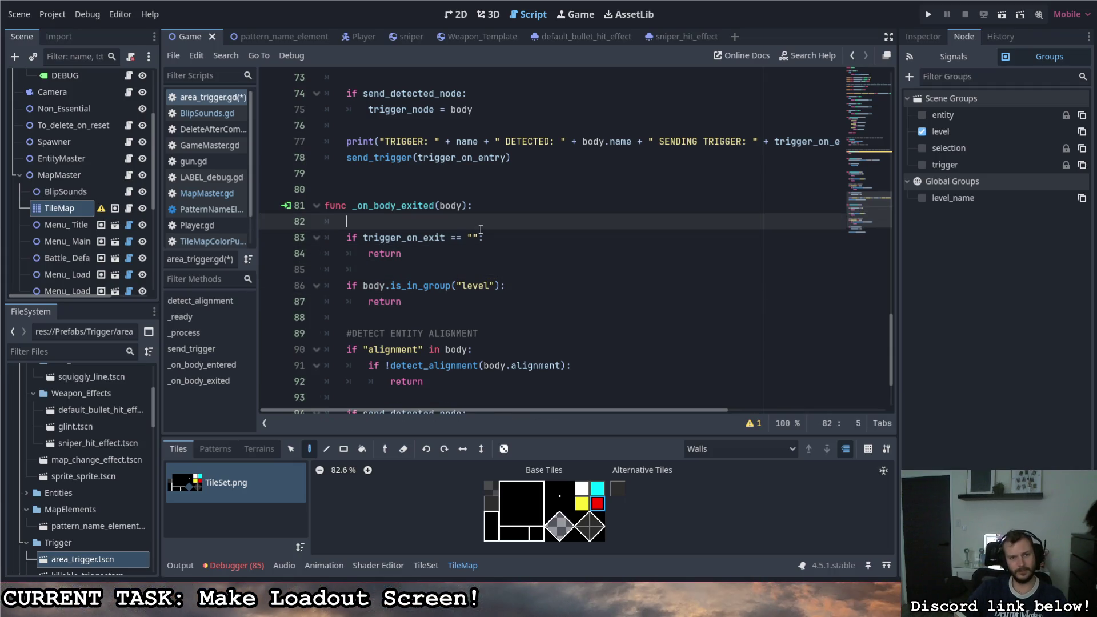
pyautogui.press('BackSpace')
pyautogui.click(926, 15)
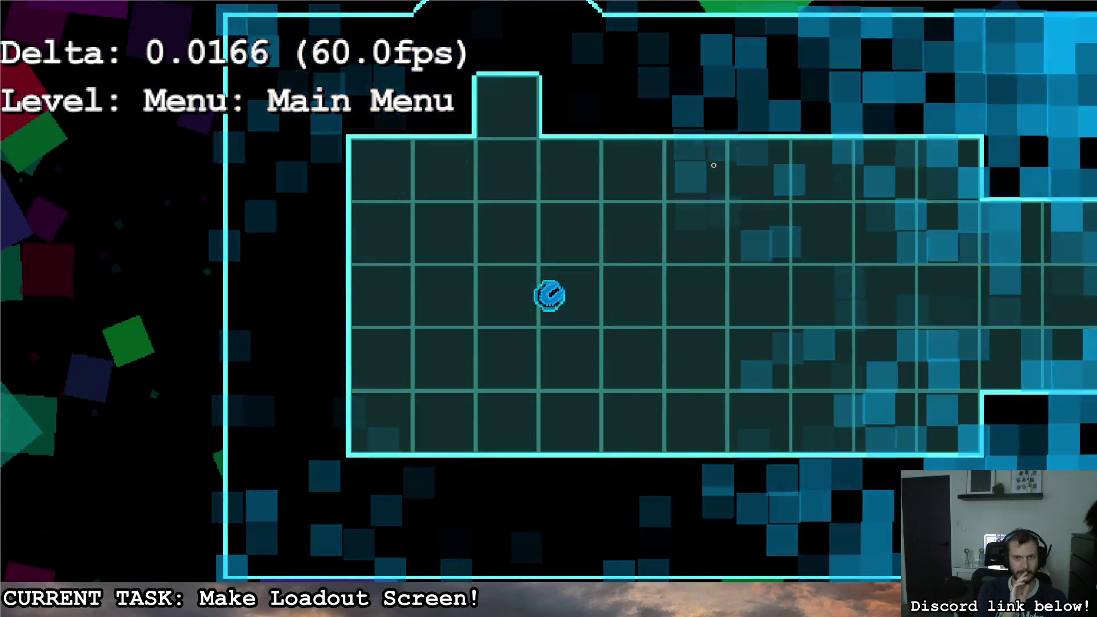
# Step: Walk up through the entry hall into the loadout room, moving around and firing a shot
pyautogui.press('w')
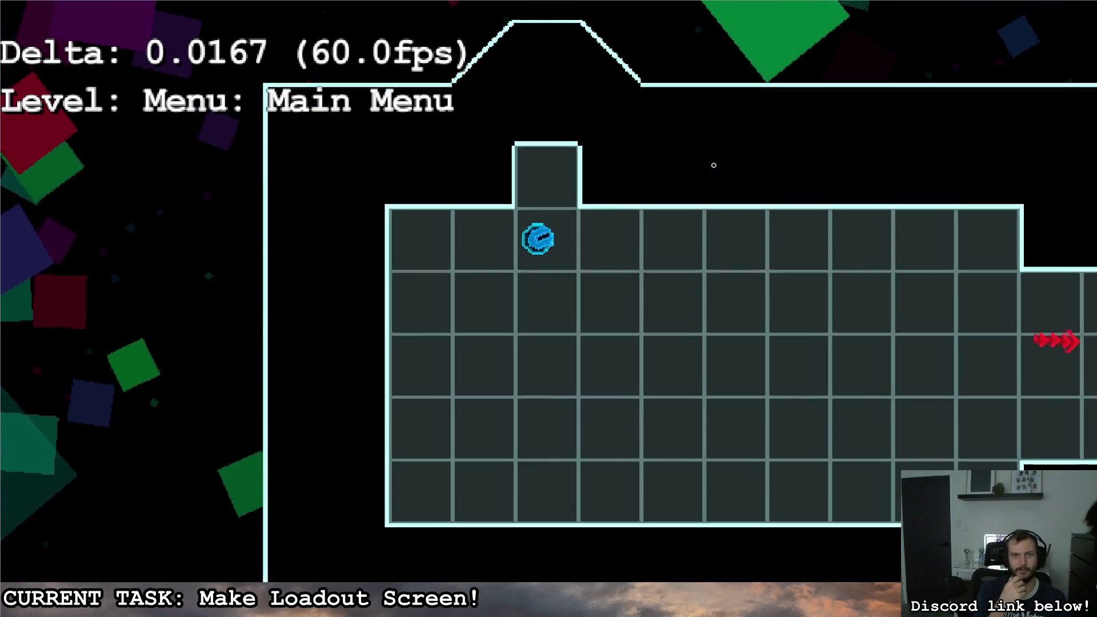
pyautogui.press('w')
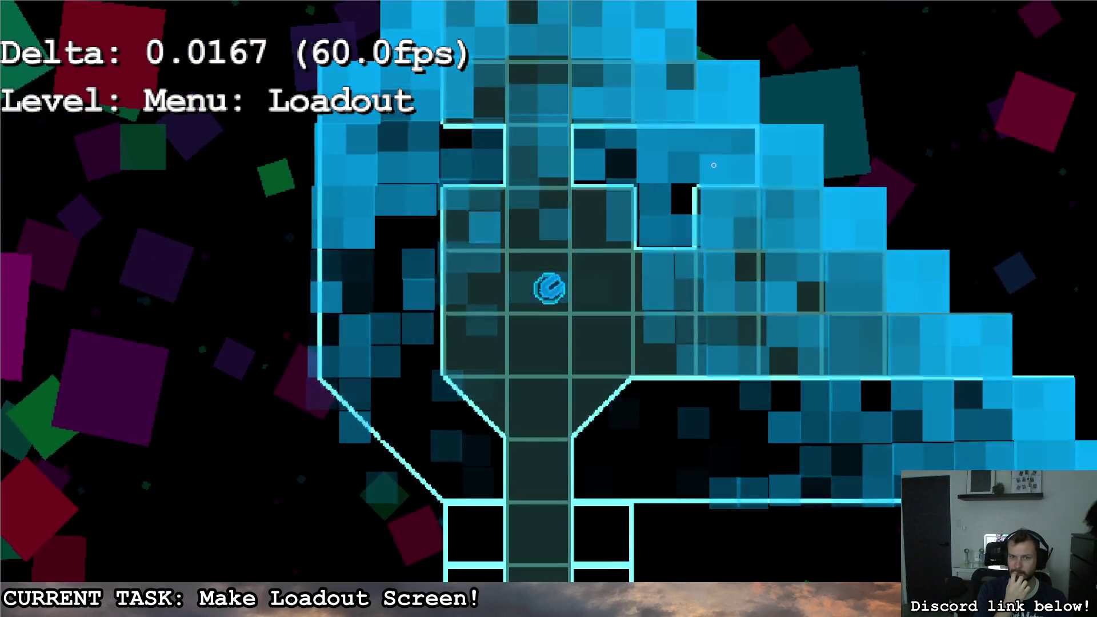
pyautogui.press('d')
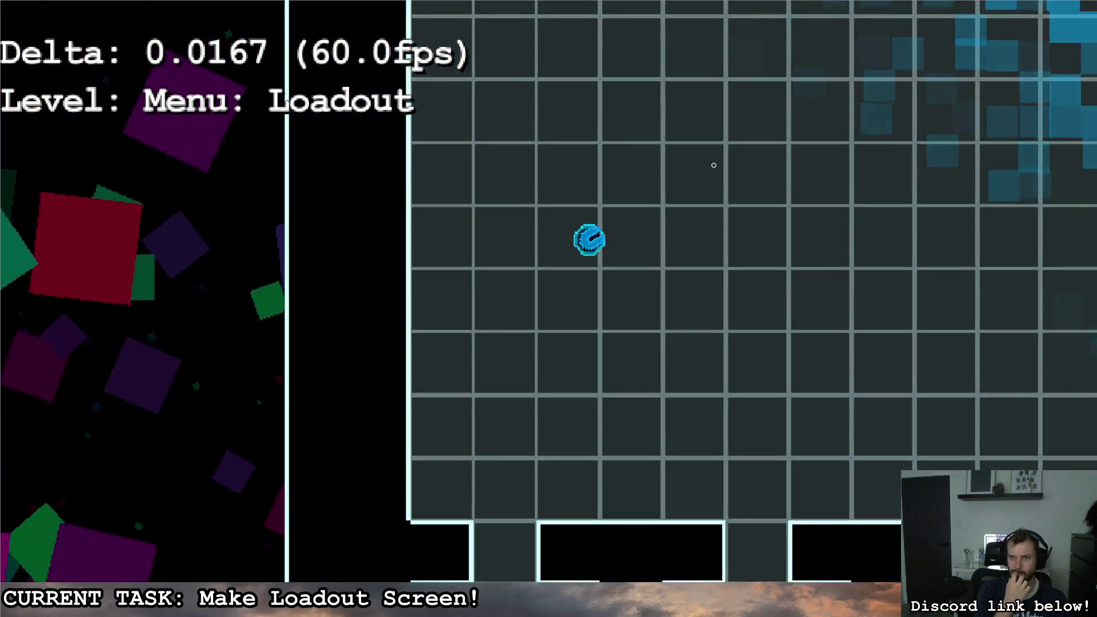
pyautogui.press('s')
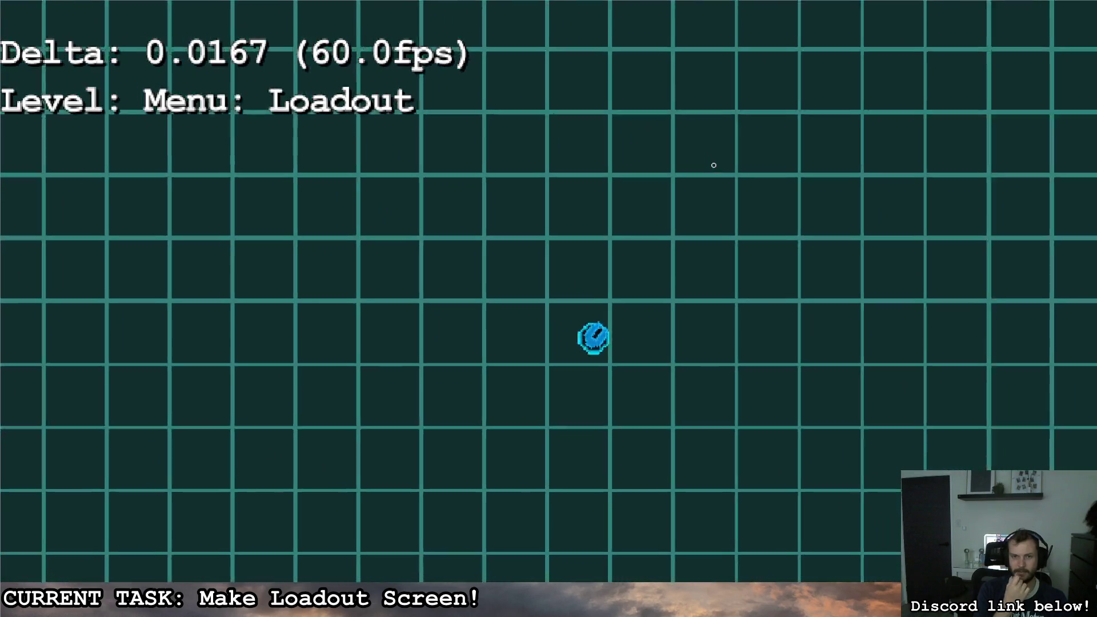
pyautogui.press('a')
pyautogui.click(740, 284)
# Step: Walk down through the exit corridor back to the main menu, stepping off the play option
pyautogui.press('s')
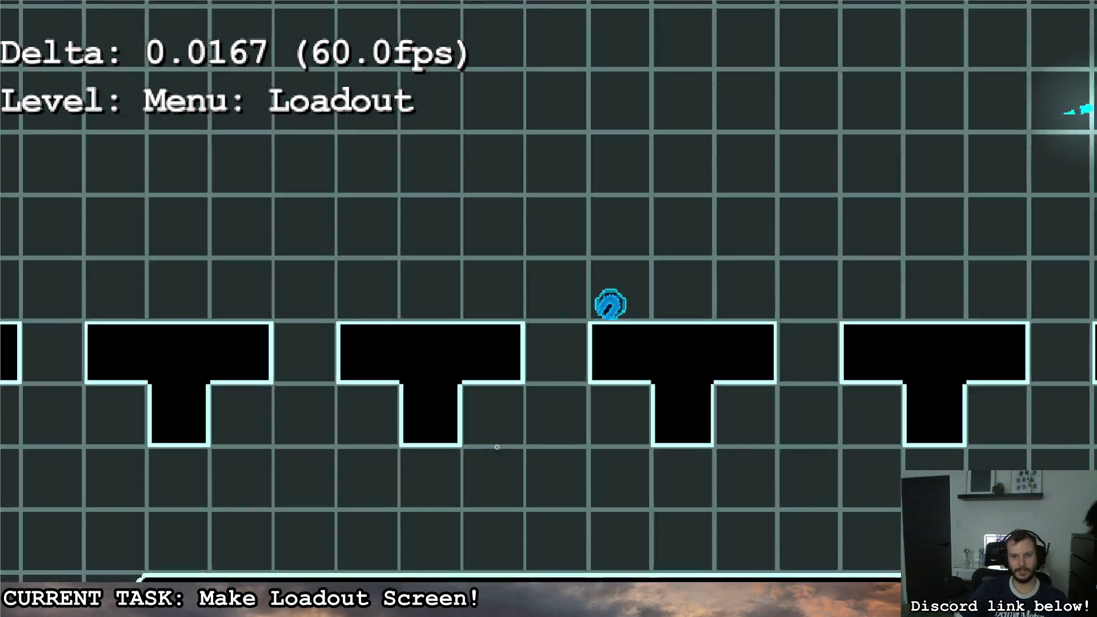
pyautogui.press('w')
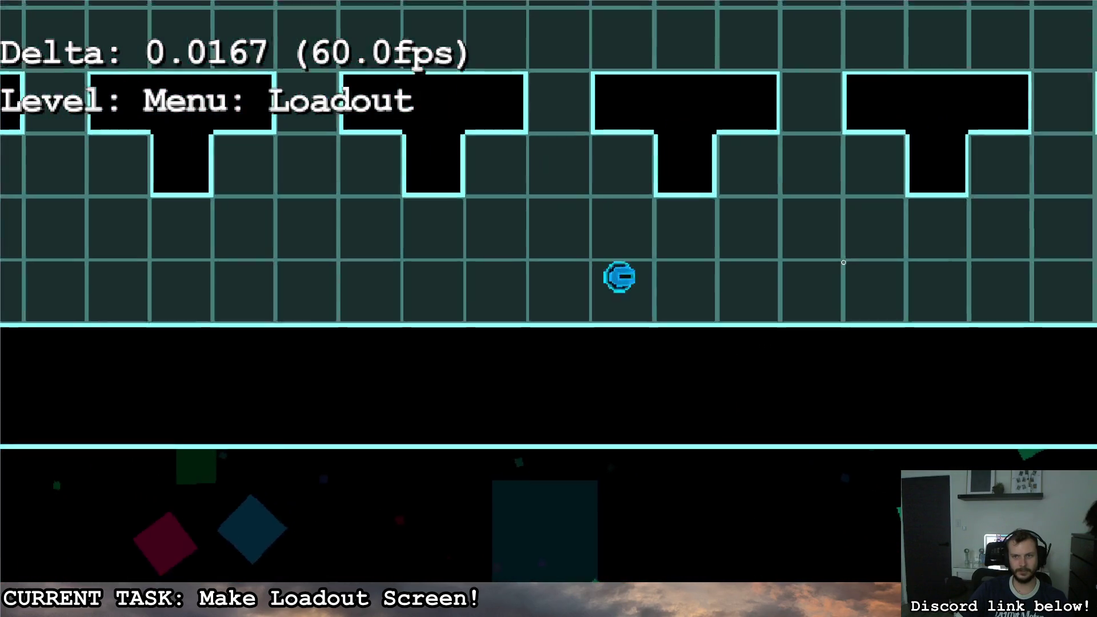
pyautogui.press('d')
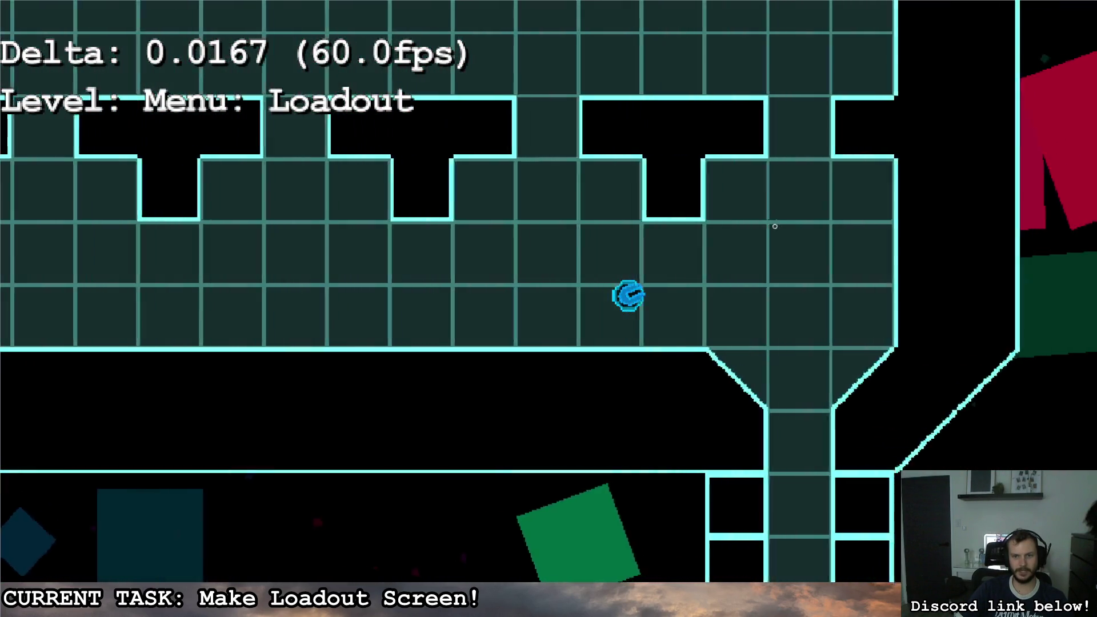
pyautogui.press('s')
pyautogui.press('s')
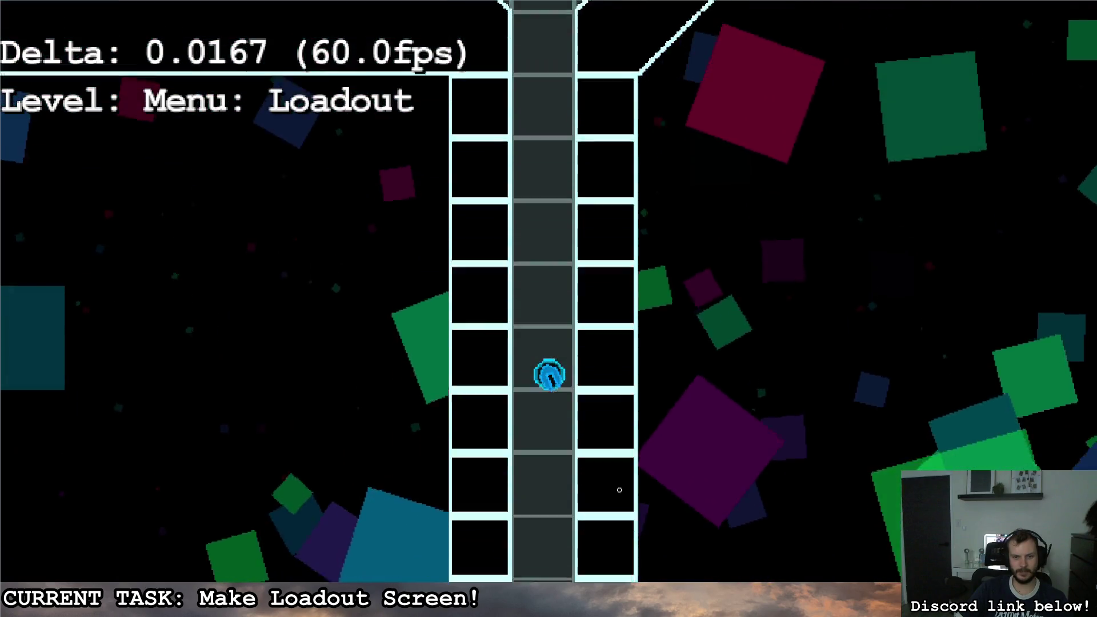
pyautogui.press('s')
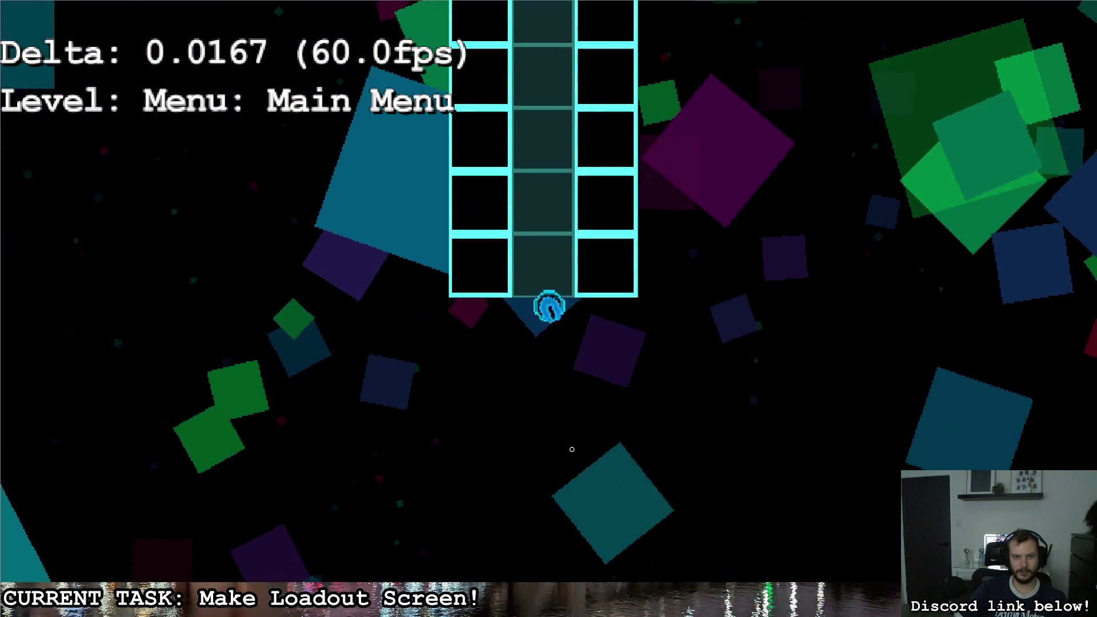
pyautogui.press('a')
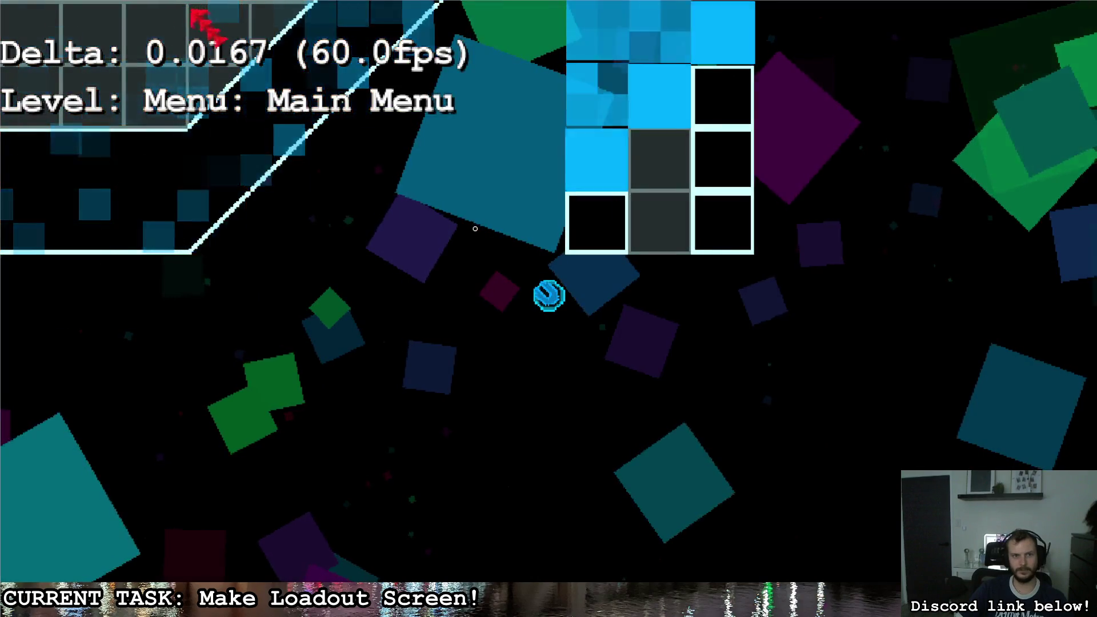
pyautogui.press('d')
pyautogui.press('d')
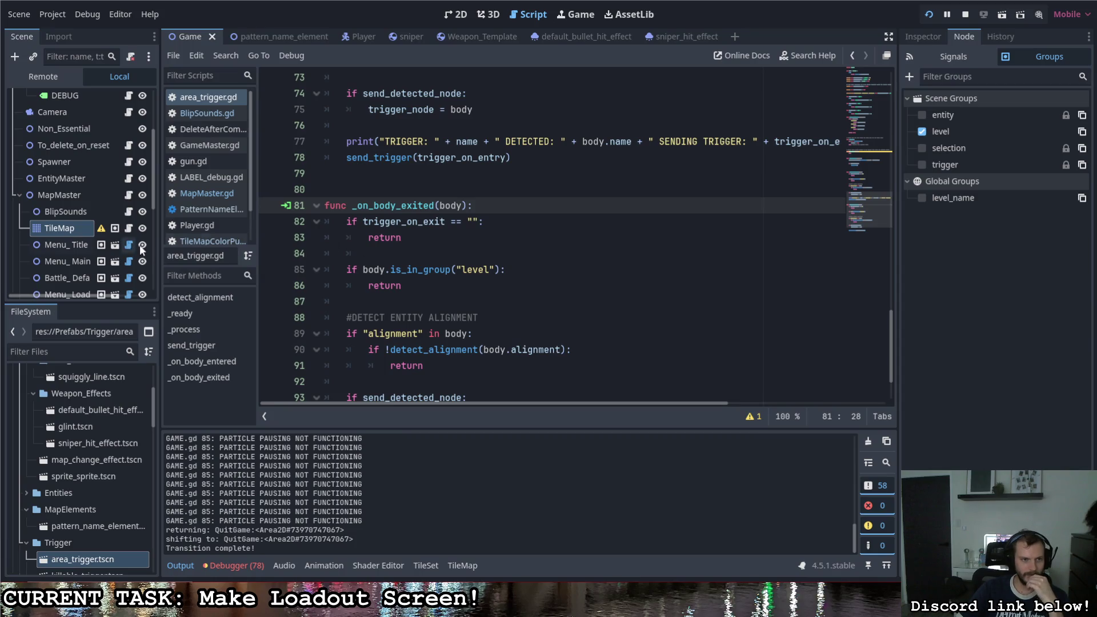
# Step: Inspect LoadOut_Exit's CollisionShape2D WorldBoundary (normal 0,-1, distance 0), then view the level in 2D
pyautogui.scroll(-5, 91, 237)
pyautogui.scroll(-1, 86, 238)
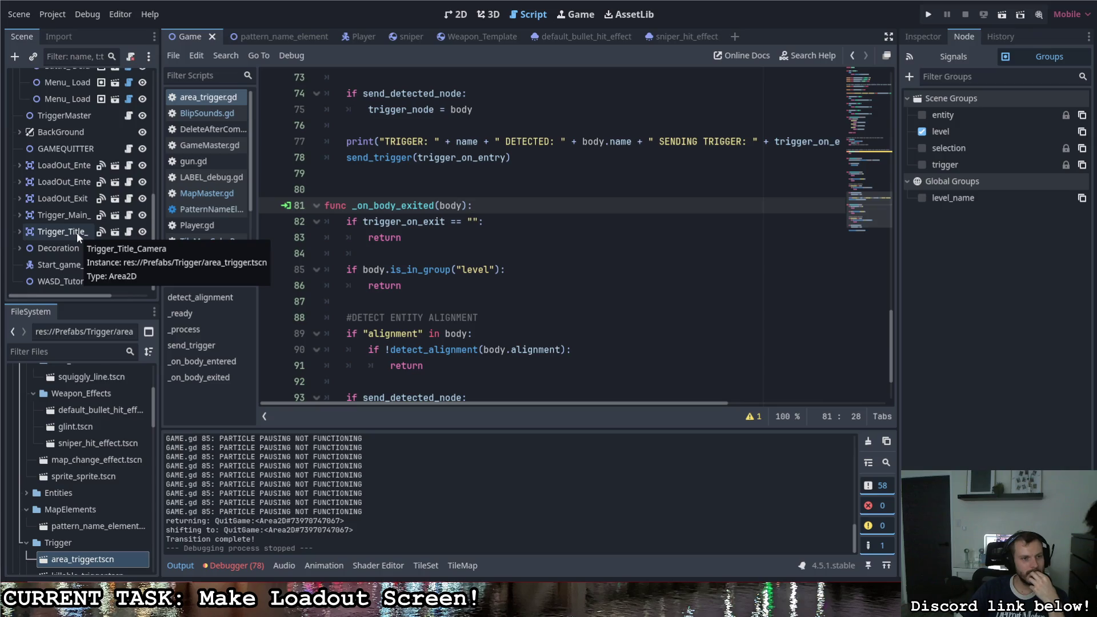
pyautogui.click(18, 199)
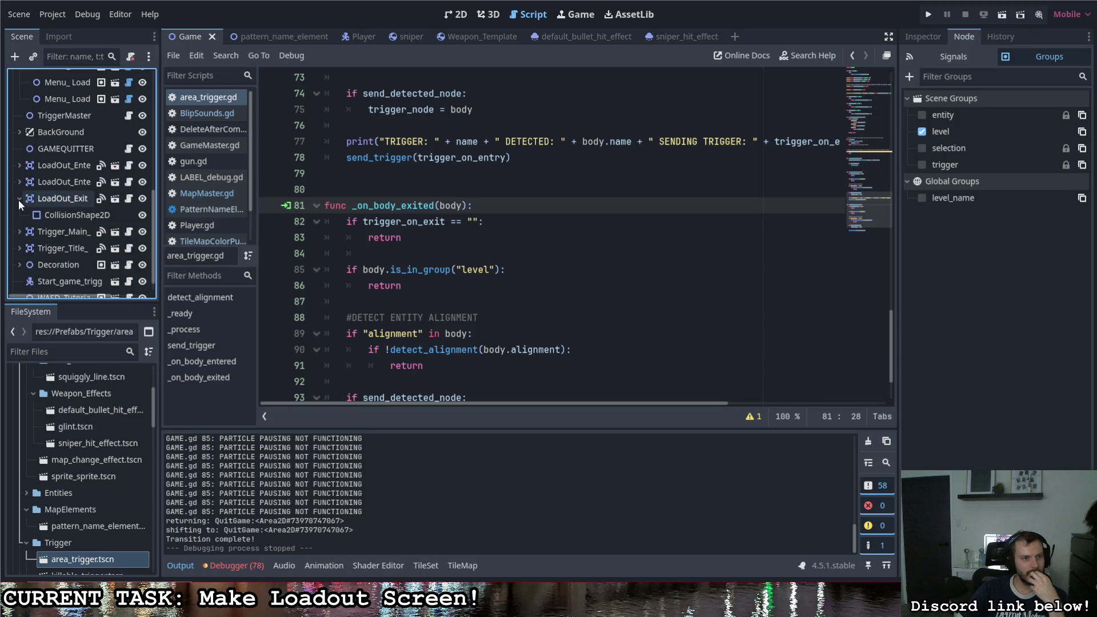
pyautogui.click(69, 211)
pyautogui.click(922, 37)
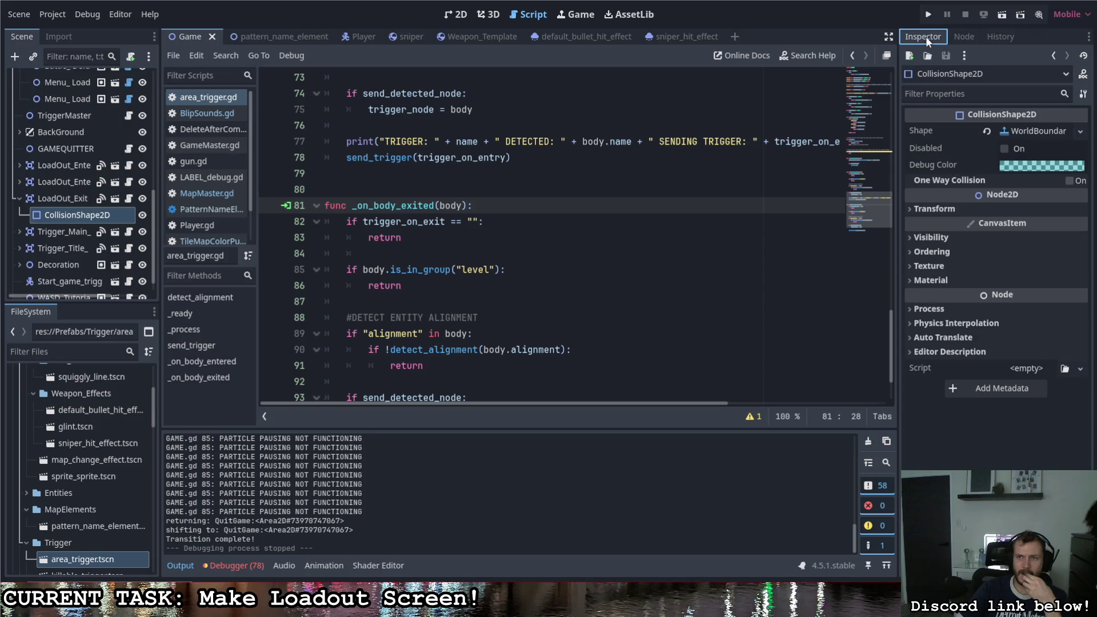
pyautogui.click(1017, 133)
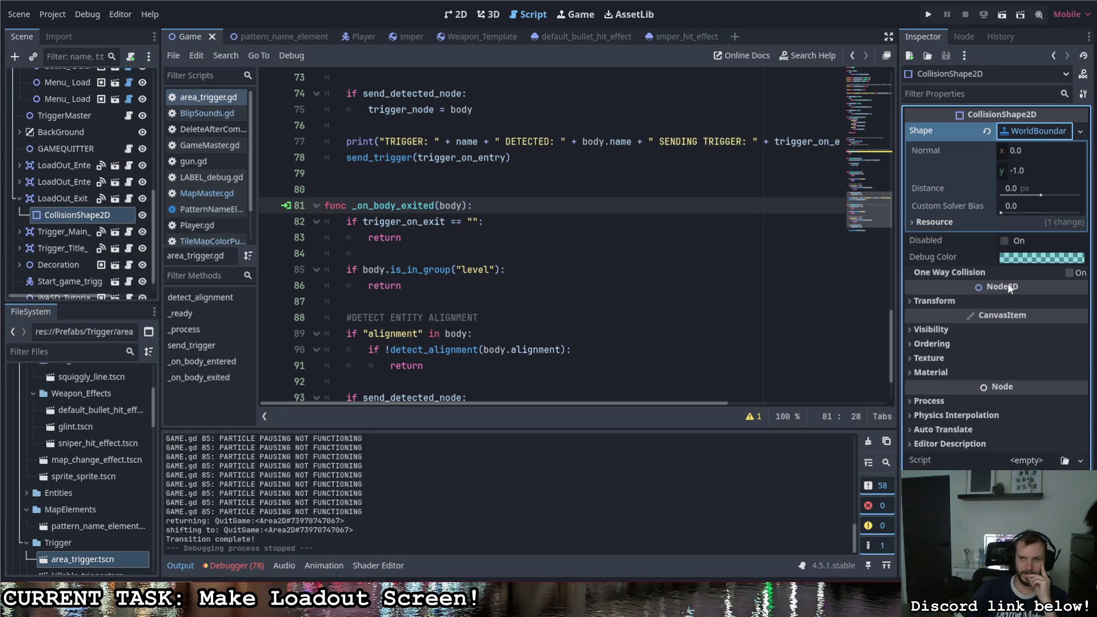
pyautogui.moveTo(1005, 286)
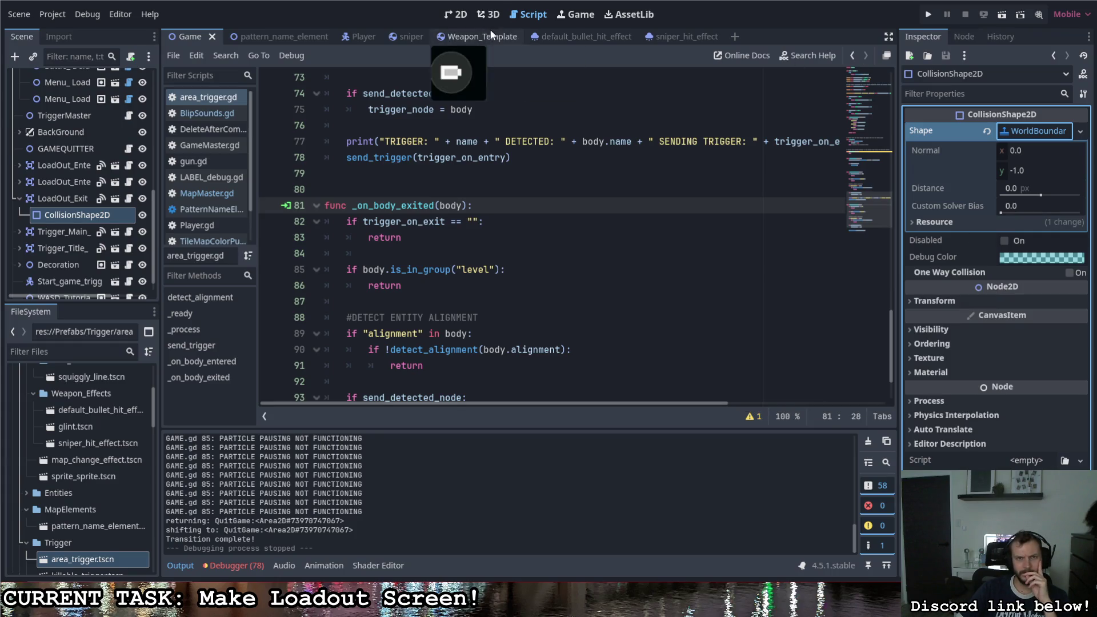
pyautogui.click(468, 19)
# Step: Replace the WorldBoundary with a RectangleShape2D stretched wall to wall across the lower loadout room
pyautogui.scroll(-4, 343, 92)
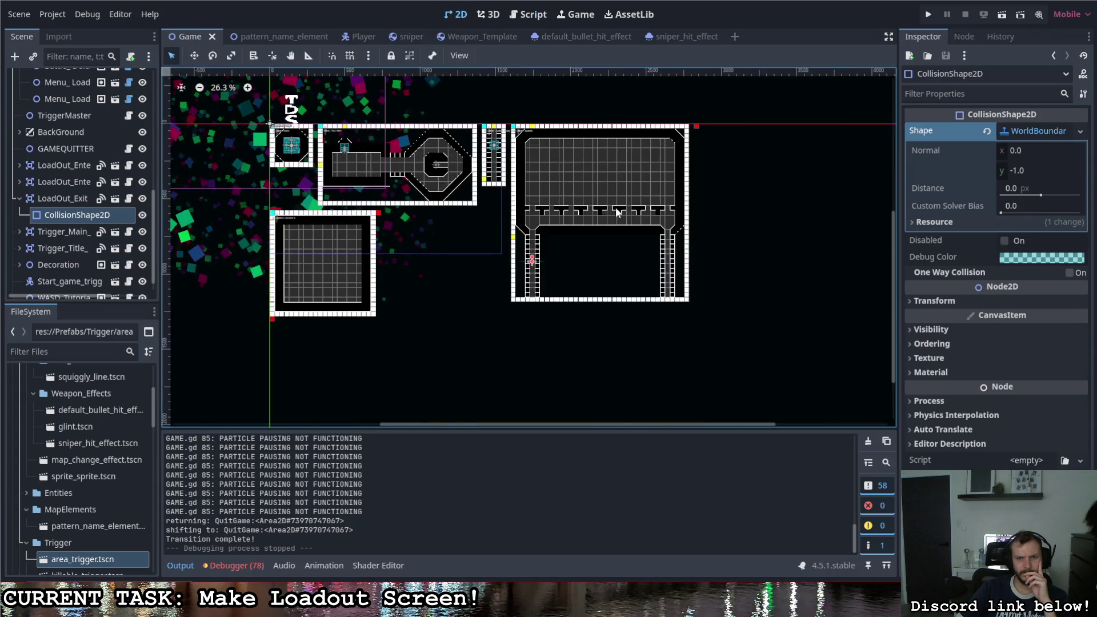
pyautogui.scroll(3, 431, 298)
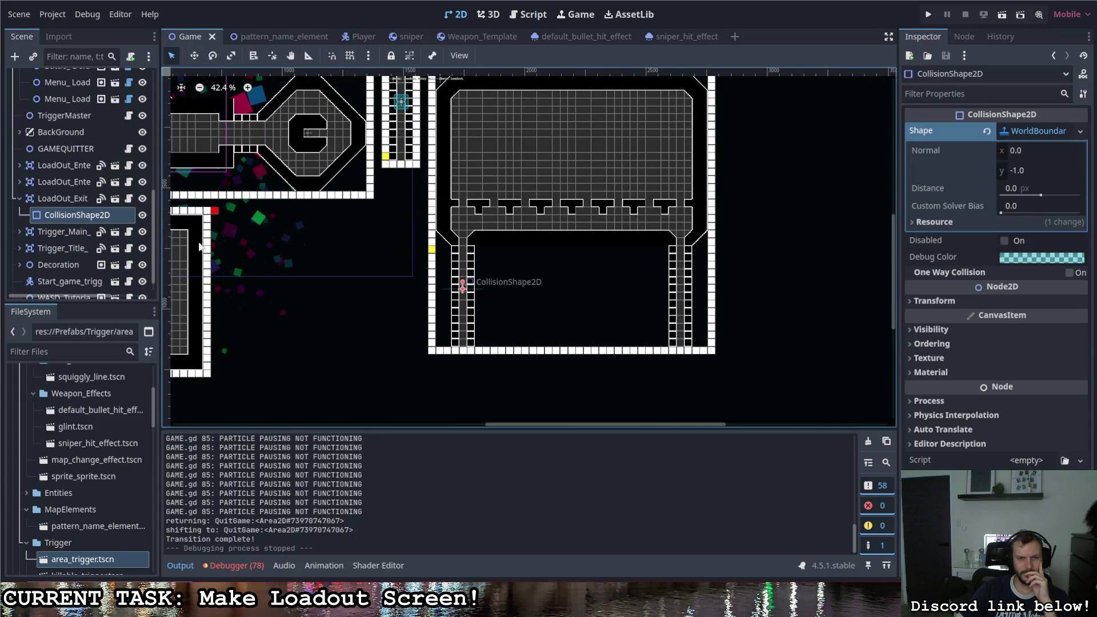
pyautogui.click(1039, 131)
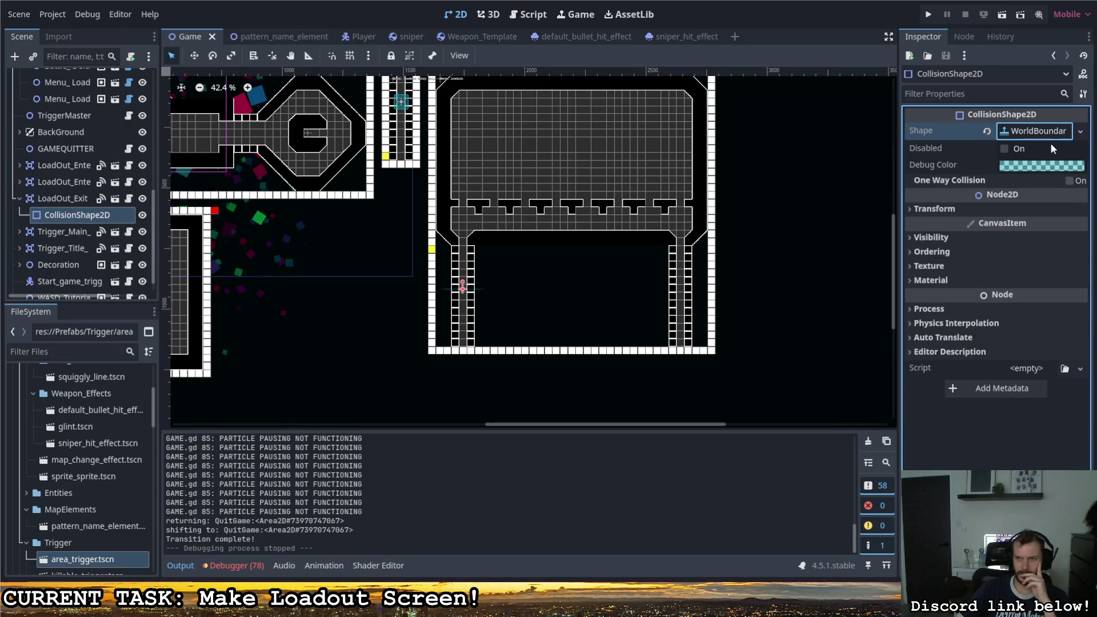
pyautogui.click(1080, 130)
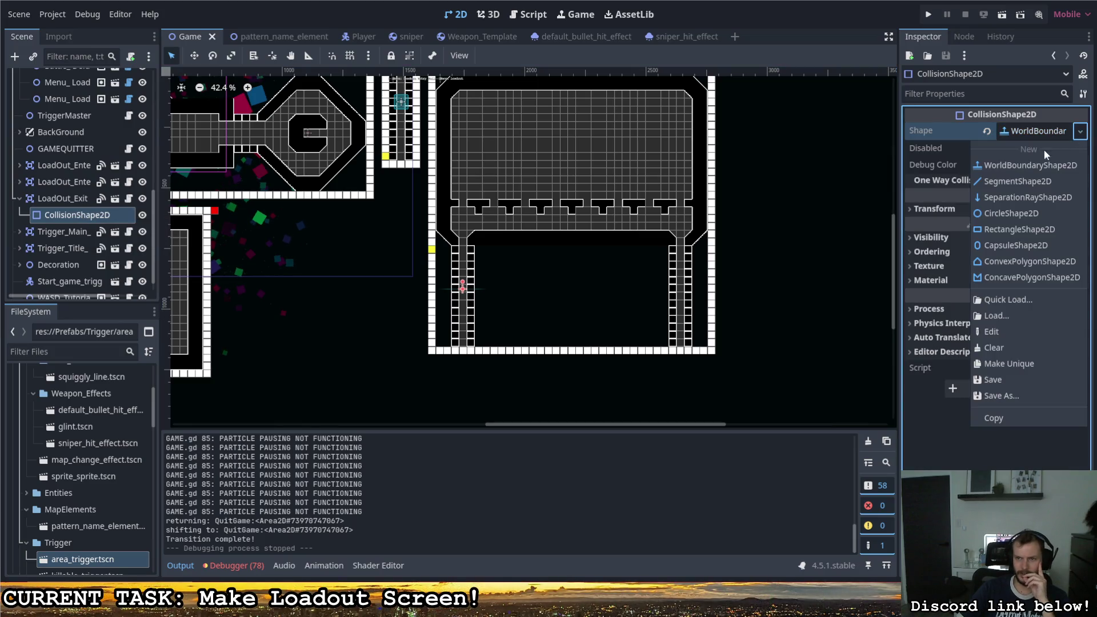
pyautogui.click(1019, 229)
pyautogui.moveTo(464, 289); pyautogui.dragTo(685, 289)
pyautogui.moveTo(573, 288)
pyautogui.mouseDown()
pyautogui.moveTo(572, 270)
pyautogui.moveTo(571, 305)
pyautogui.mouseUp()
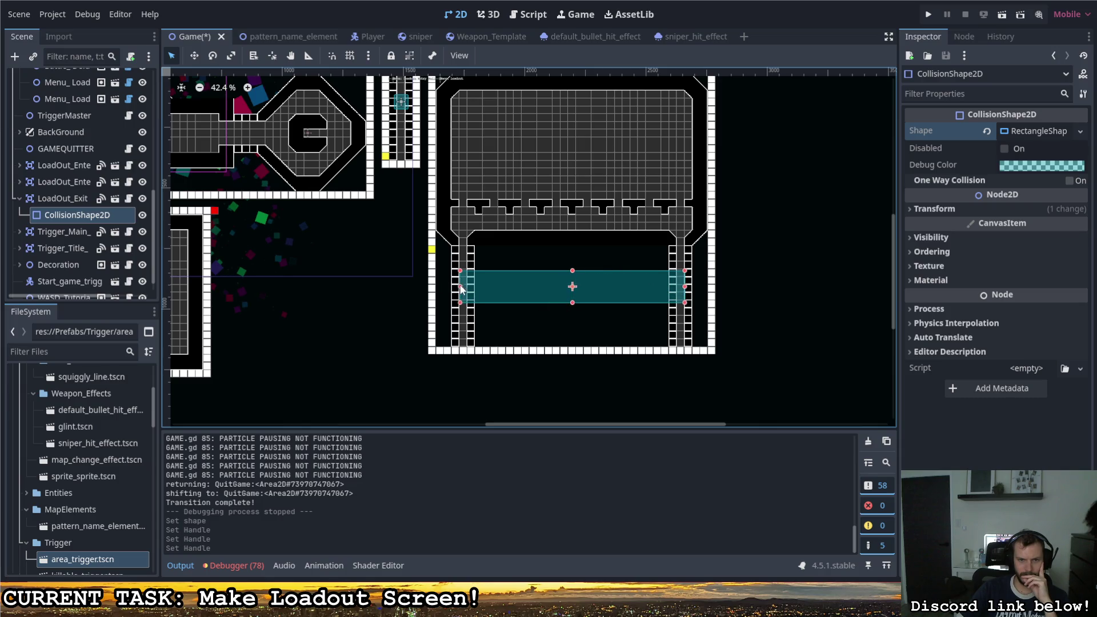
pyautogui.moveTo(459, 286); pyautogui.dragTo(450, 286)
pyautogui.moveTo(685, 286); pyautogui.dragTo(693, 287)
pyautogui.moveTo(450, 286); pyautogui.dragTo(447, 287)
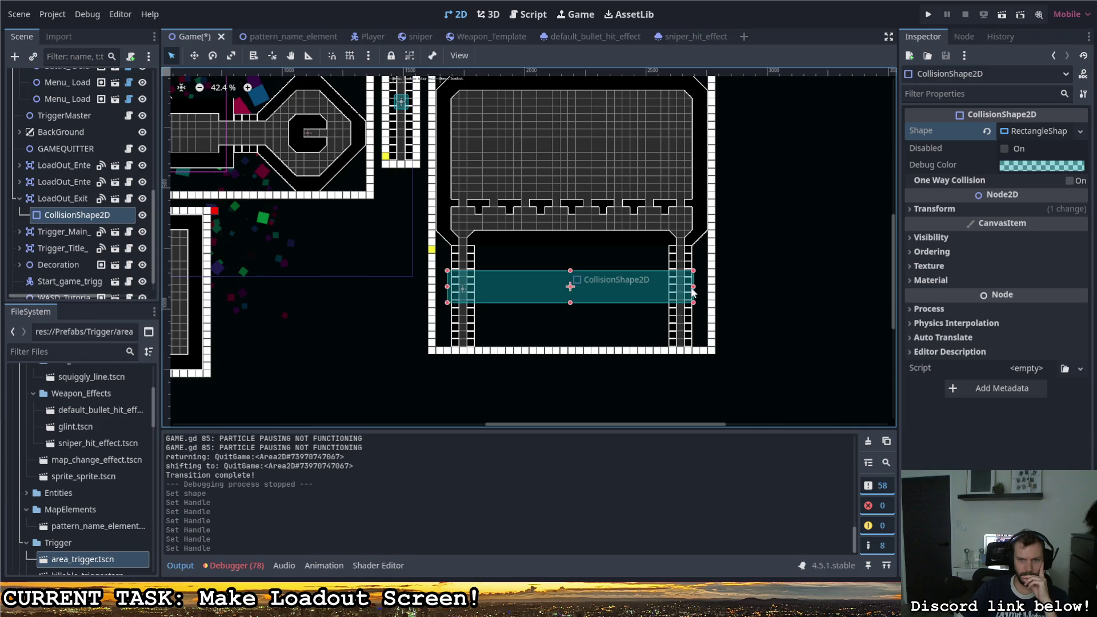
pyautogui.moveTo(692, 287); pyautogui.dragTo(695, 286)
# Step: Check the small trigger box near the main menu room, collapse its node, and save the Game scene
pyautogui.click(750, 263)
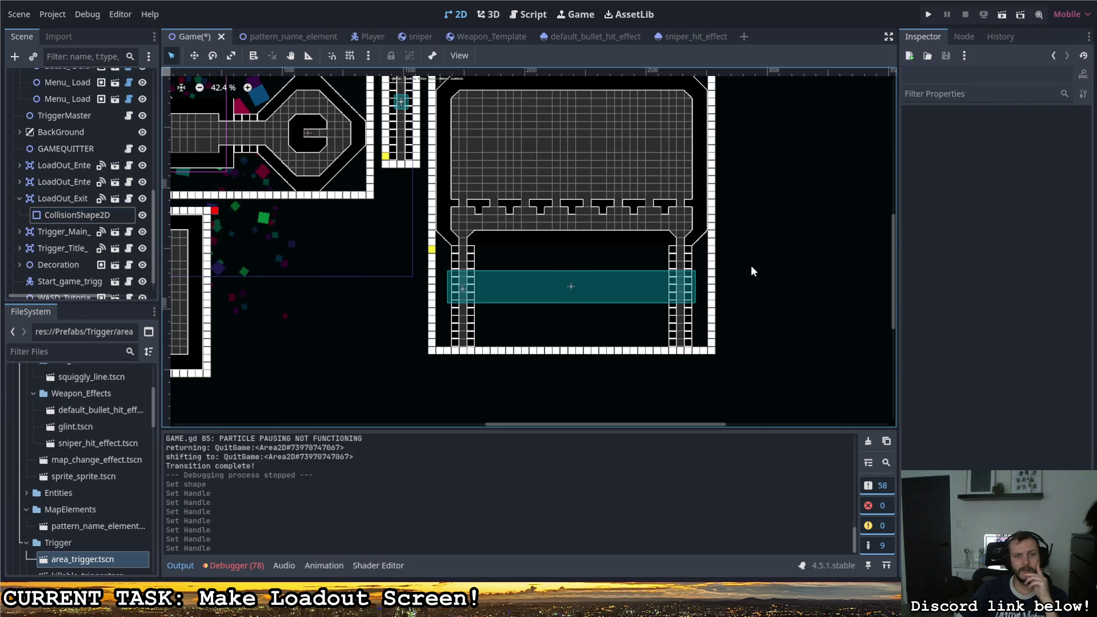
pyautogui.scroll(-2, 750, 266)
pyautogui.scroll(1, 731, 247)
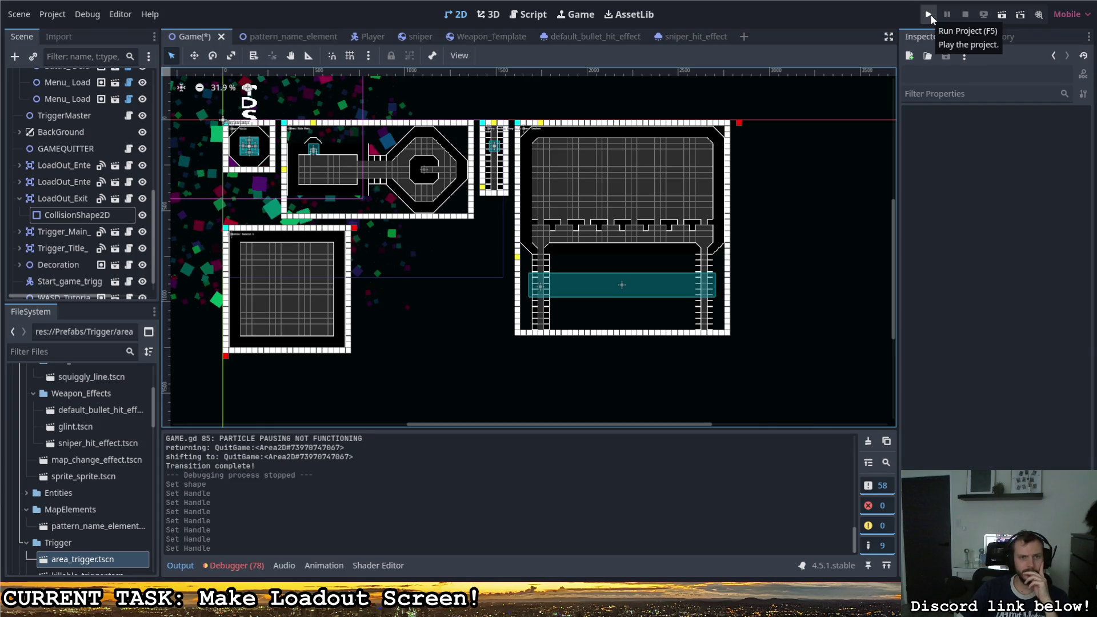
pyautogui.scroll(9, 320, 172)
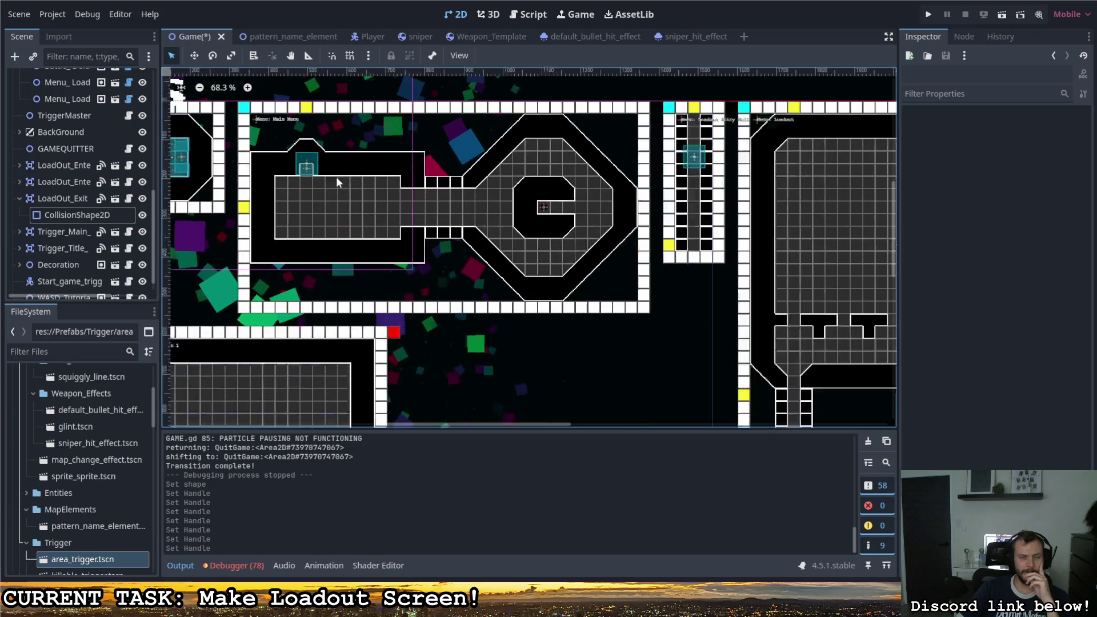
pyautogui.click(301, 166)
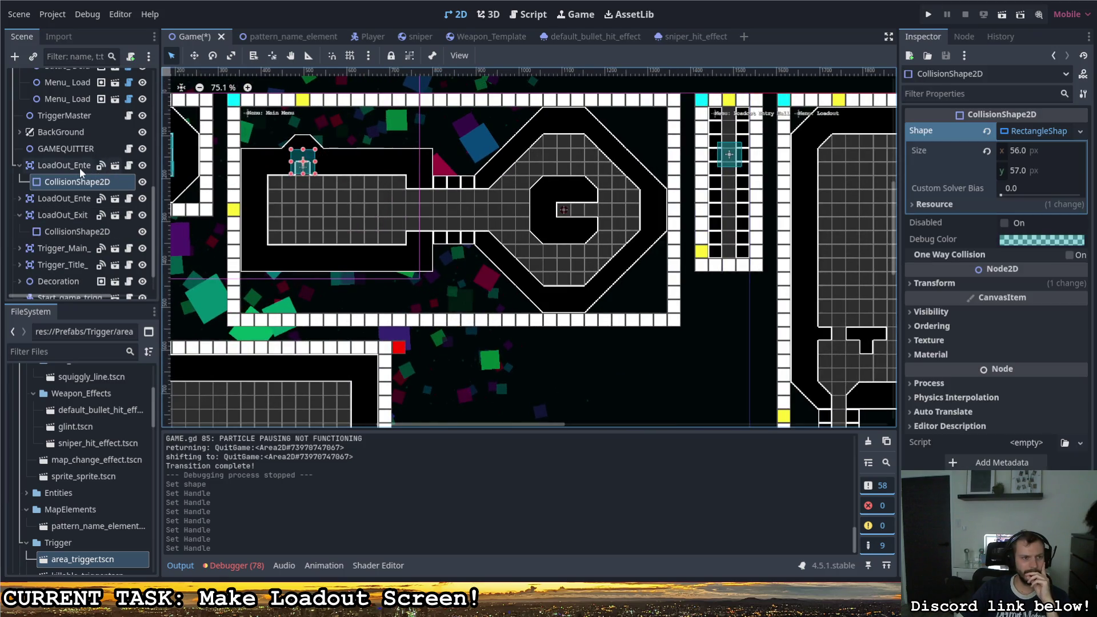
pyautogui.click(20, 165)
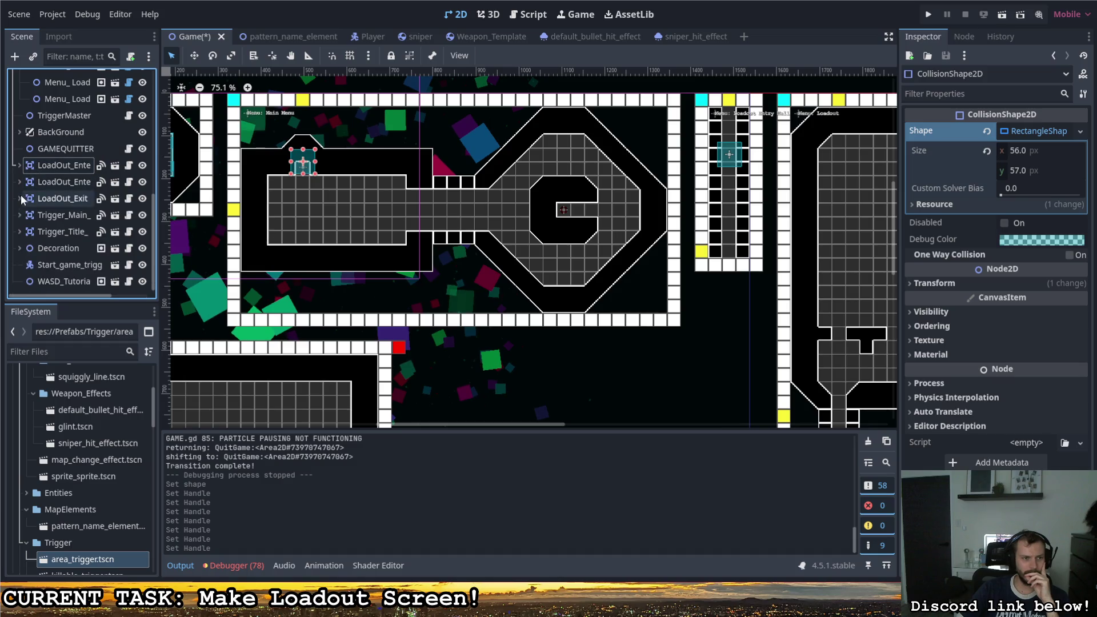
pyautogui.scroll(4, 61, 197)
pyautogui.scroll(5, 61, 197)
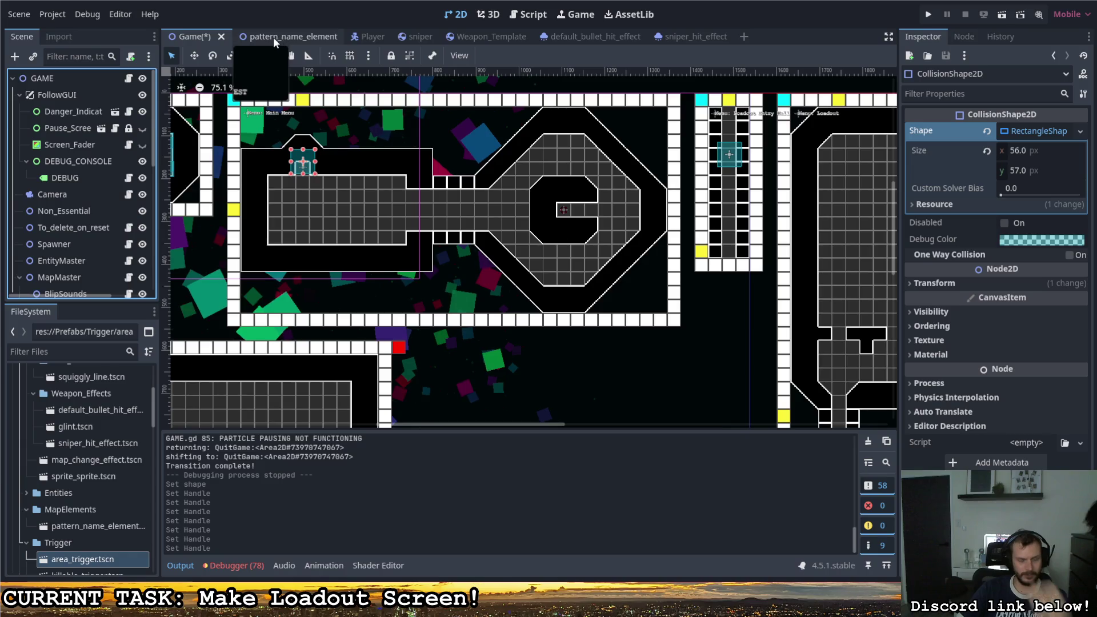
pyautogui.hotkey('ctrl', 's')
pyautogui.scroll(-4, 53, 221)
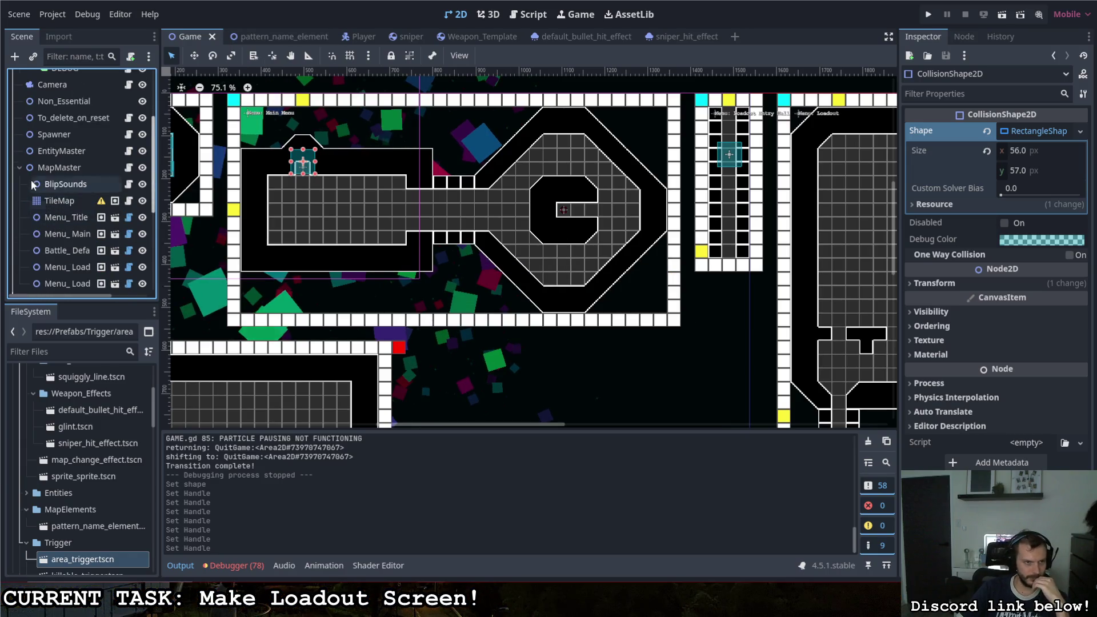
# Step: Append ', 0, false' to TriggerMaster.gd's loadout_entry begin_transition call and save the script
pyautogui.click(20, 167)
pyautogui.click(128, 184)
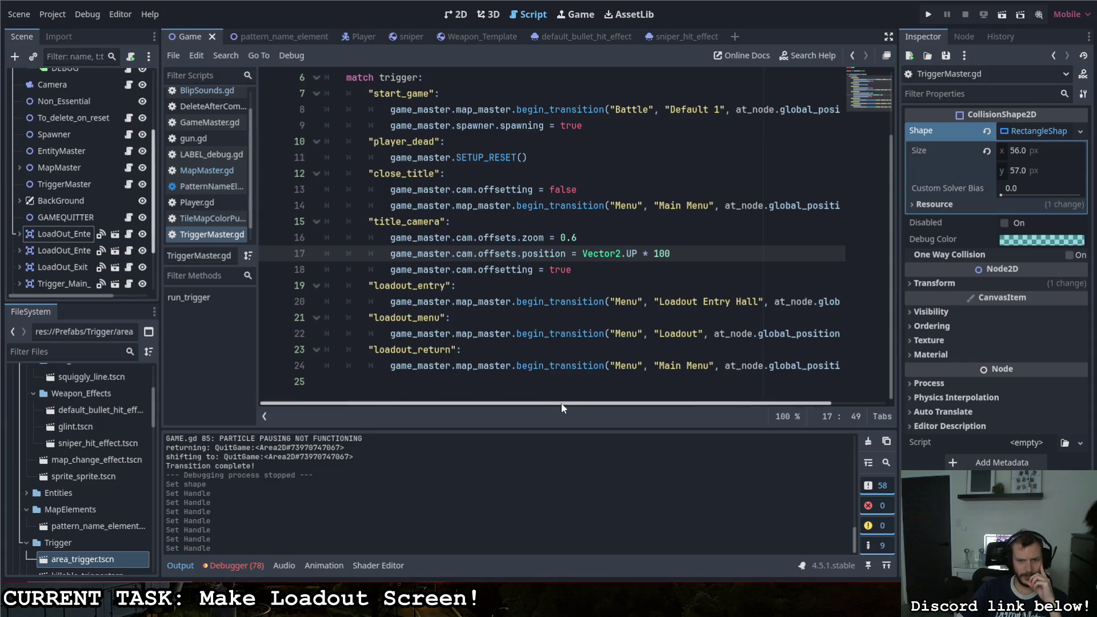
pyautogui.moveTo(561, 403); pyautogui.dragTo(689, 416)
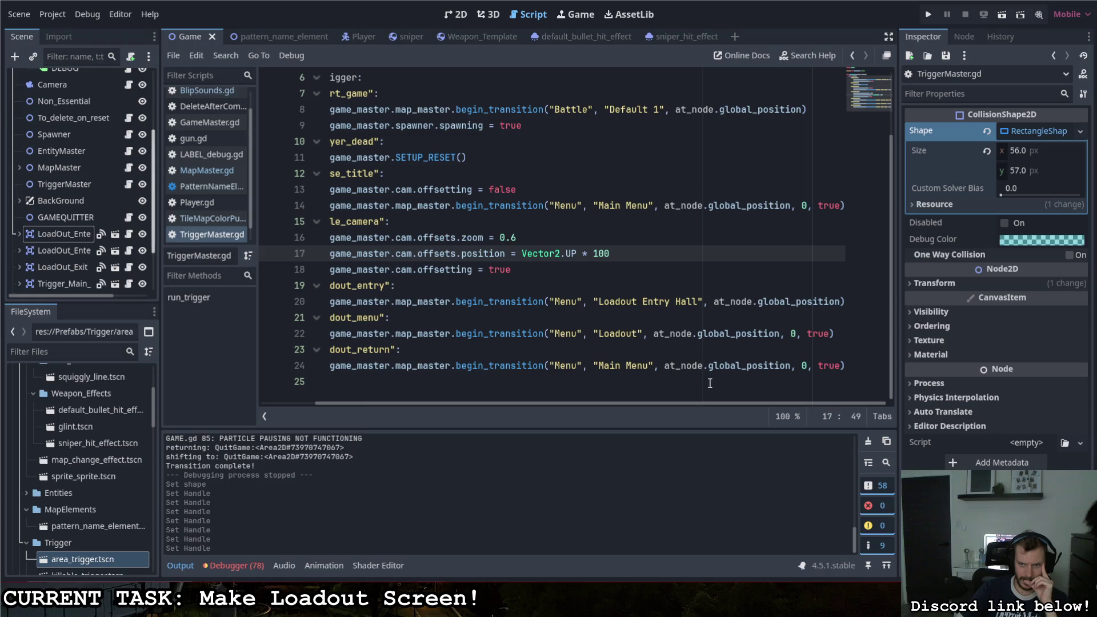
pyautogui.click(848, 301)
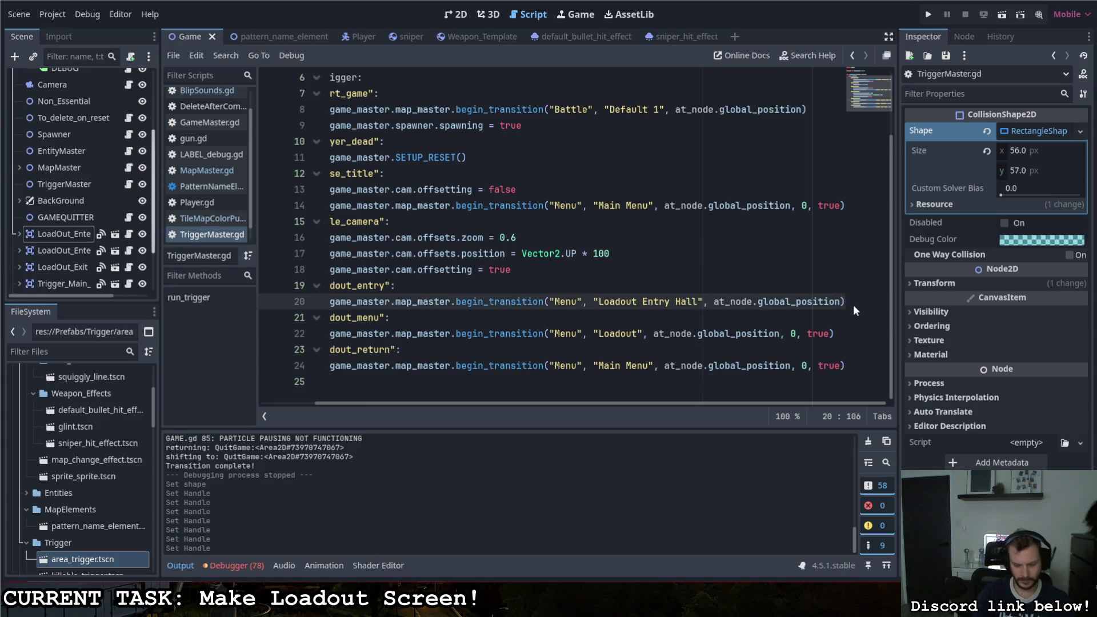
pyautogui.write(', 0, ')
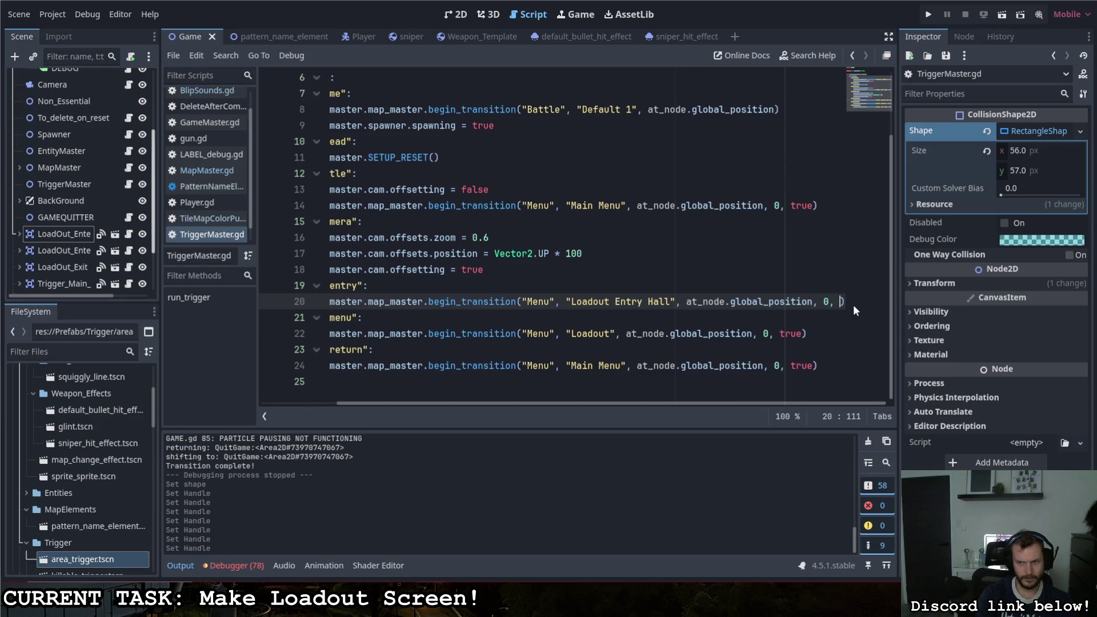
pyautogui.write('false')
pyautogui.hotkey('ctrl', 's')
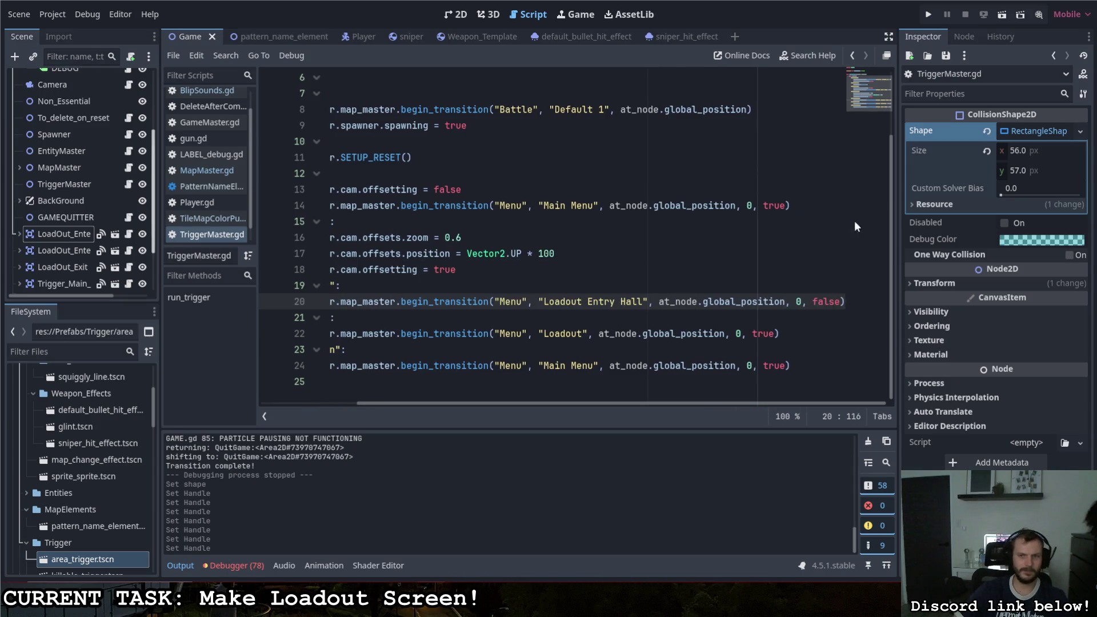
# Step: Run the game, walk into the Loadout Entry Hall, then quit back to the editor
pyautogui.press('F5')
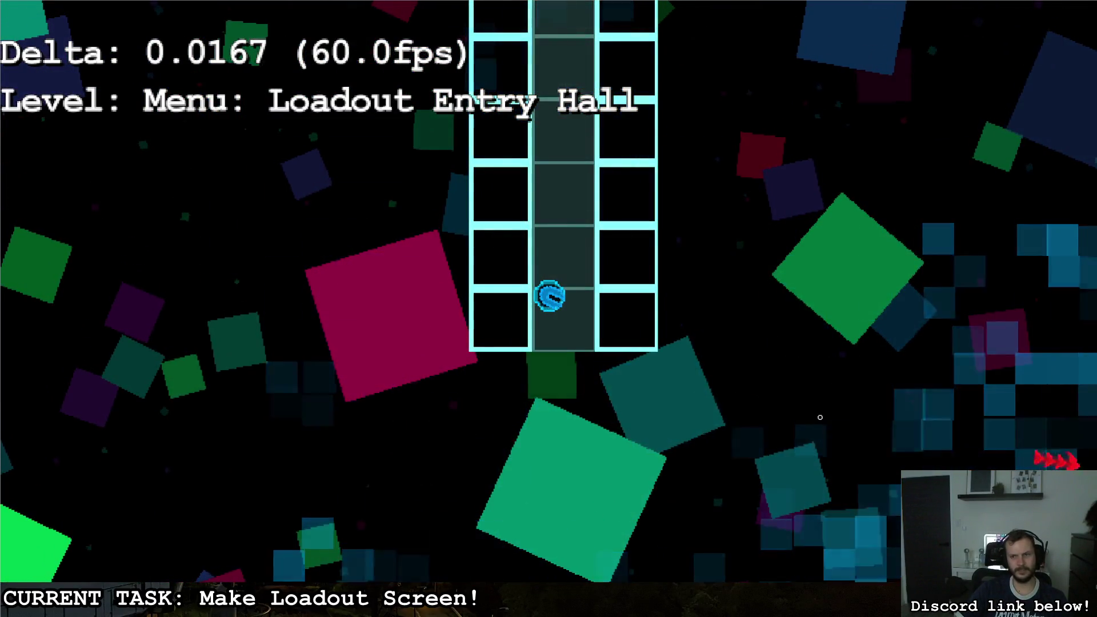
pyautogui.press('w')
pyautogui.press('d')
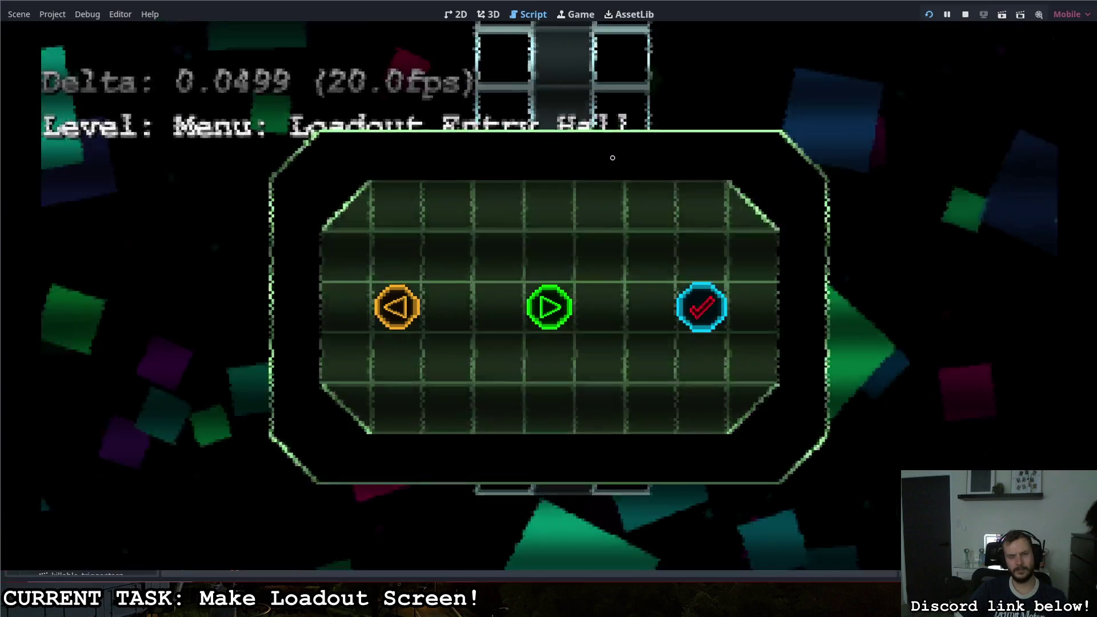
pyautogui.press('Return')
# Step: Open MapMaster.gd from the script list
pyautogui.scroll(5, 95, 228)
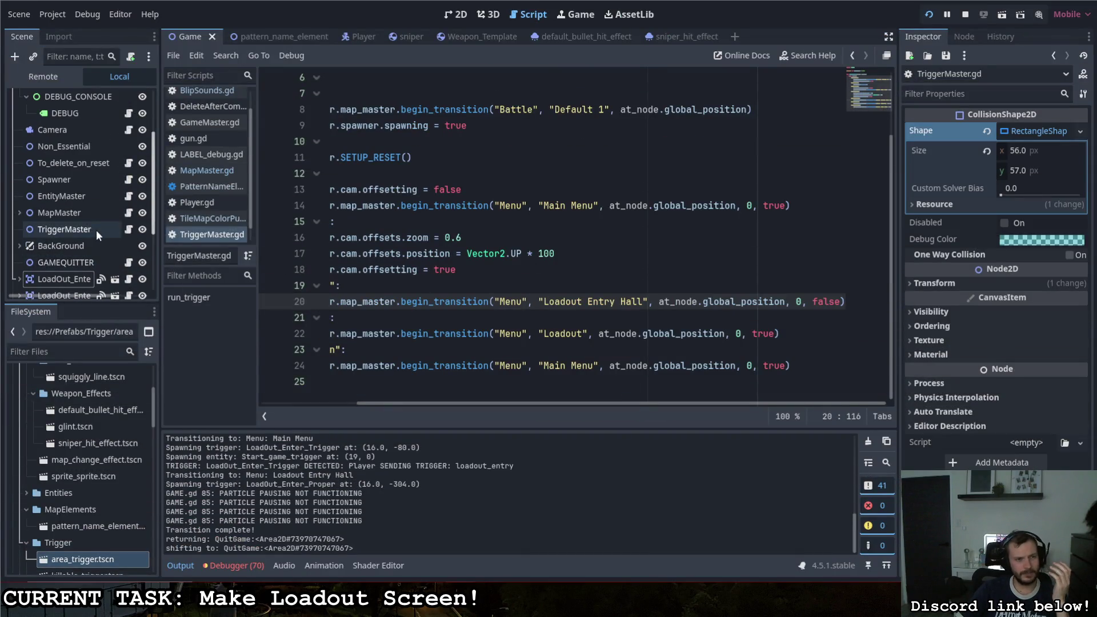
pyautogui.scroll(1, 107, 216)
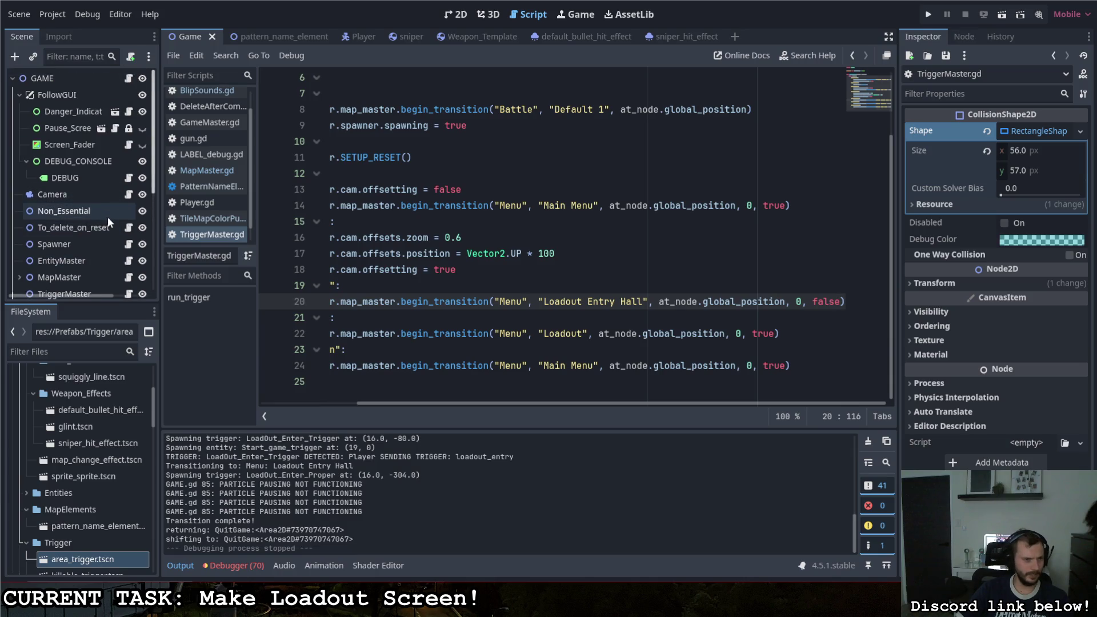
pyautogui.scroll(-5, 108, 207)
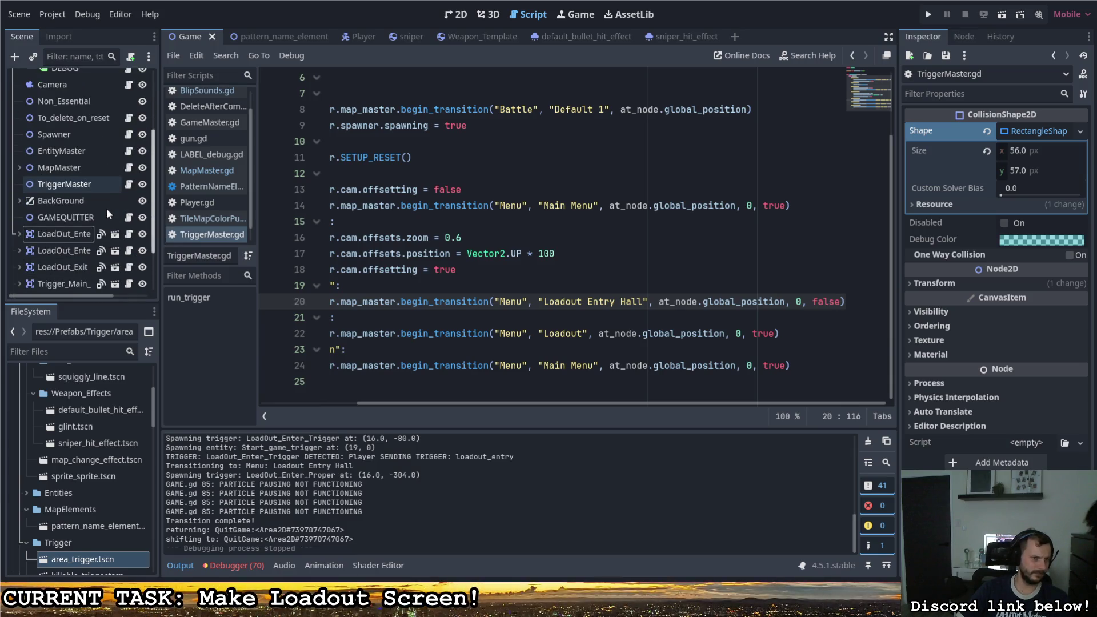
pyautogui.scroll(6, 94, 222)
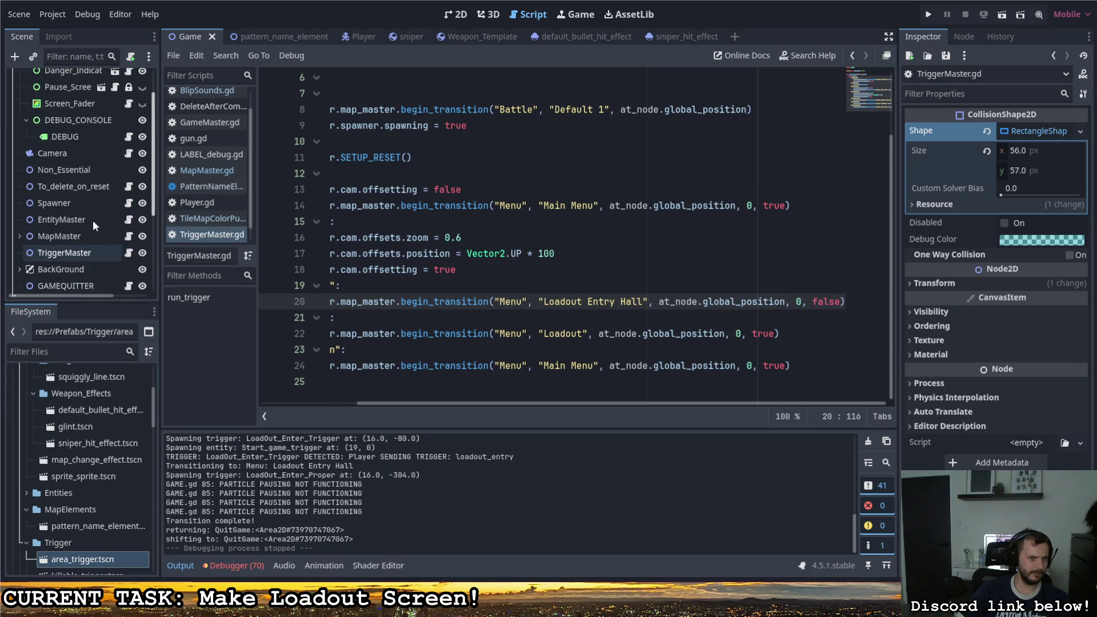
pyautogui.scroll(-1, 92, 220)
pyautogui.keyDown('ctrl'); pyautogui.click(404, 297); pyautogui.keyUp('ctrl')
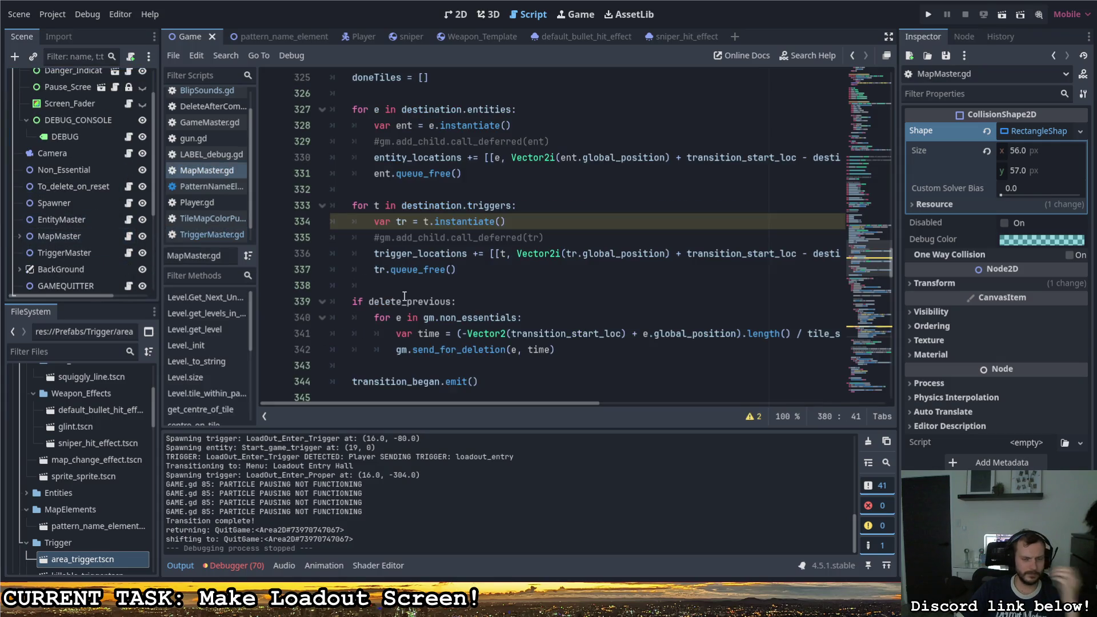
# Step: Scroll to begin_transition and read it, noting delete_previous defaults to false
pyautogui.scroll(6, 455, 388)
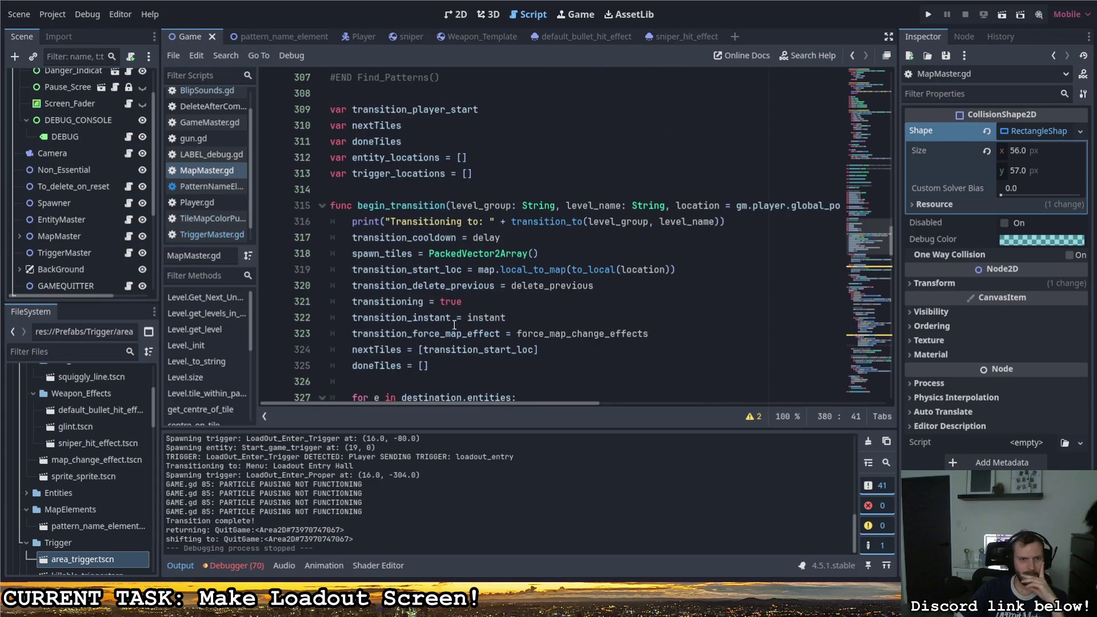
pyautogui.moveTo(485, 402)
pyautogui.mouseDown()
pyautogui.moveTo(629, 405)
pyautogui.moveTo(503, 406)
pyautogui.mouseUp()
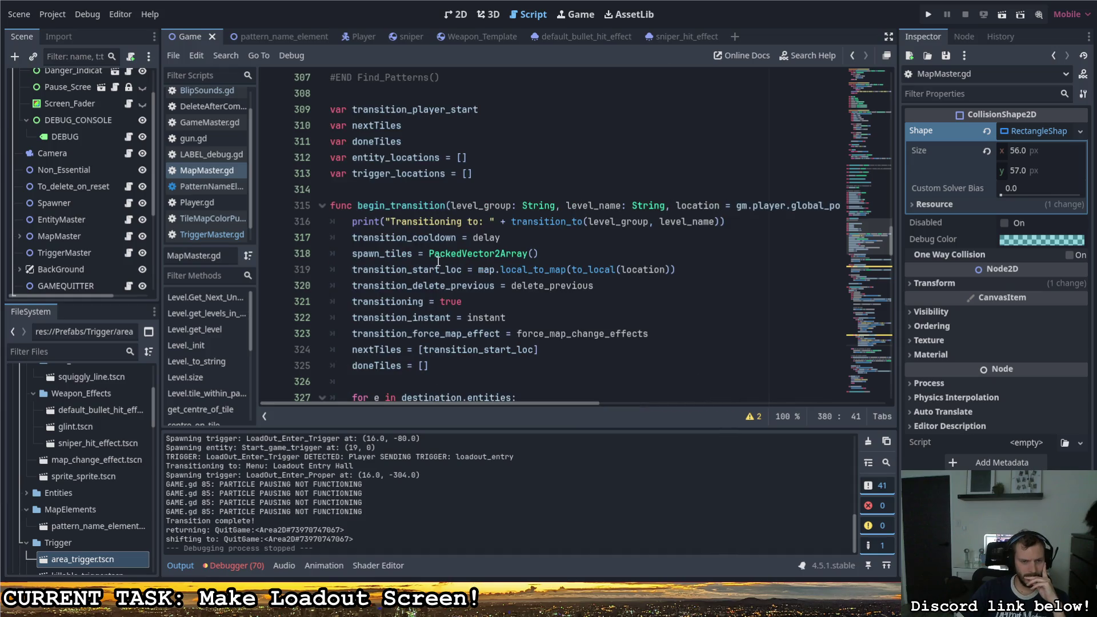
pyautogui.scroll(4, 525, 293)
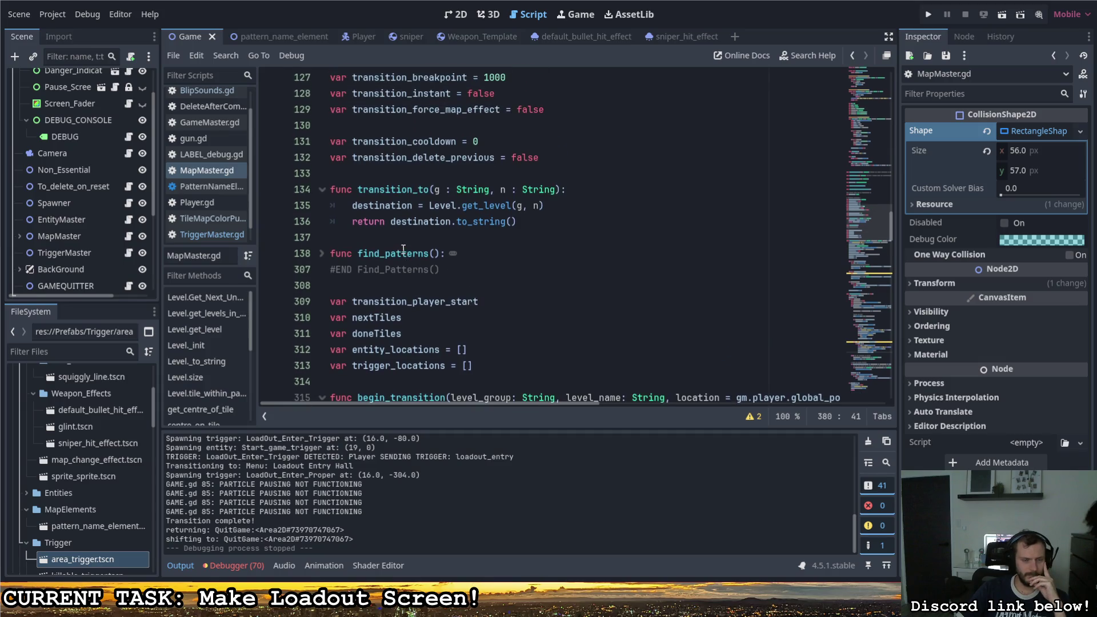
pyautogui.scroll(-8, 402, 252)
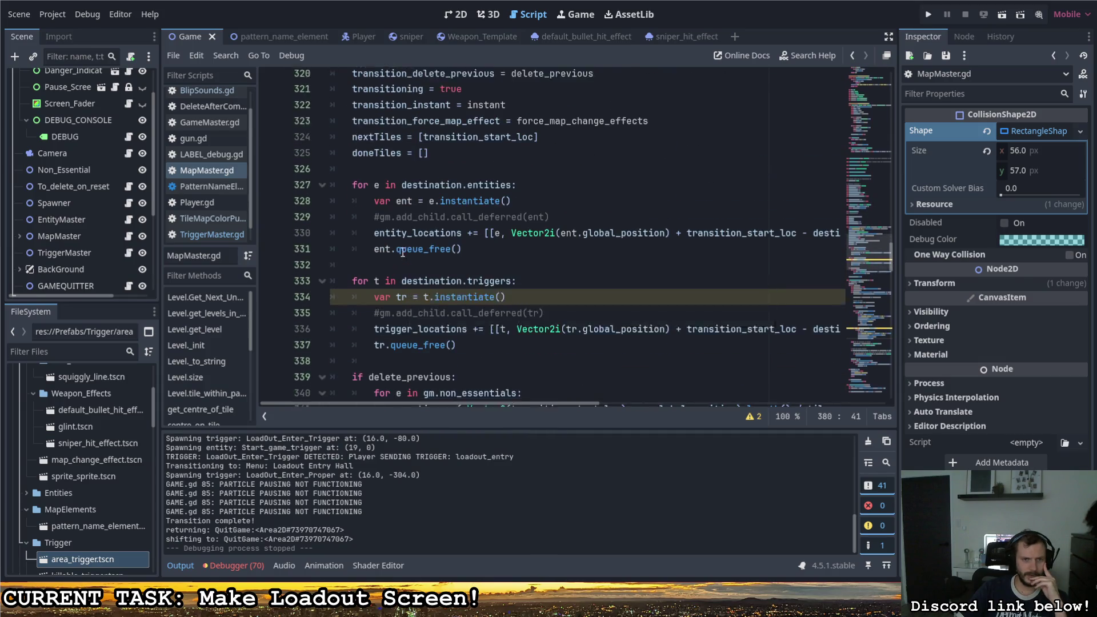
pyautogui.scroll(5, 399, 250)
pyautogui.scroll(-4, 394, 247)
pyautogui.scroll(2, 388, 243)
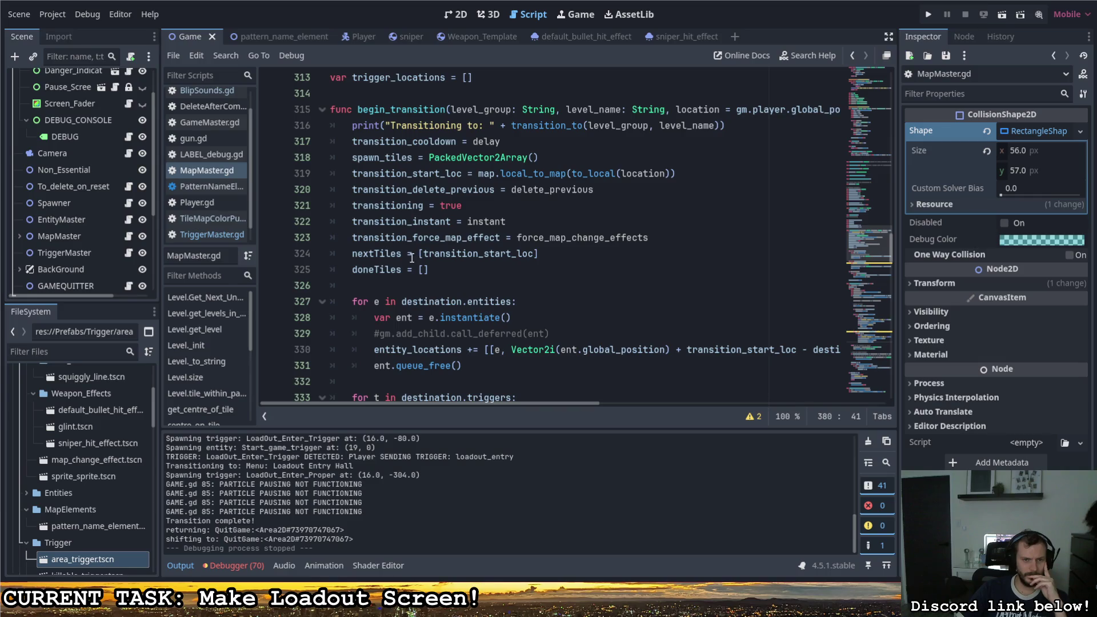
pyautogui.scroll(-6, 409, 256)
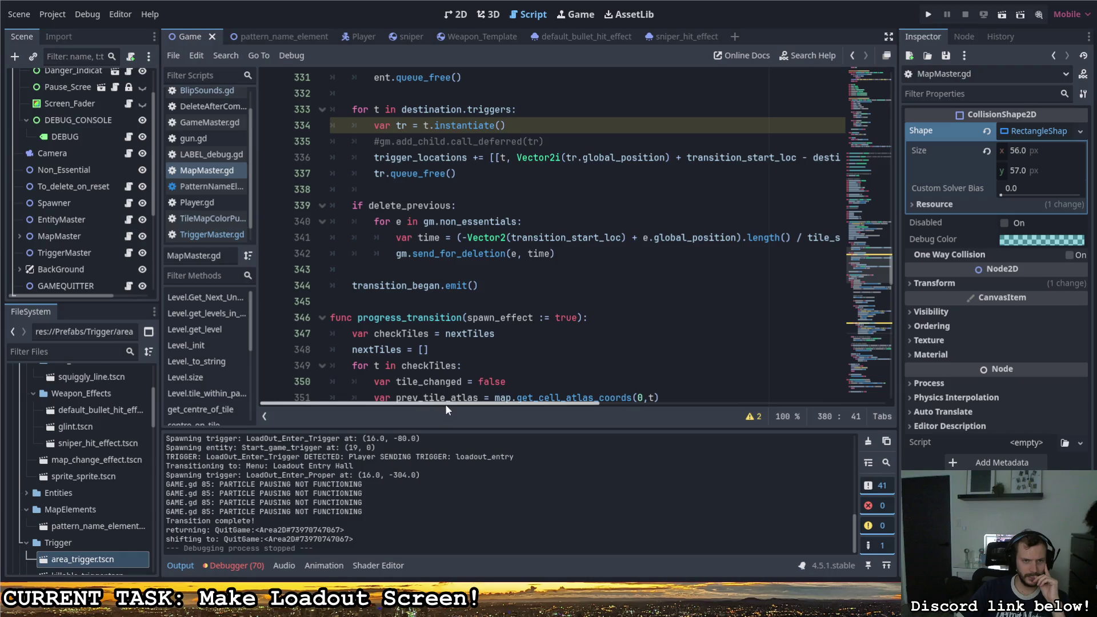
pyautogui.moveTo(446, 404)
pyautogui.mouseDown()
pyautogui.moveTo(465, 406)
pyautogui.moveTo(422, 406)
pyautogui.moveTo(761, 417)
pyautogui.moveTo(797, 405)
pyautogui.moveTo(464, 372)
pyautogui.mouseUp()
pyautogui.scroll(9, 476, 398)
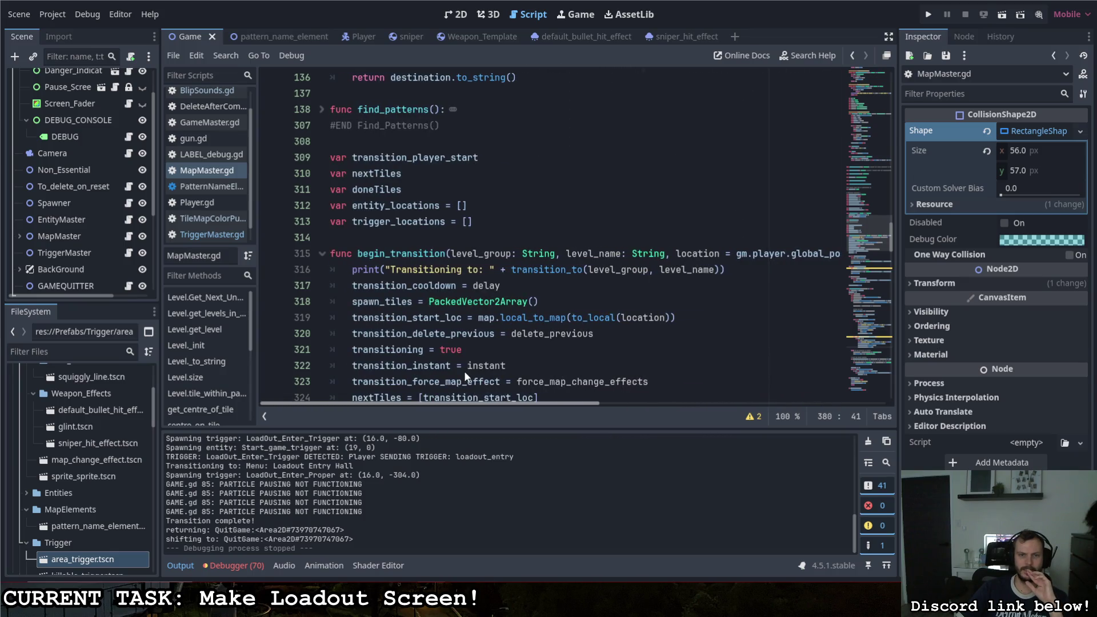
pyautogui.scroll(-4, 464, 371)
pyautogui.scroll(-1, 463, 321)
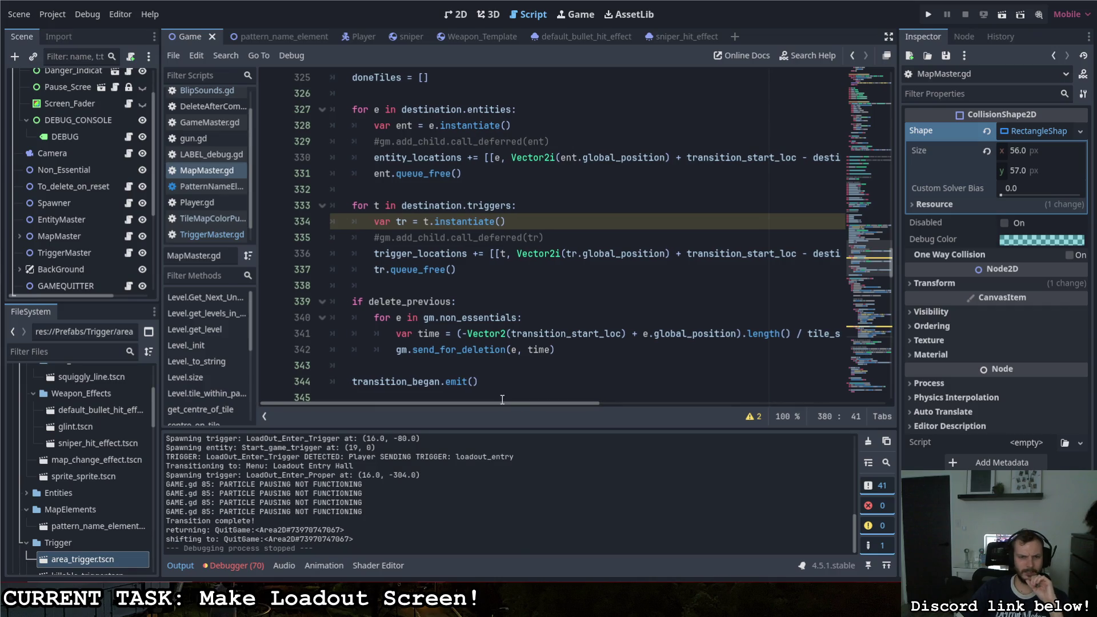
pyautogui.scroll(6, 459, 310)
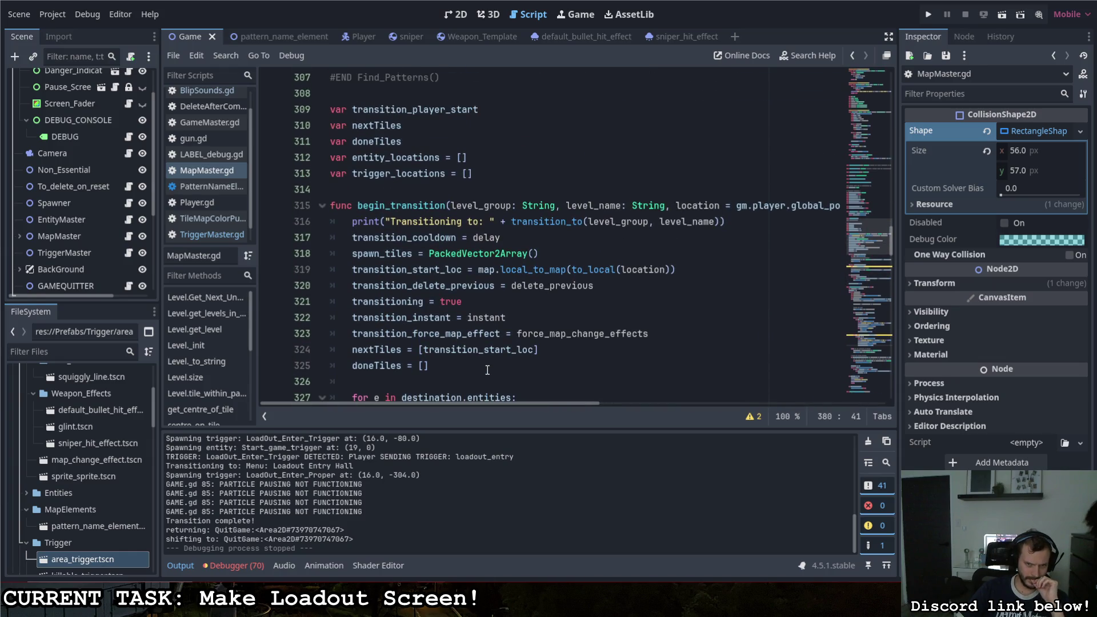
pyautogui.moveTo(601, 287); pyautogui.dragTo(352, 286)
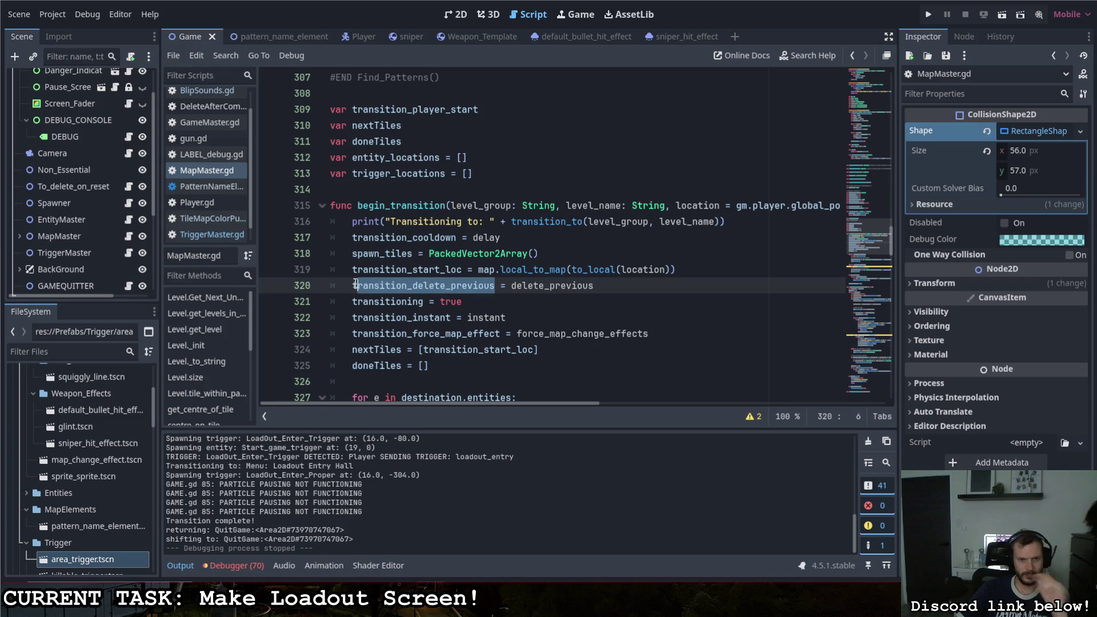
pyautogui.scroll(2, 410, 295)
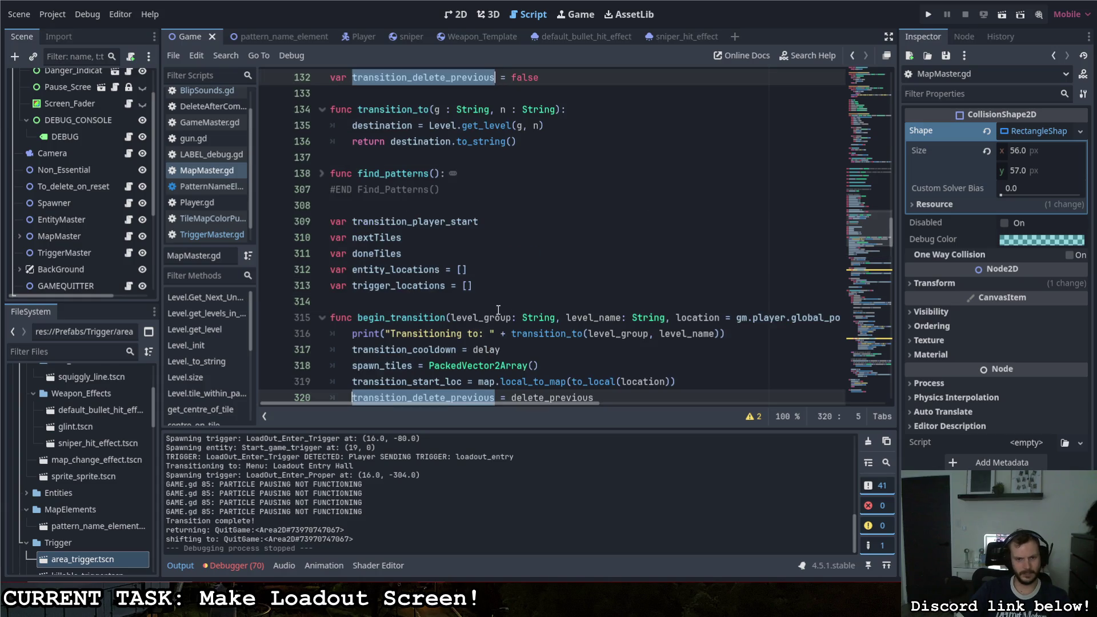
pyautogui.scroll(-3, 497, 309)
pyautogui.scroll(-3, 497, 309)
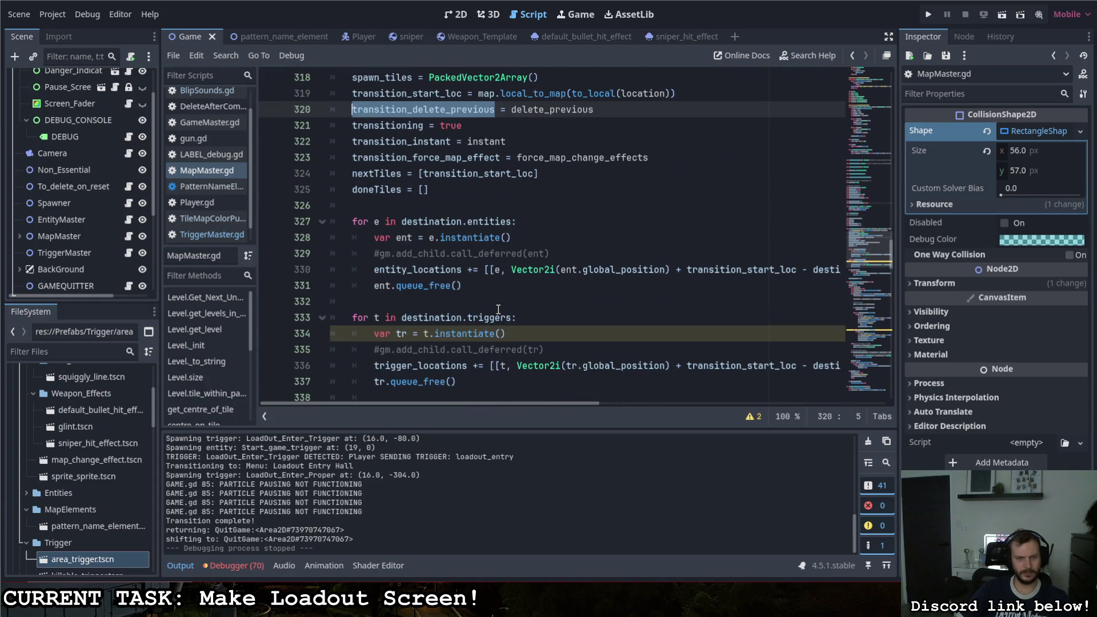
pyautogui.scroll(8, 498, 309)
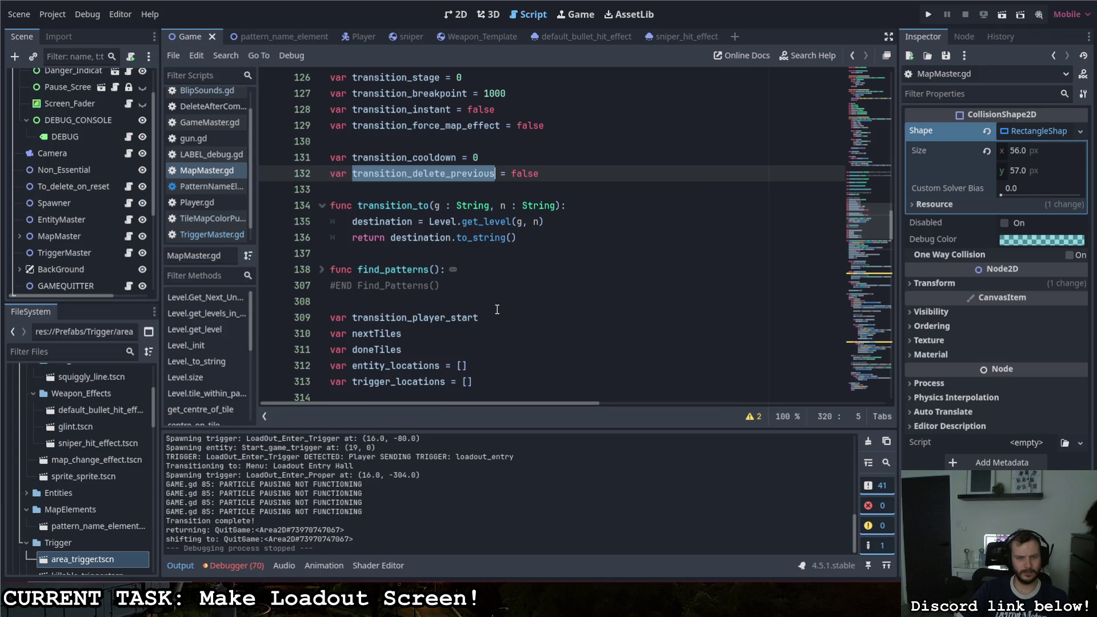
pyautogui.scroll(-10, 497, 309)
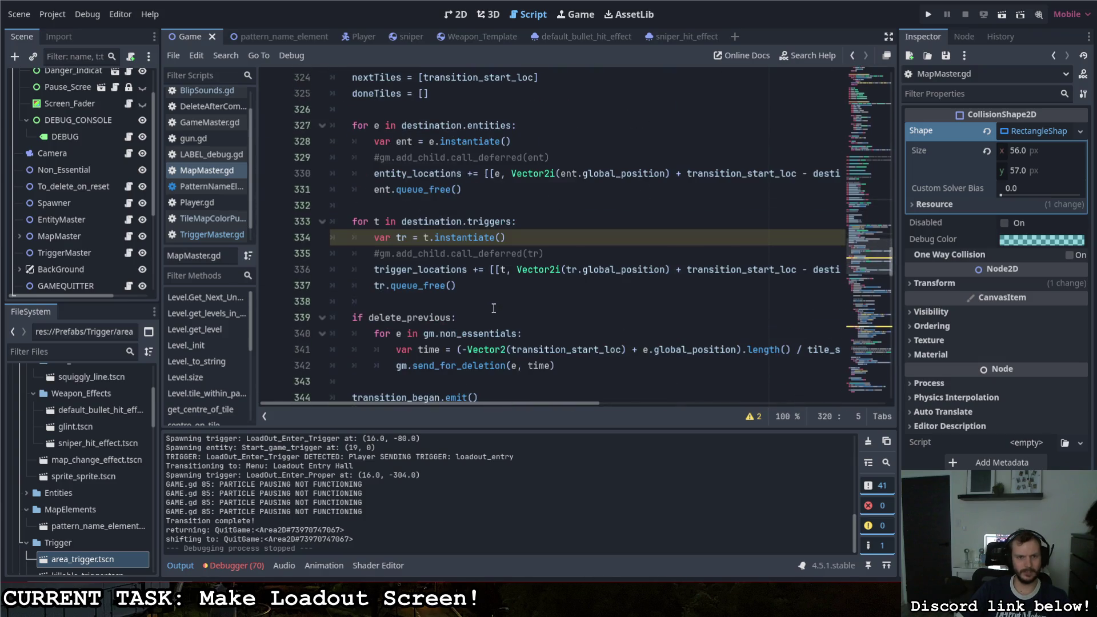
pyautogui.scroll(-4, 494, 309)
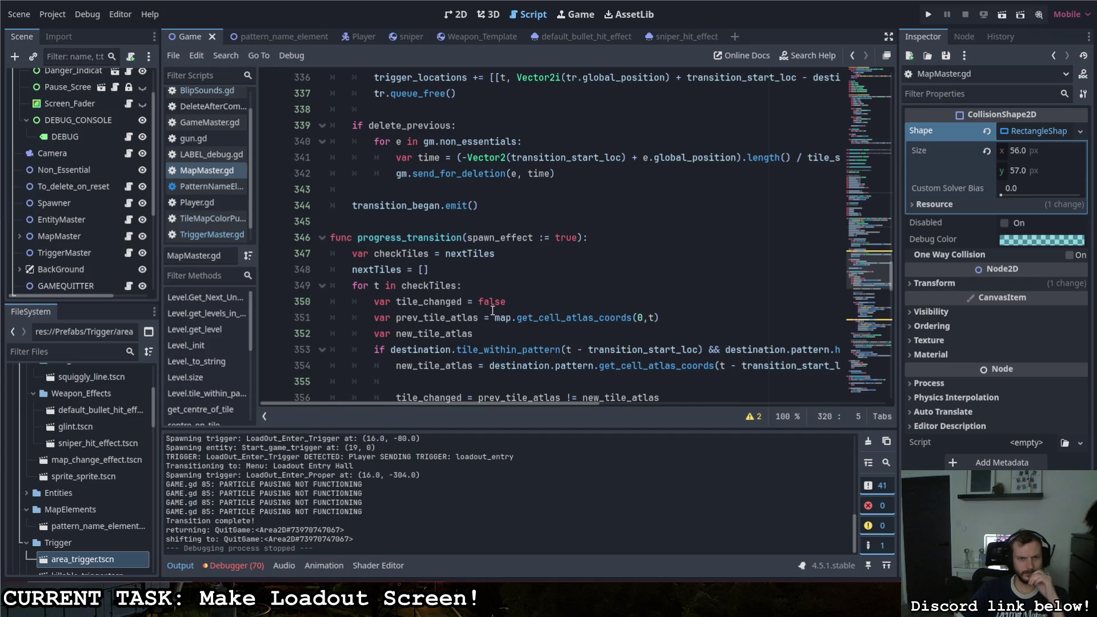
pyautogui.scroll(-2, 484, 316)
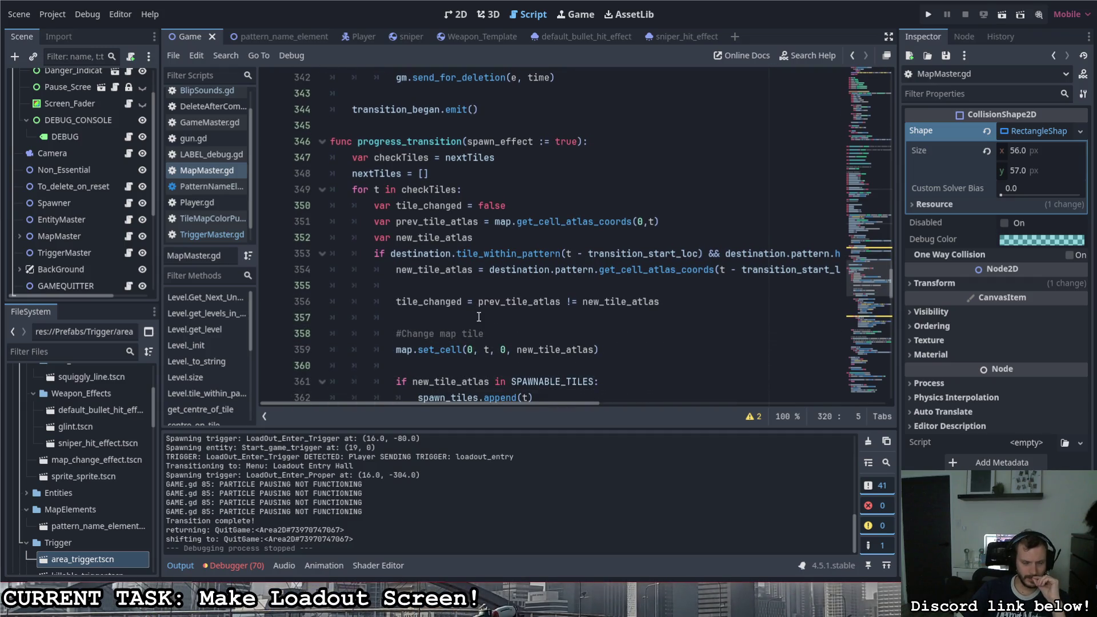
pyautogui.scroll(-3, 479, 316)
pyautogui.scroll(-5, 474, 309)
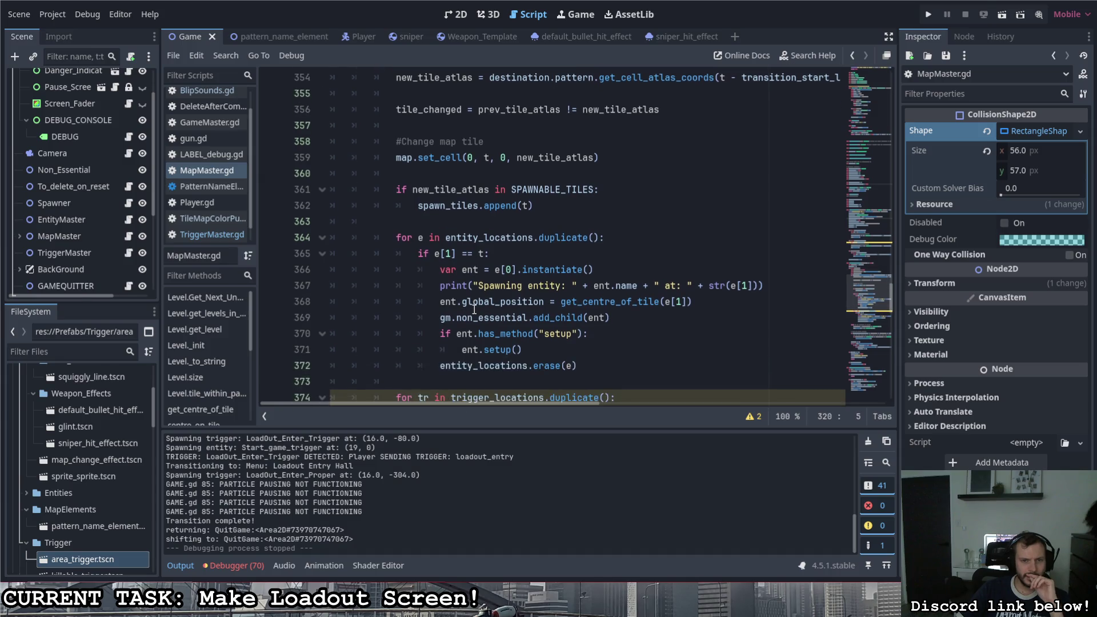
pyautogui.scroll(-3, 473, 308)
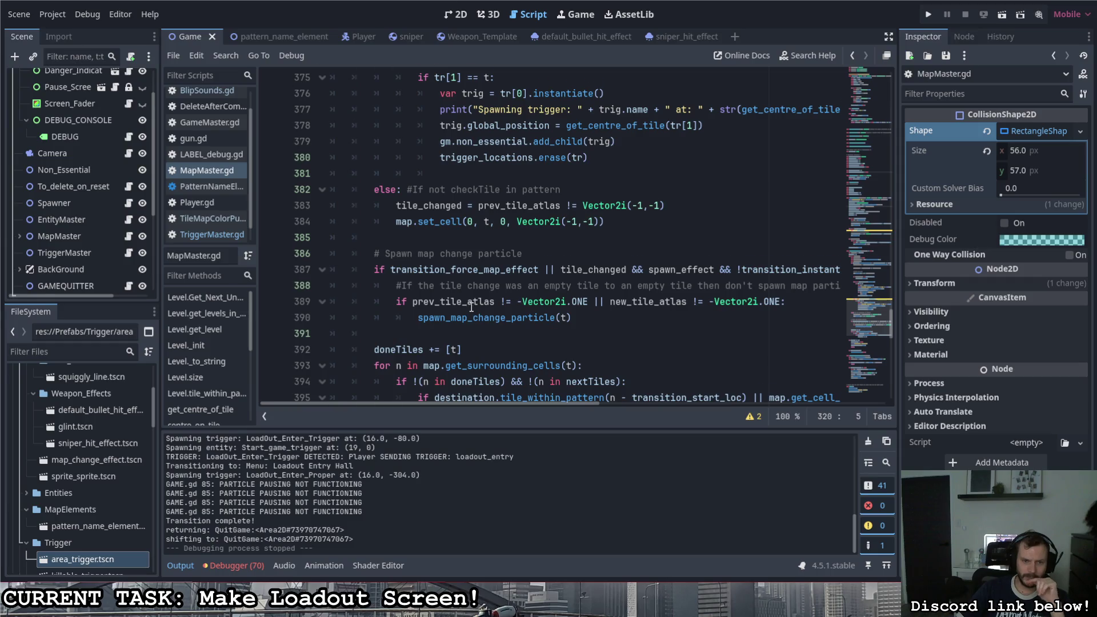
pyautogui.scroll(-3, 472, 307)
pyautogui.scroll(1, 468, 308)
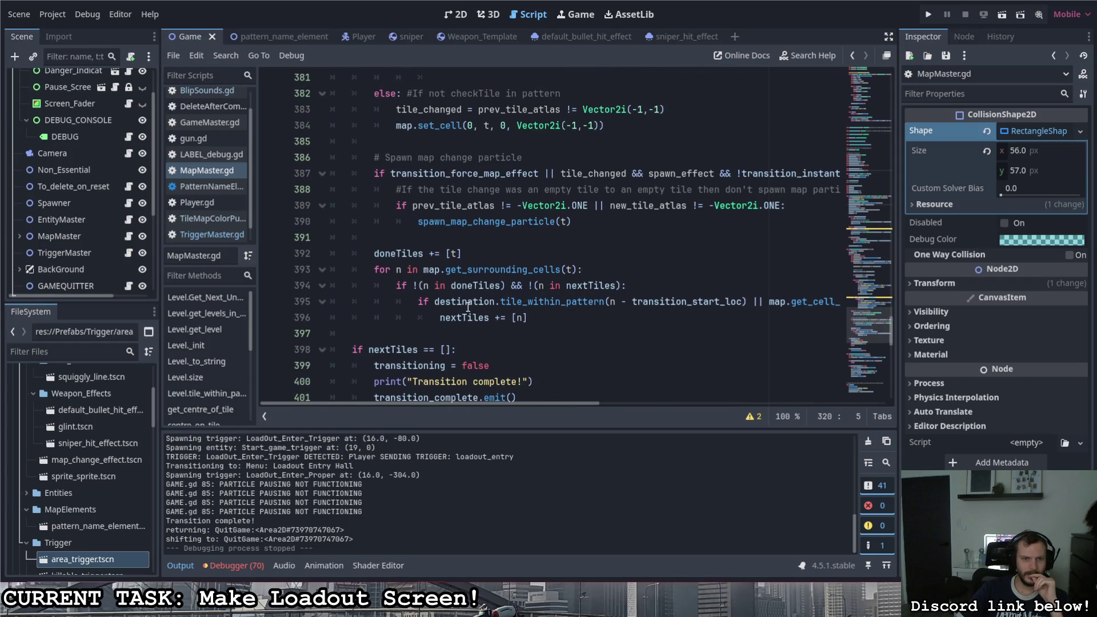
pyautogui.scroll(-3, 469, 307)
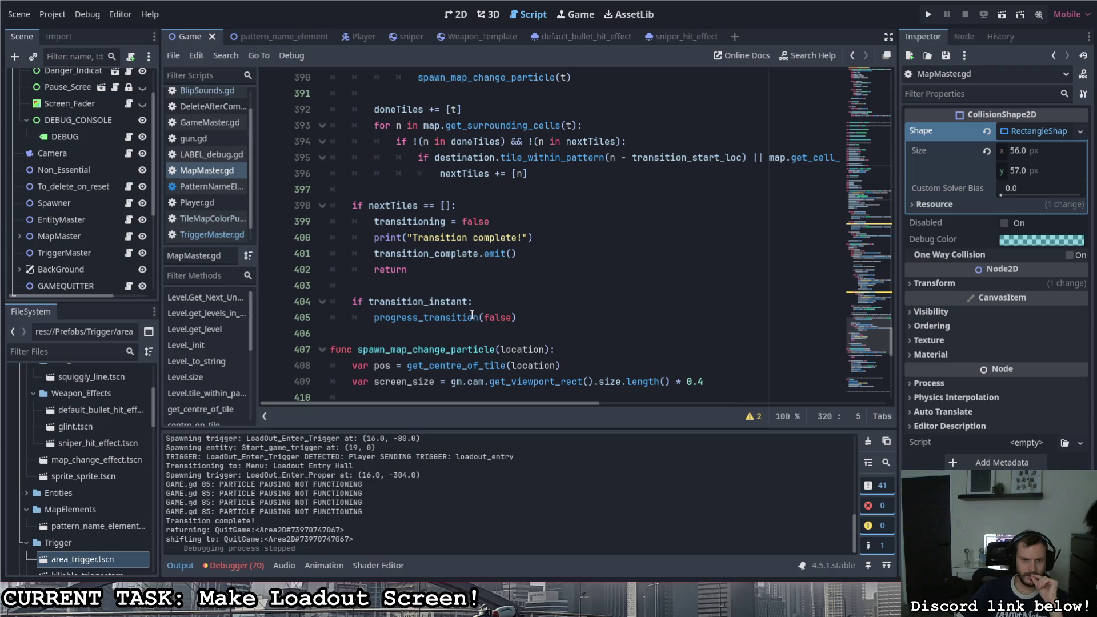
pyautogui.scroll(4, 472, 311)
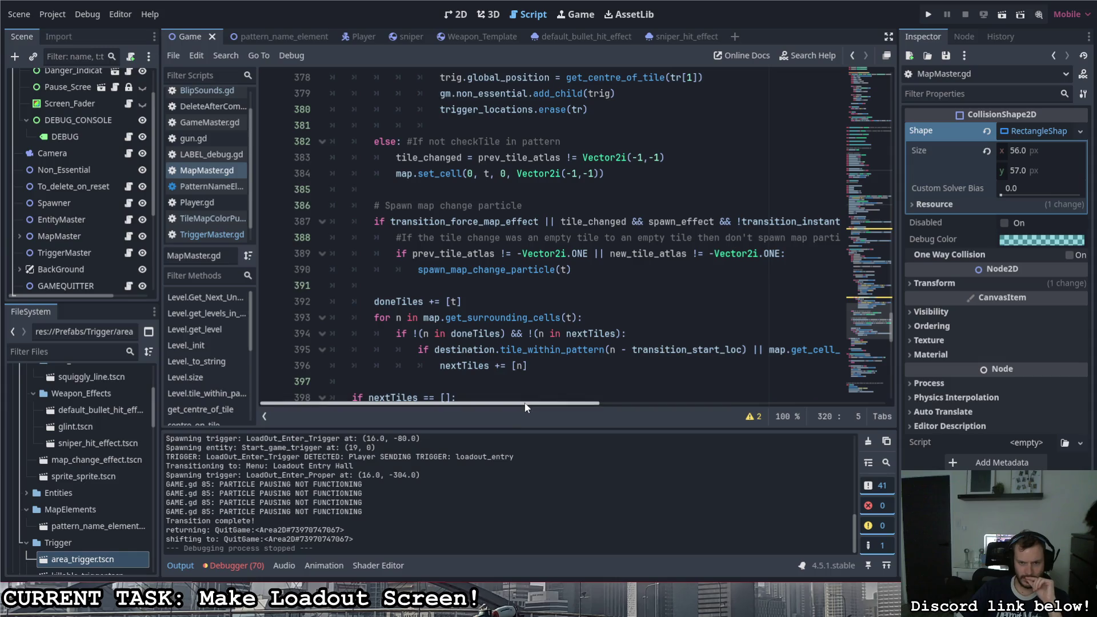
pyautogui.moveTo(523, 404)
pyautogui.mouseDown()
pyautogui.moveTo(564, 406)
pyautogui.moveTo(530, 400)
pyautogui.mouseUp()
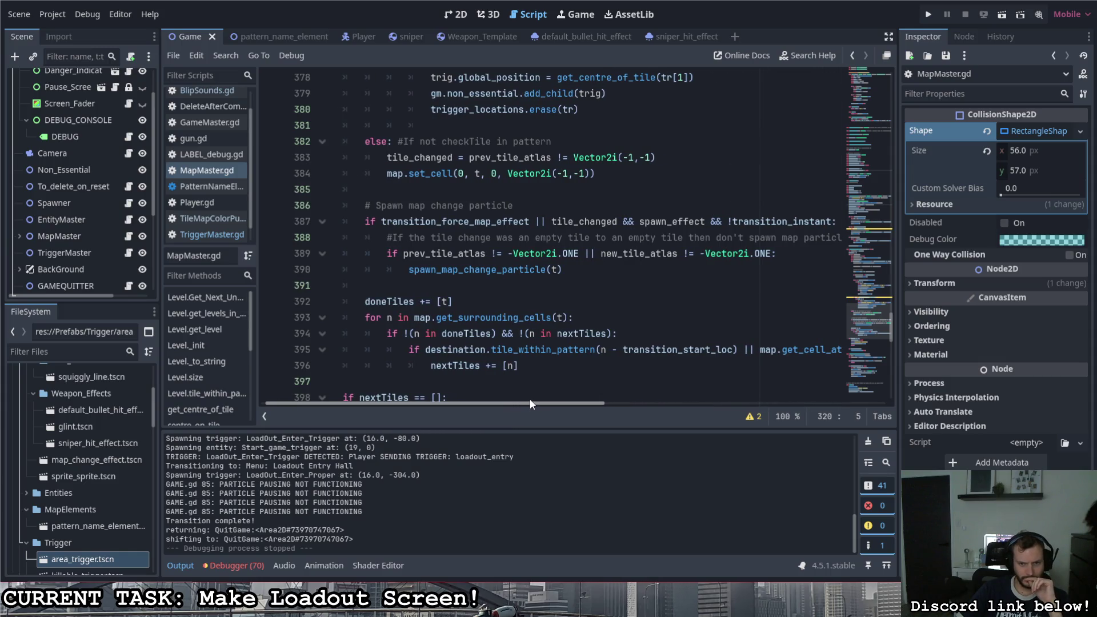
# Step: Insert an opening parenthesis before 'map' on line 395, correcting a stray asterisk first
pyautogui.moveTo(529, 399)
pyautogui.mouseDown()
pyautogui.moveTo(692, 407)
pyautogui.moveTo(523, 396)
pyautogui.moveTo(659, 409)
pyautogui.mouseUp()
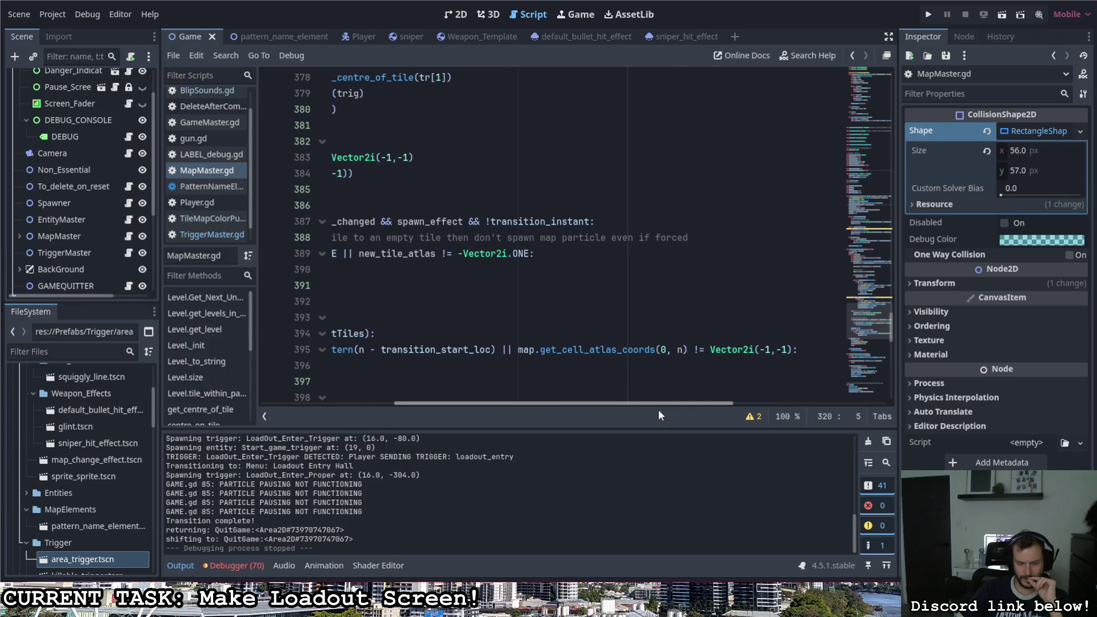
pyautogui.moveTo(659, 409); pyautogui.dragTo(666, 409)
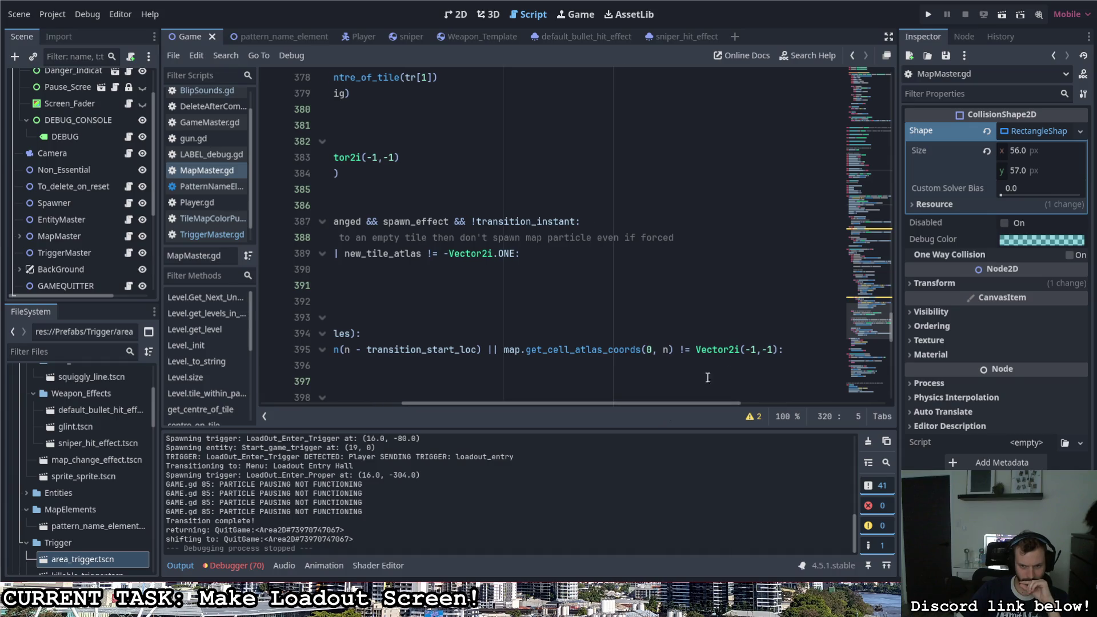
pyautogui.click(505, 349)
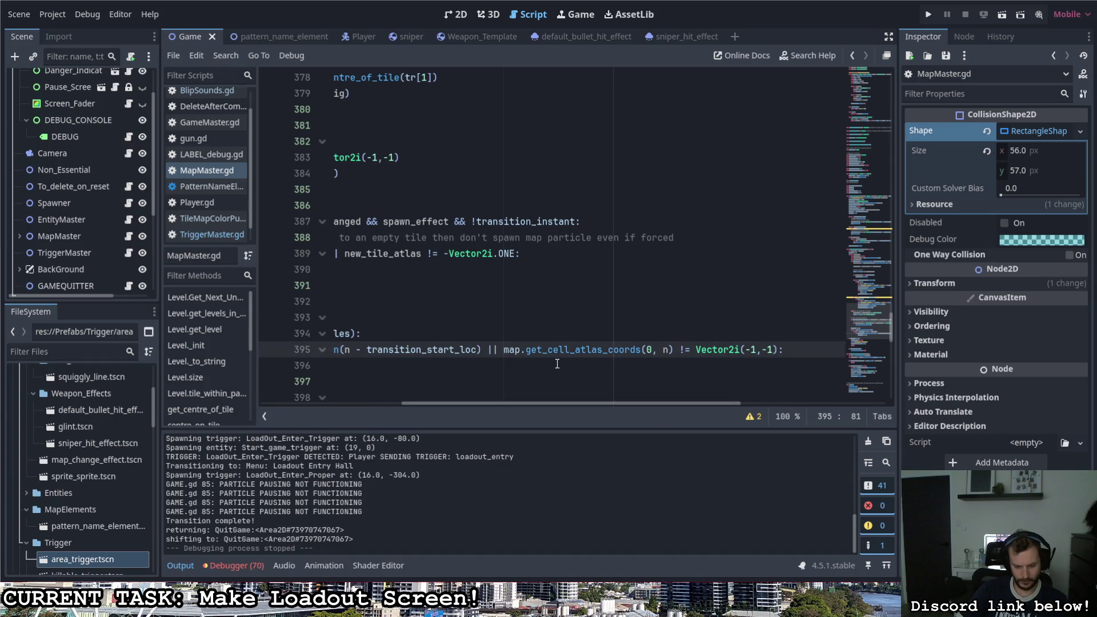
pyautogui.write('*')
pyautogui.press('BackSpace')
pyautogui.write('(')
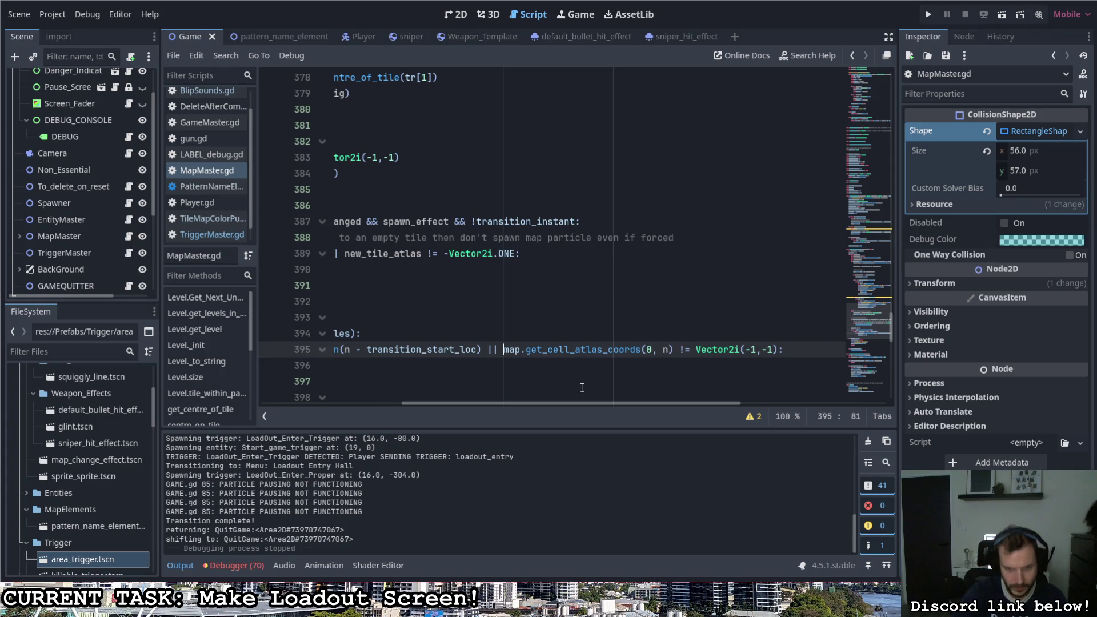
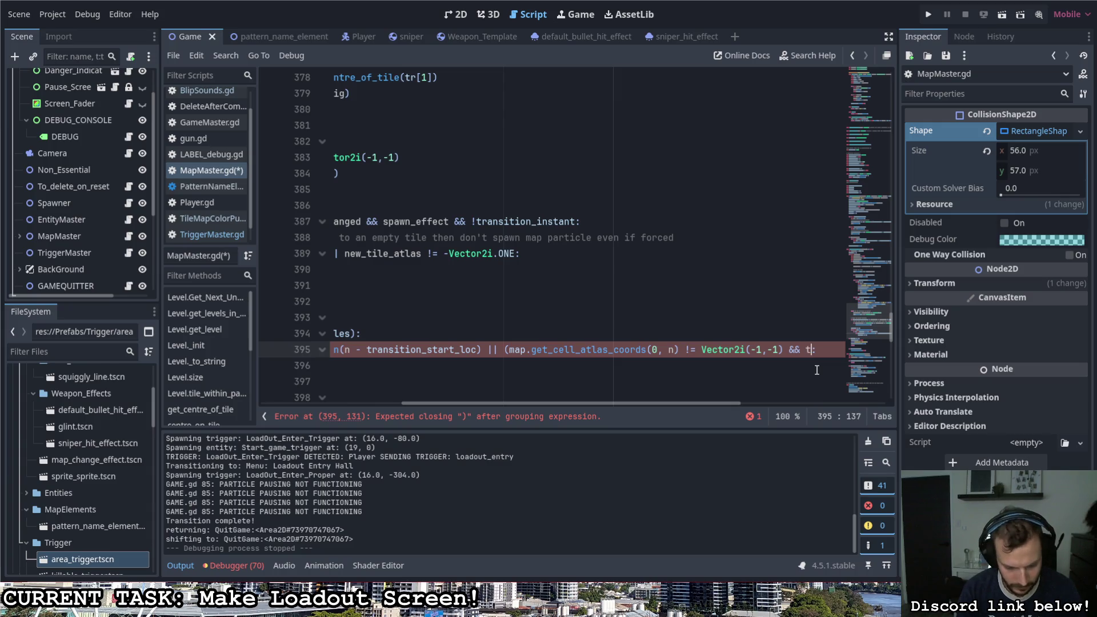
# Step: Add '&& transition_delete_previous' to line 395's condition, close it with '):', and save MapMaster.gd
pyautogui.write('sition')
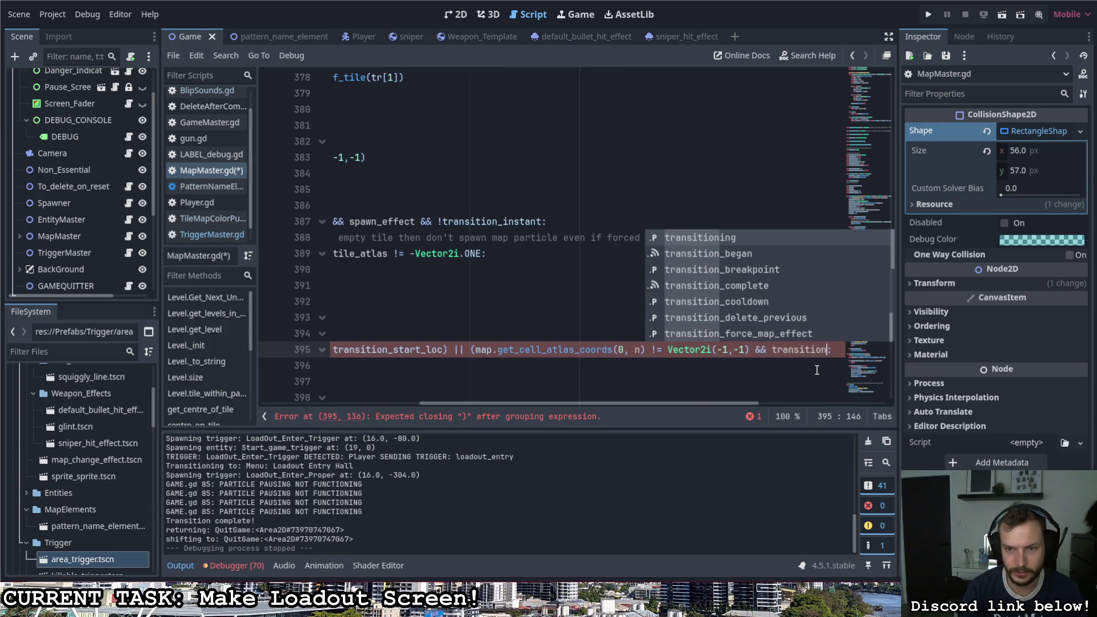
pyautogui.doubleClick(787, 314)
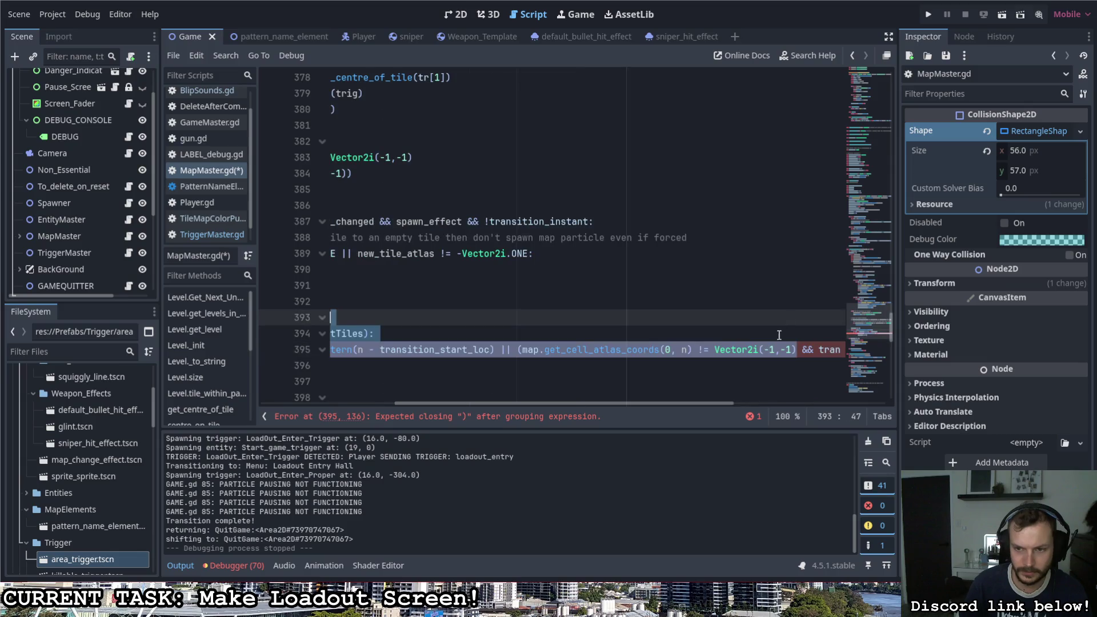
pyautogui.moveTo(660, 403); pyautogui.dragTo(756, 403)
pyautogui.press('End')
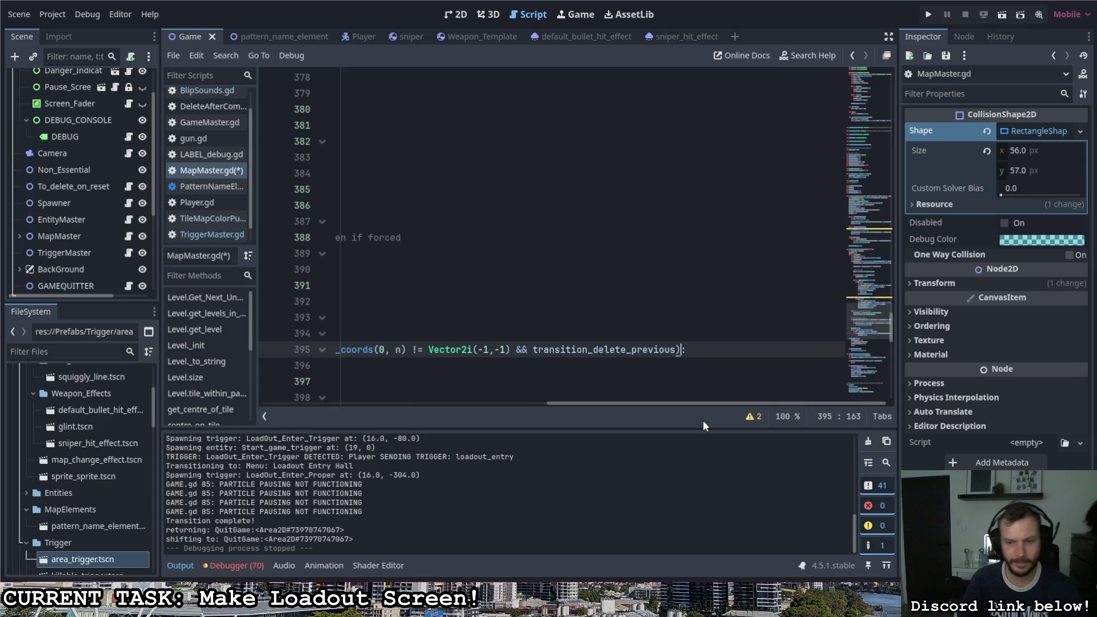
pyautogui.moveTo(660, 404); pyautogui.dragTo(587, 403)
pyautogui.hotkey('ctrl', 's')
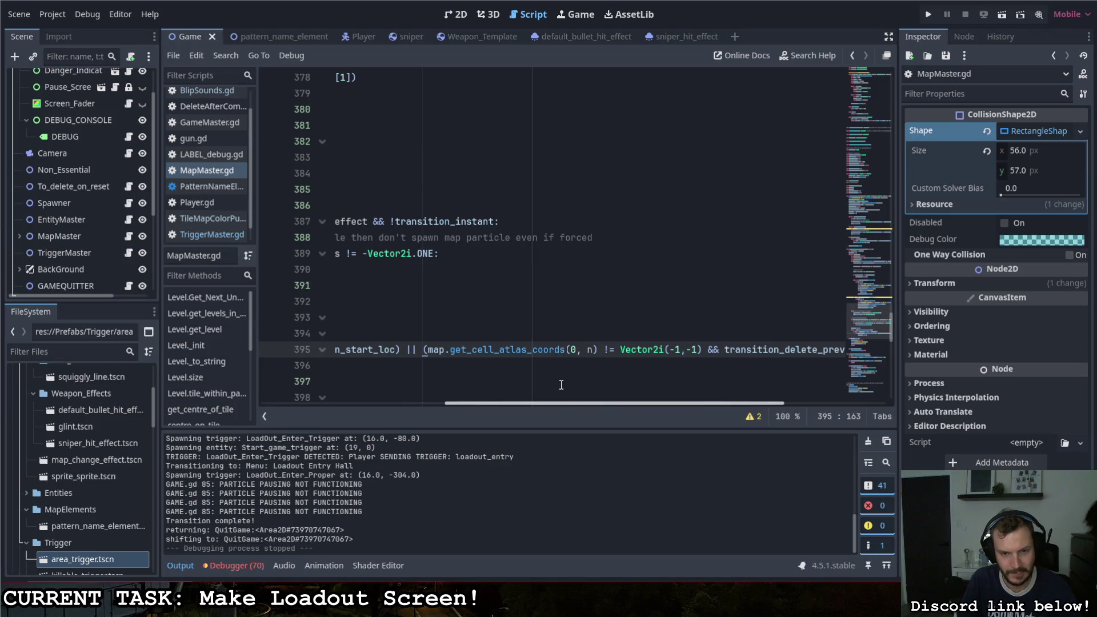
pyautogui.moveTo(560, 403); pyautogui.dragTo(377, 397)
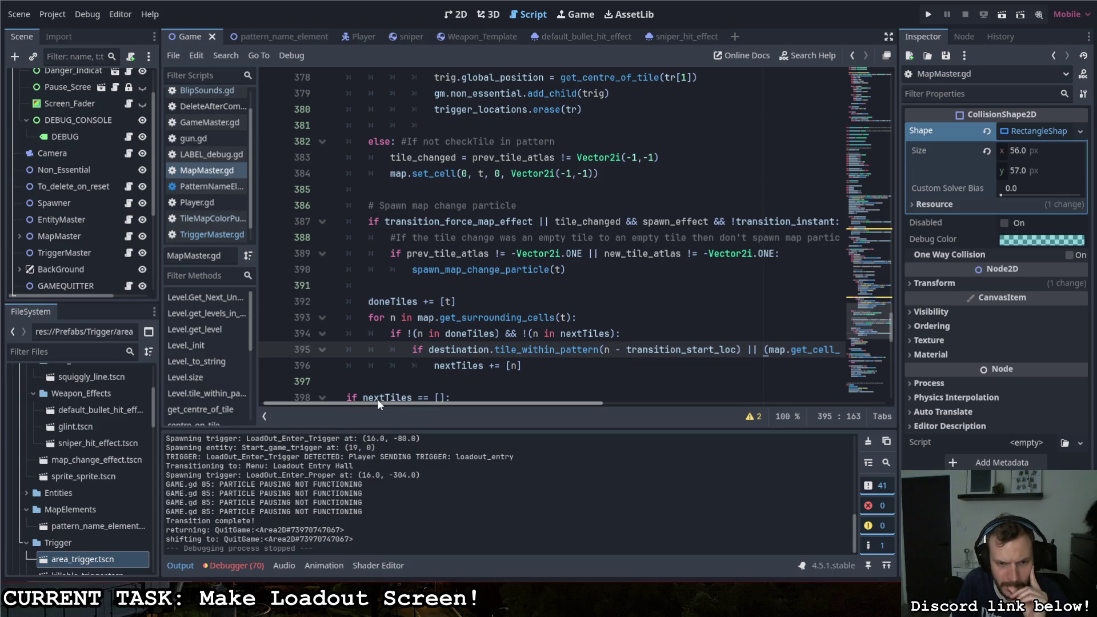
# Step: Review the tile conditions on lines 394–395, then launch the game with F5
pyautogui.moveTo(377, 399); pyautogui.dragTo(379, 398)
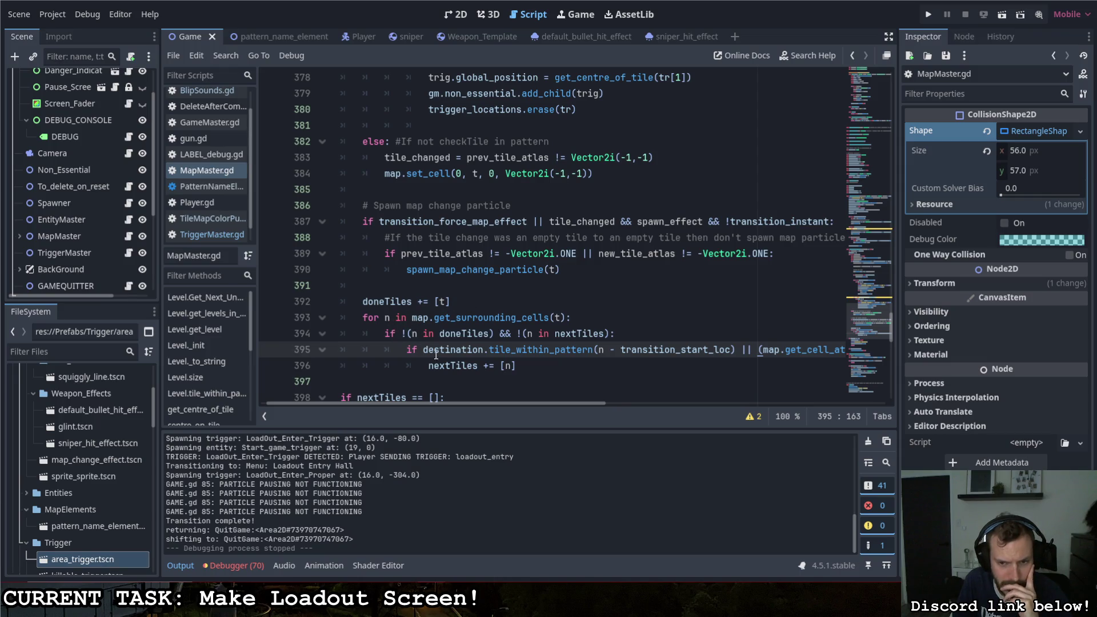
pyautogui.click(413, 334)
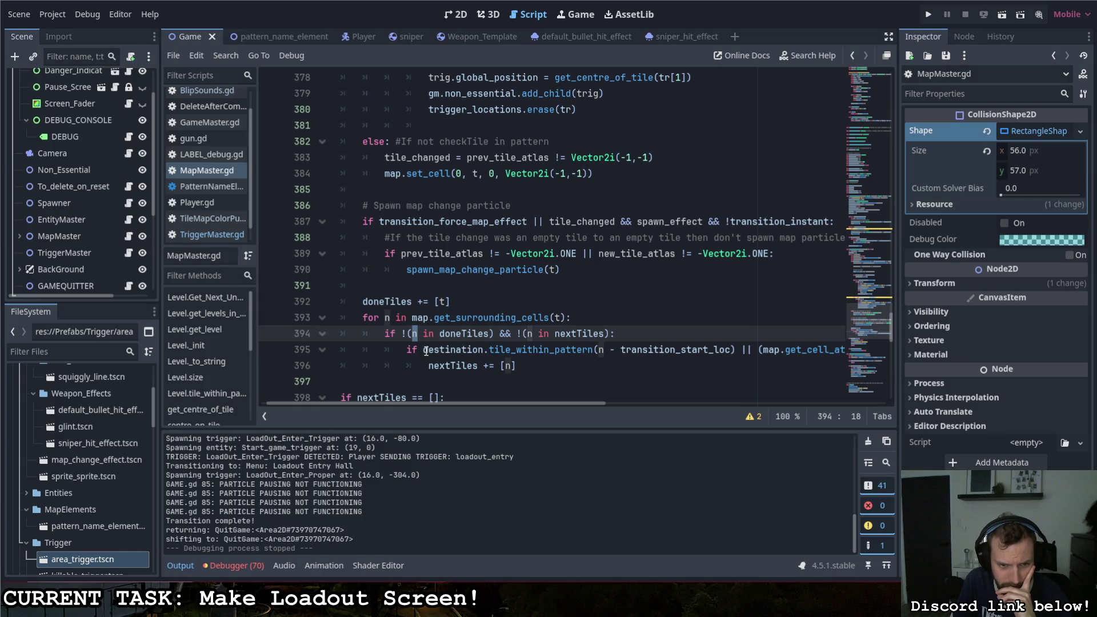
pyautogui.moveTo(424, 350); pyautogui.dragTo(490, 349)
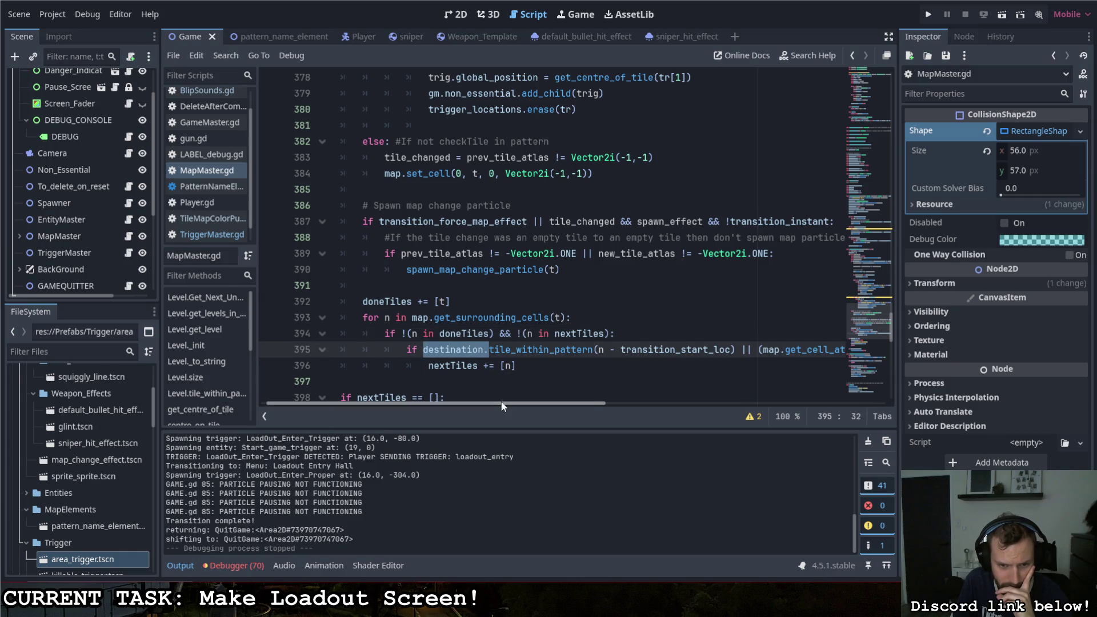
pyautogui.moveTo(503, 403); pyautogui.dragTo(533, 403)
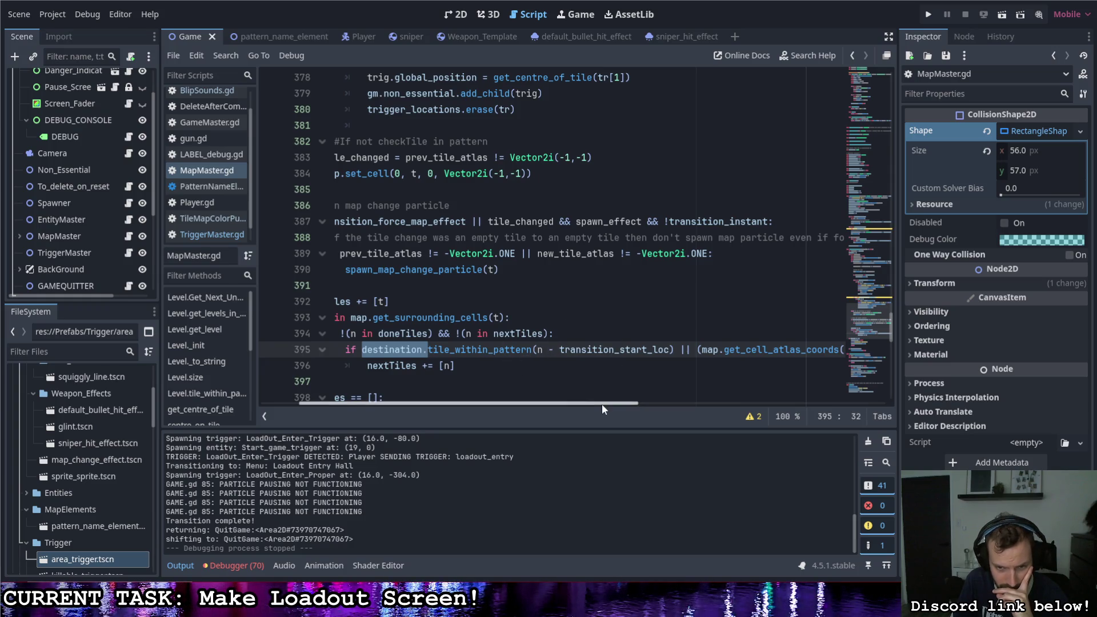
pyautogui.moveTo(602, 403); pyautogui.dragTo(793, 406)
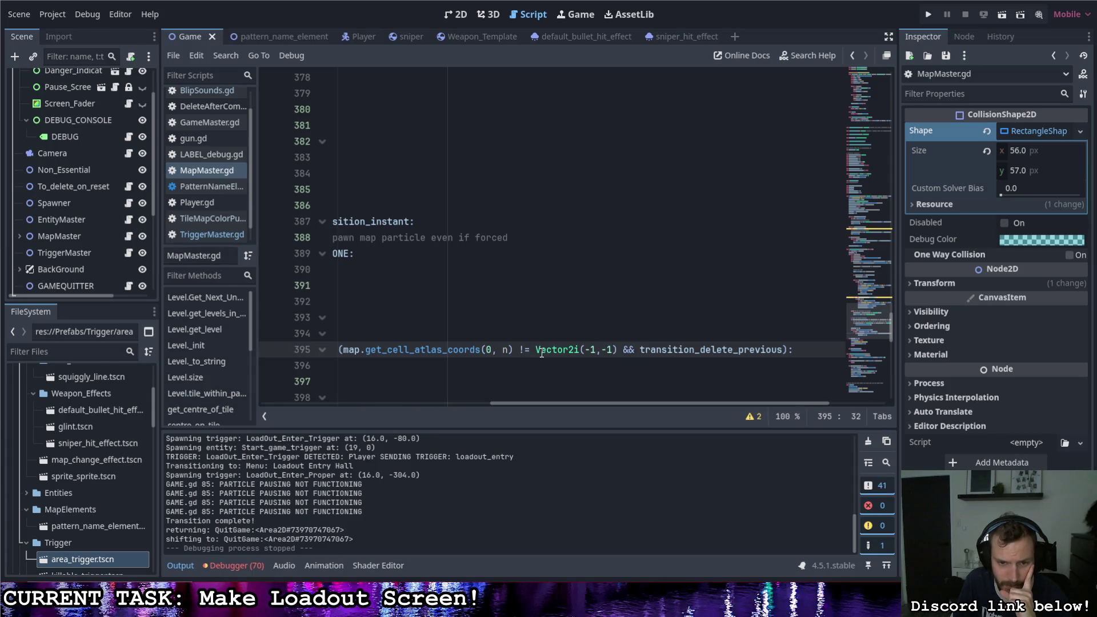
pyautogui.moveTo(584, 349); pyautogui.dragTo(599, 349)
pyautogui.moveTo(608, 403); pyautogui.dragTo(595, 402)
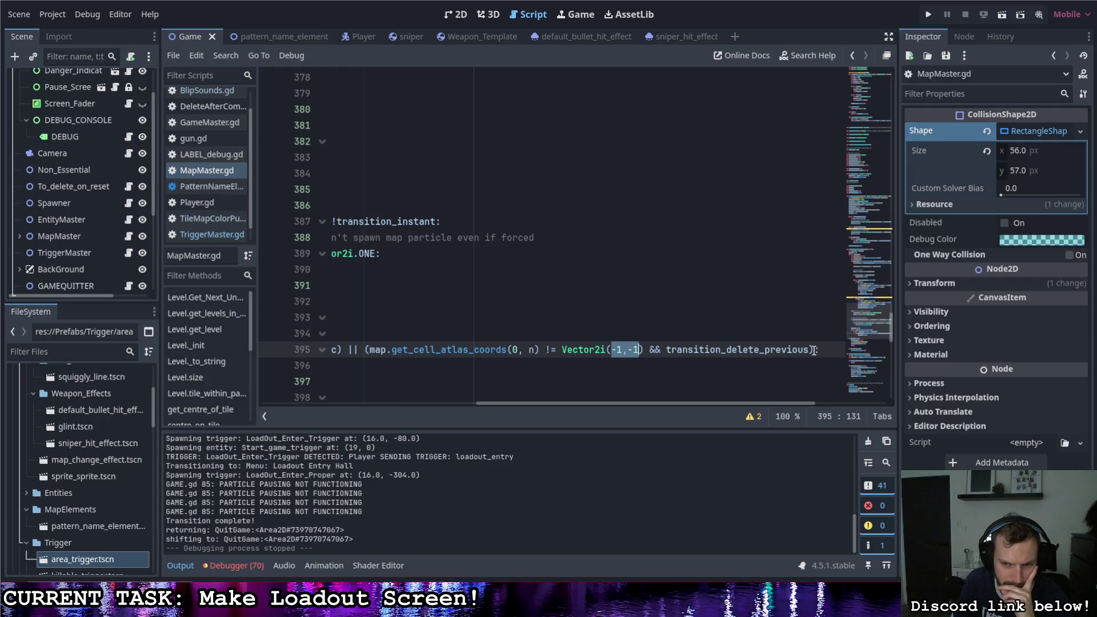
pyautogui.moveTo(809, 351)
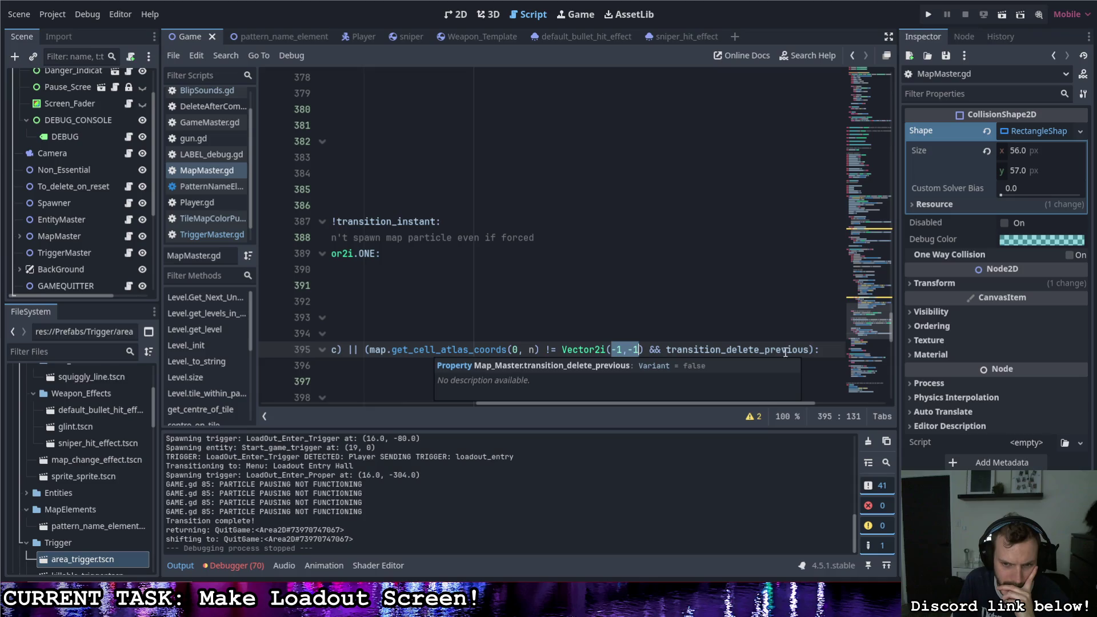
pyautogui.click(680, 345)
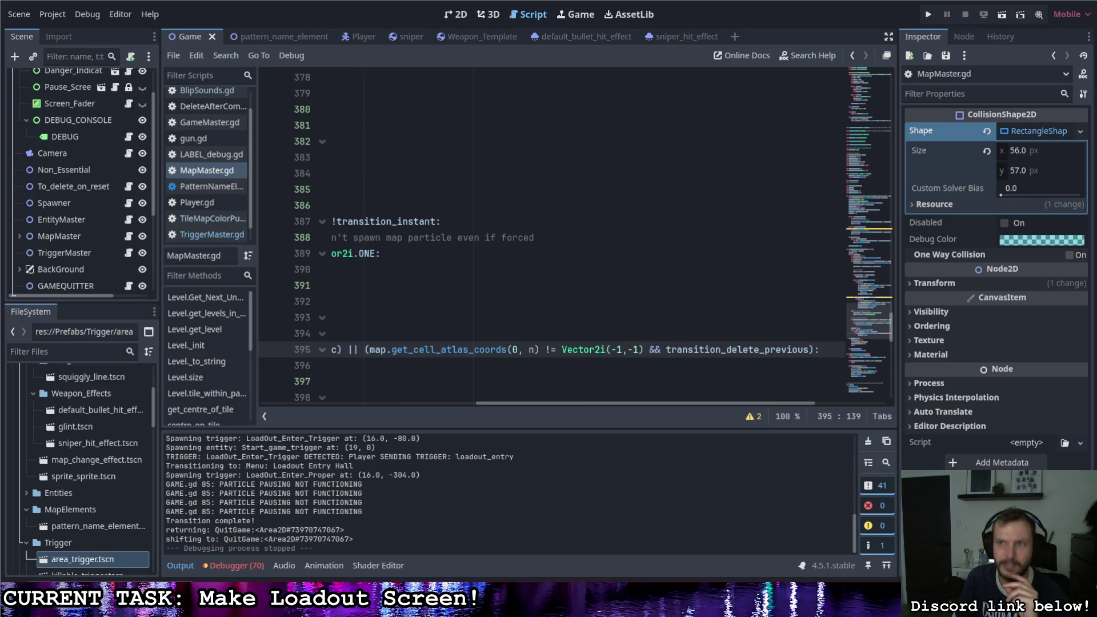
pyautogui.press('F5')
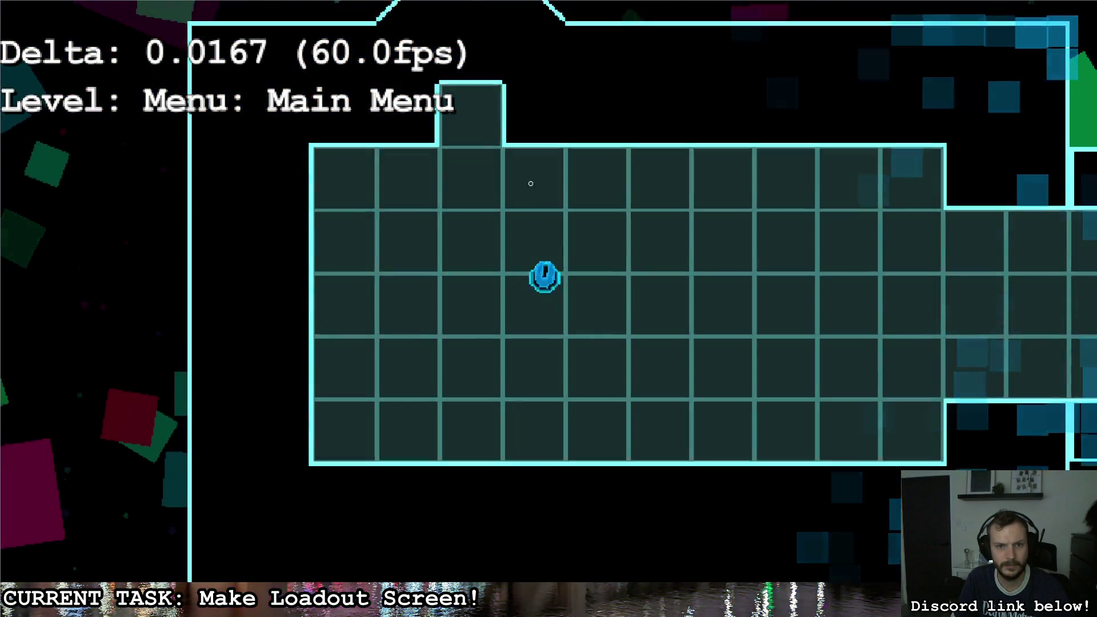
# Step: Walk from Main Menu through the Loadout Entry Hall into Loadout, back out, and quit
pyautogui.press('a')
pyautogui.press('w')
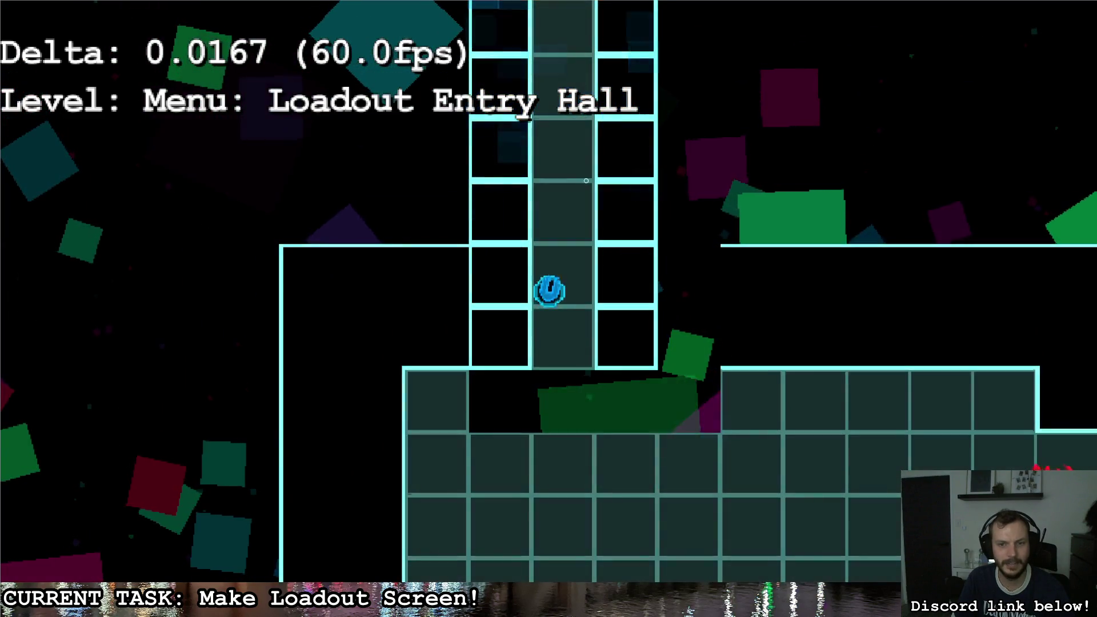
pyautogui.press('w')
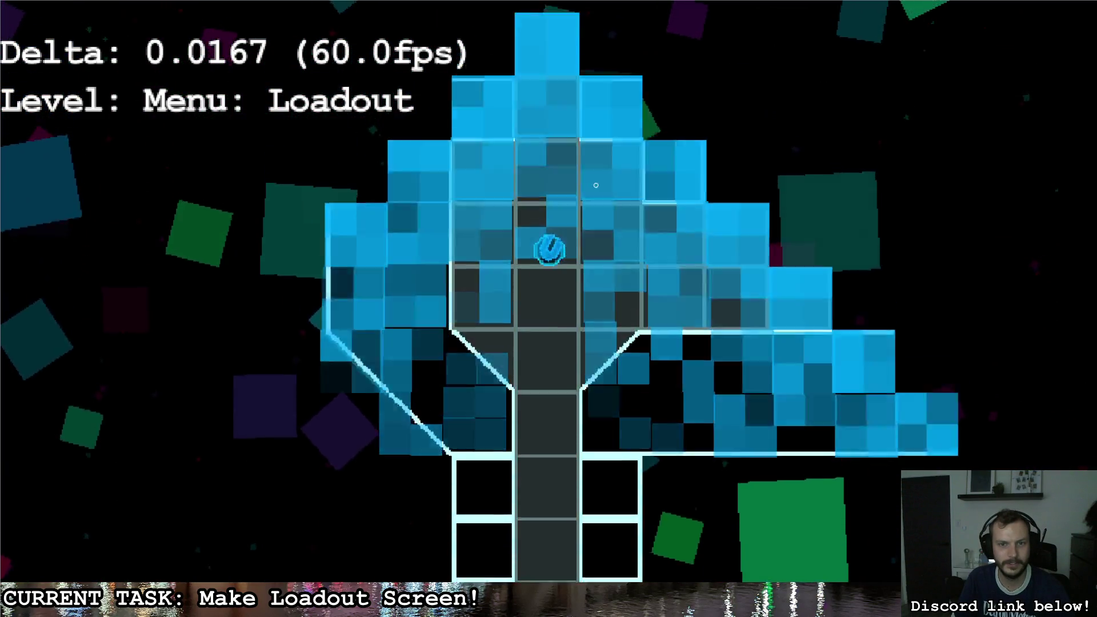
pyautogui.press('s')
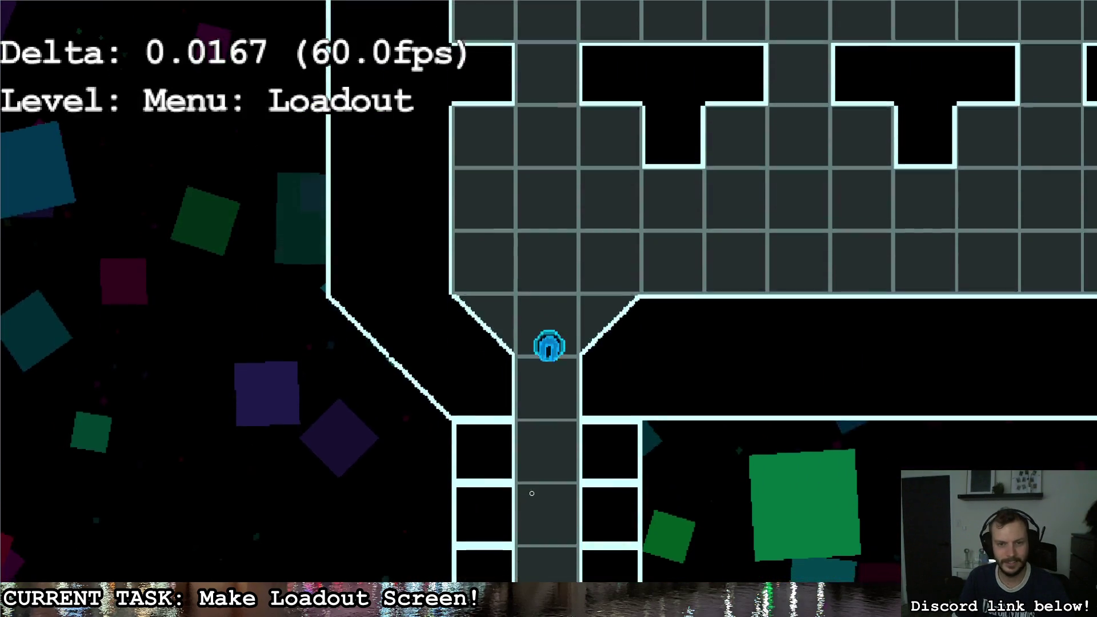
pyautogui.press('w')
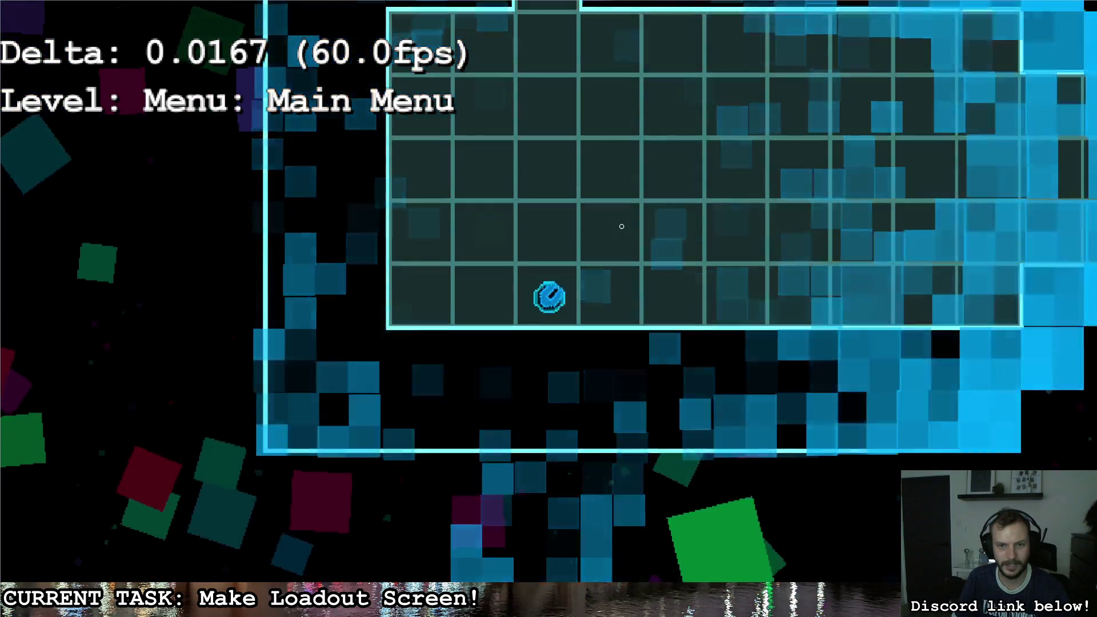
pyautogui.press('w')
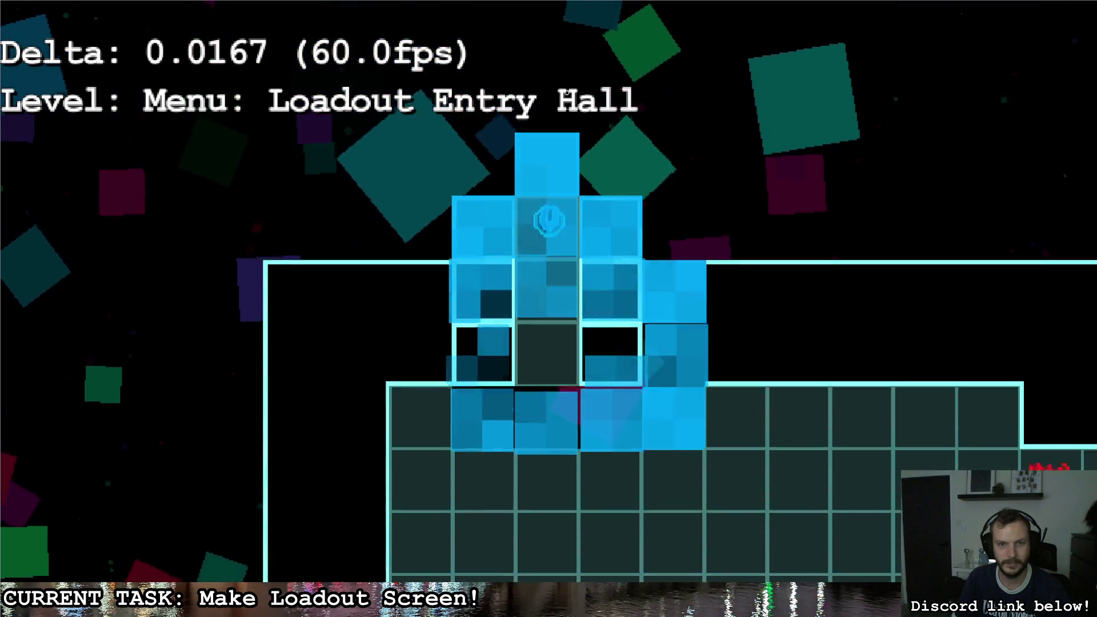
pyautogui.press('w')
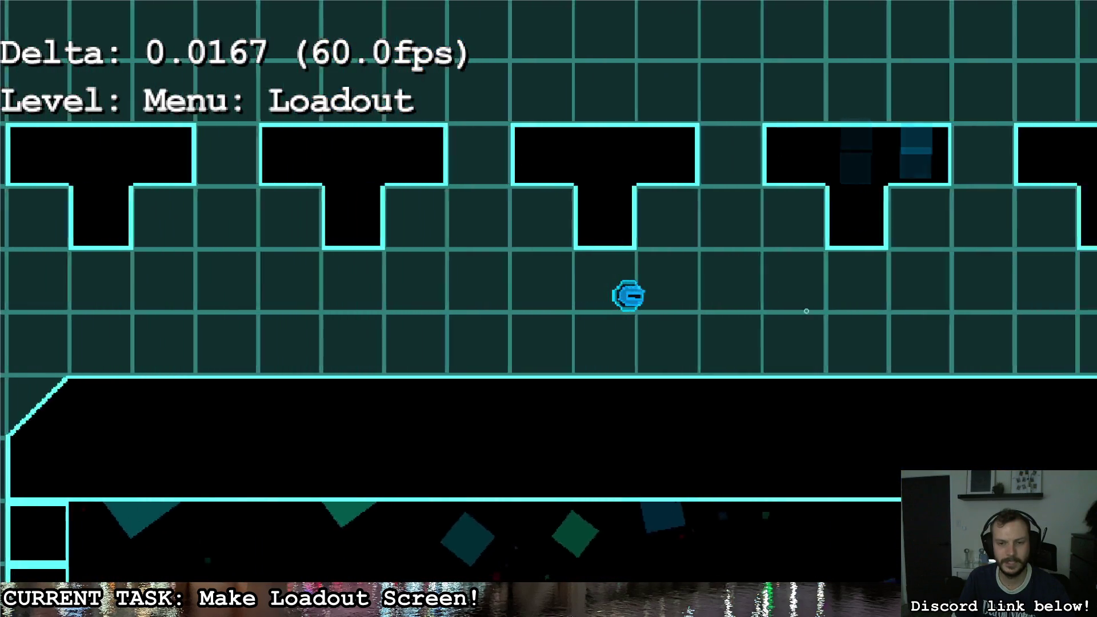
pyautogui.press('d')
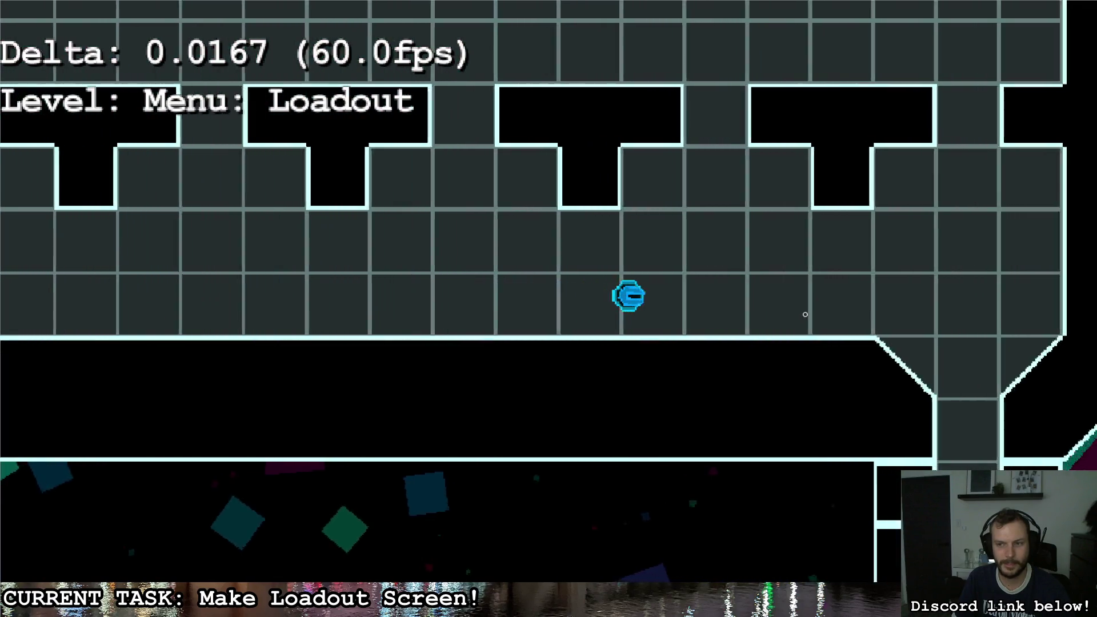
pyautogui.press('s')
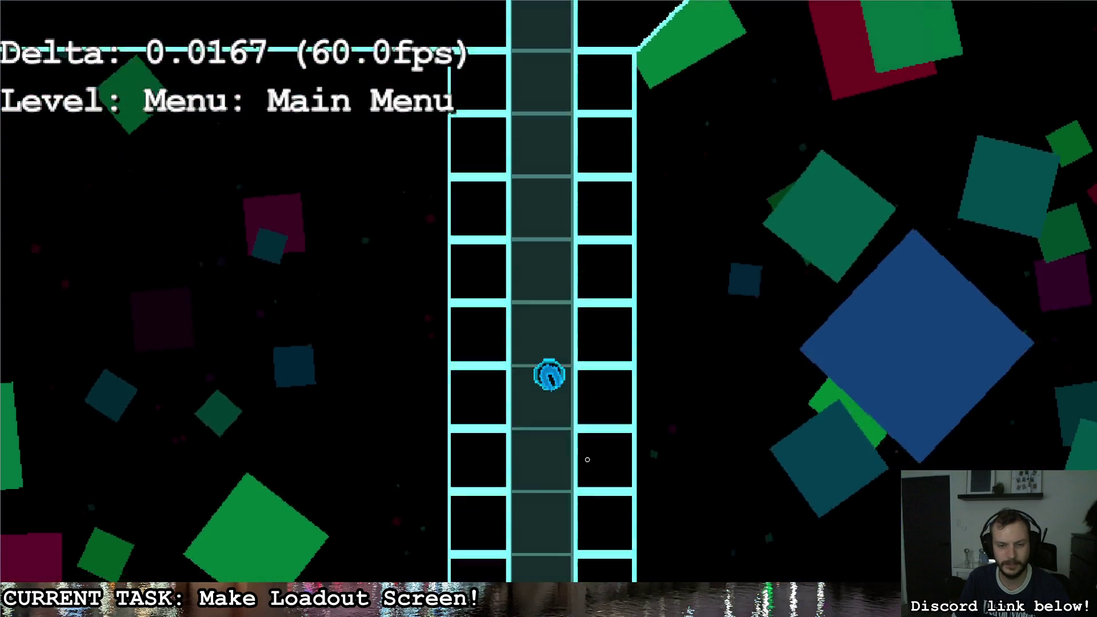
pyautogui.press('s')
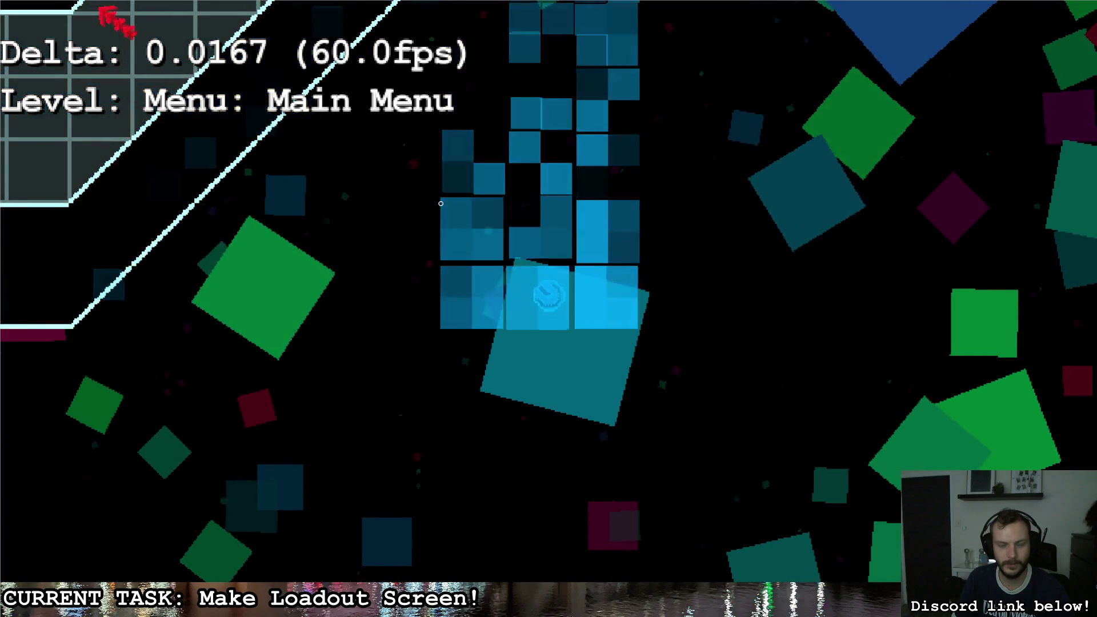
pyautogui.press('d')
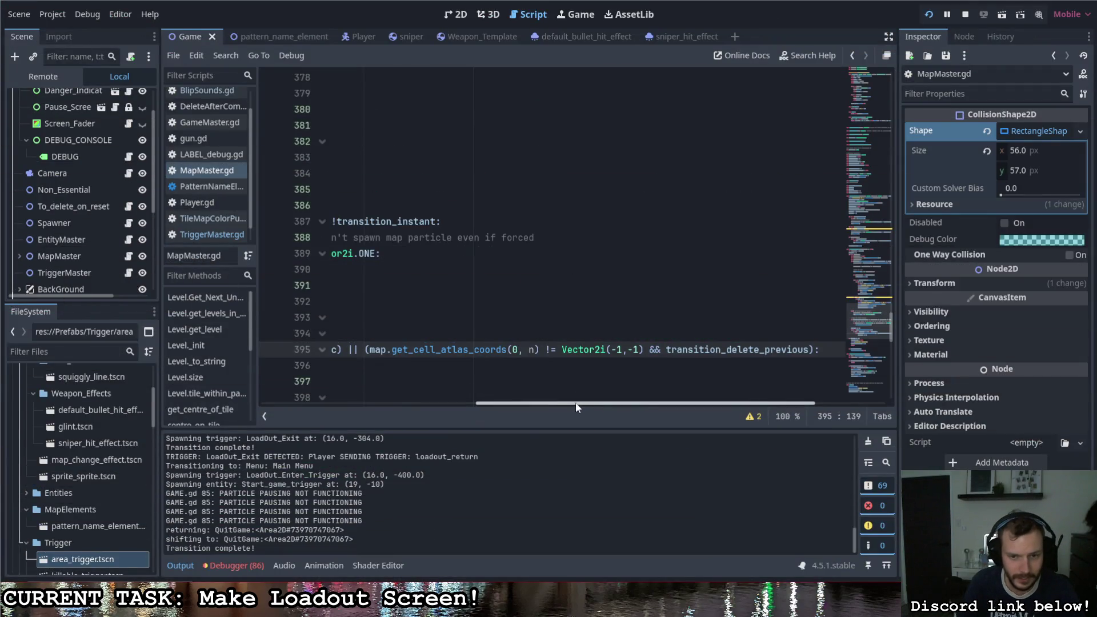
# Step: Turn on Send Detected Node for the LoadOut_Exit trigger and run the game
pyautogui.moveTo(574, 402); pyautogui.dragTo(274, 395)
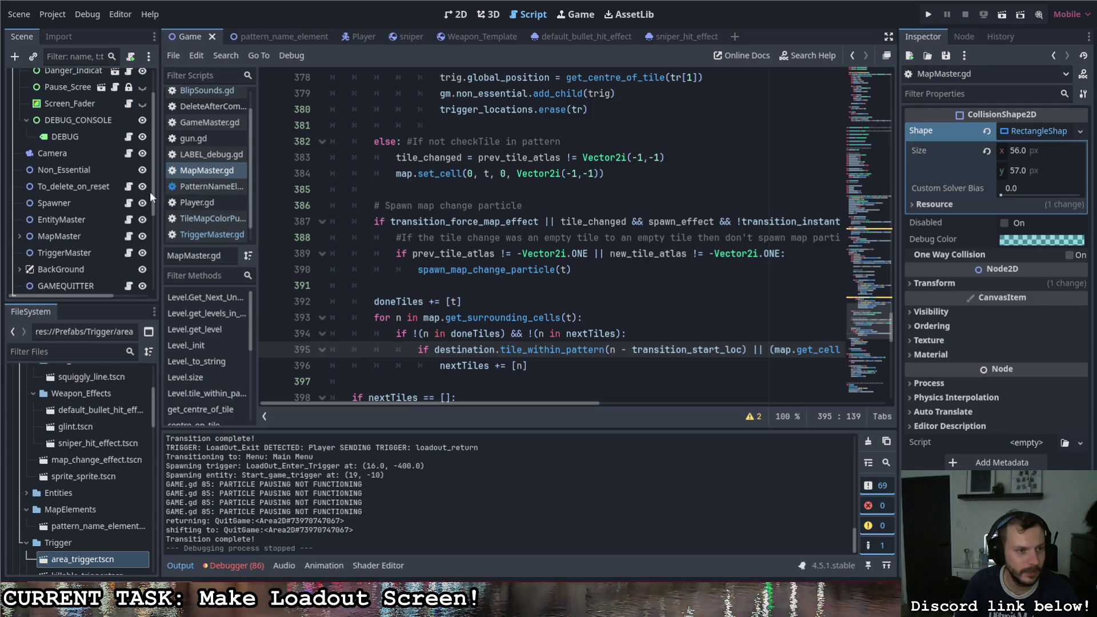
pyautogui.scroll(-5, 91, 238)
pyautogui.click(73, 201)
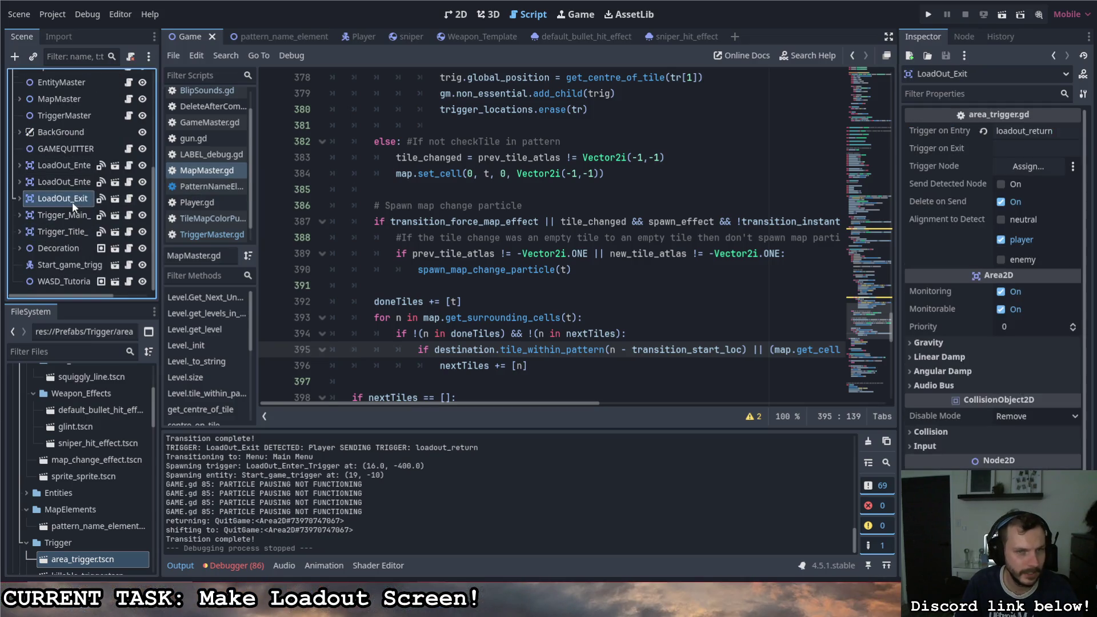
pyautogui.click(1000, 184)
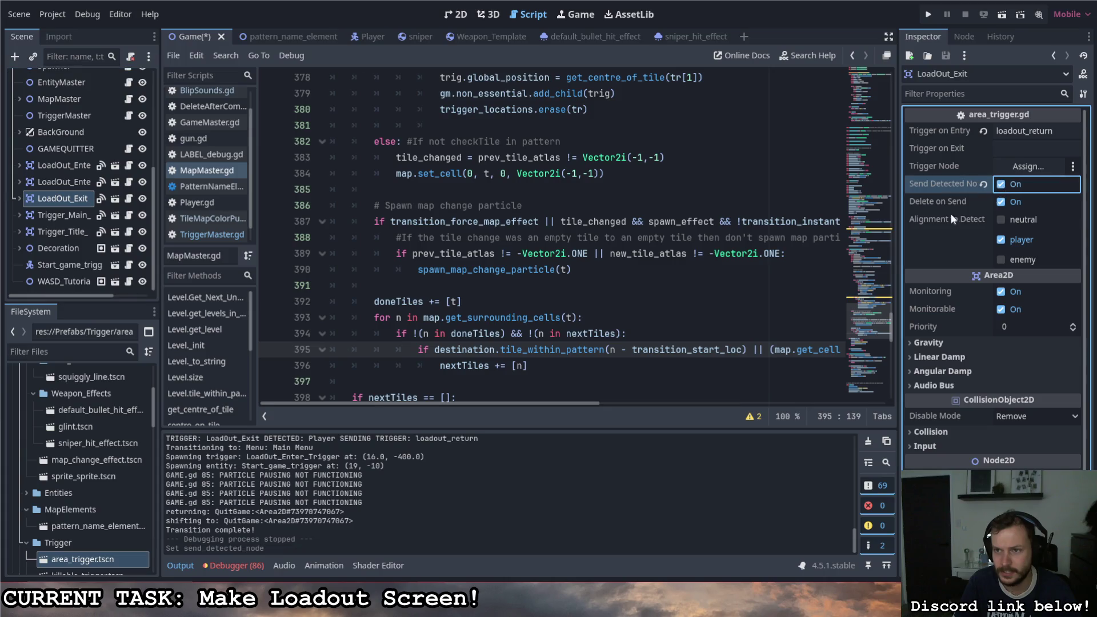
pyautogui.click(928, 14)
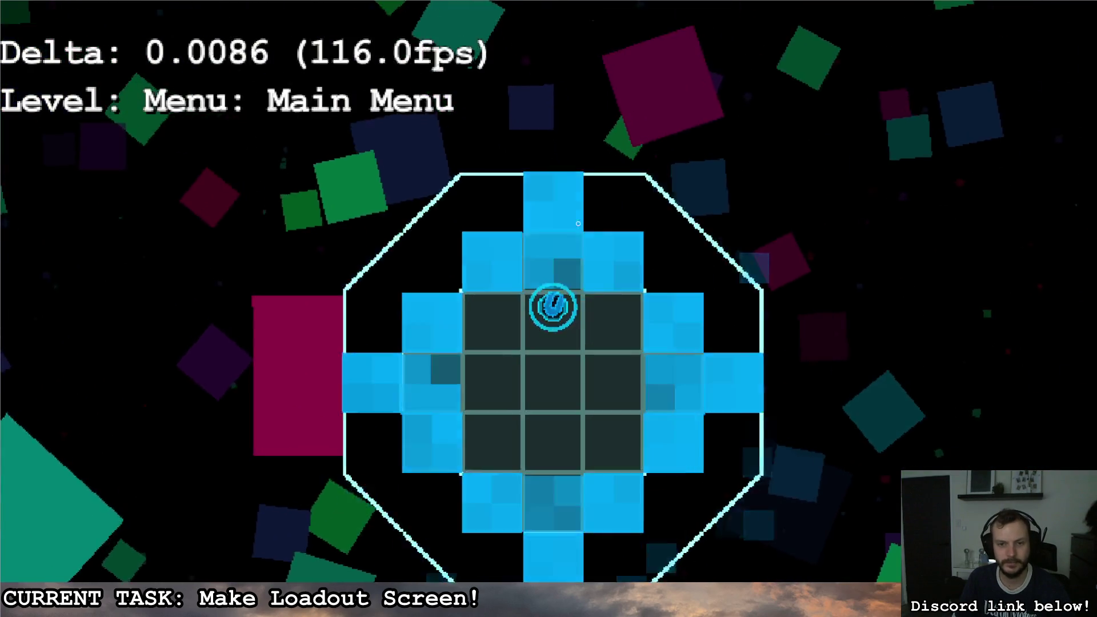
# Step: Walk up through the Entry Hall into Loadout, across the room, and back down to Main Menu
pyautogui.press('w')
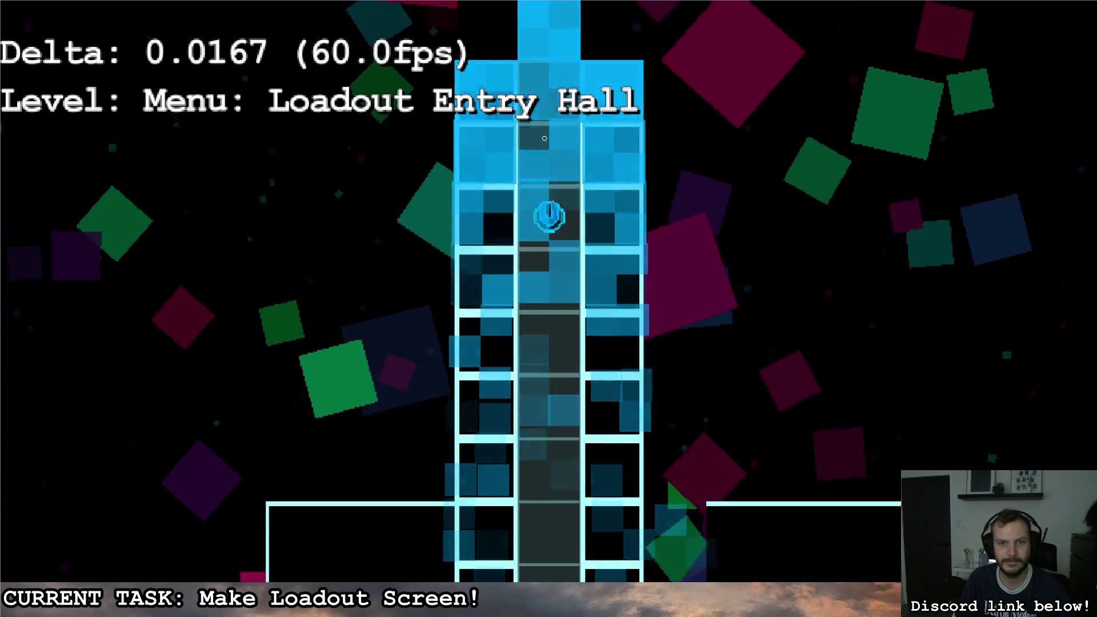
pyautogui.press('w')
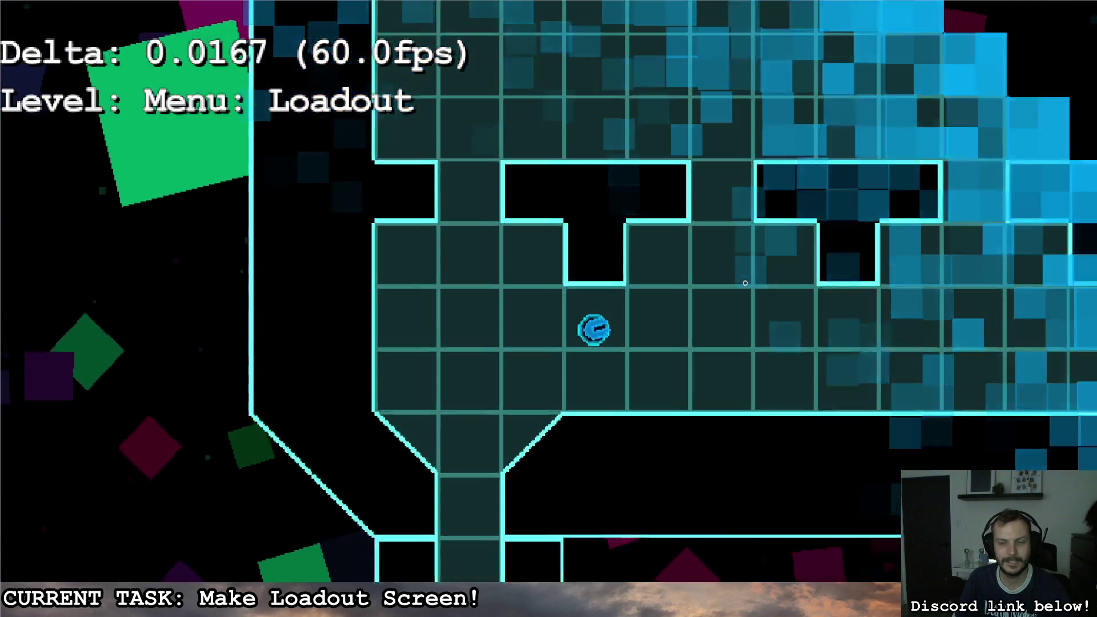
pyautogui.press('d')
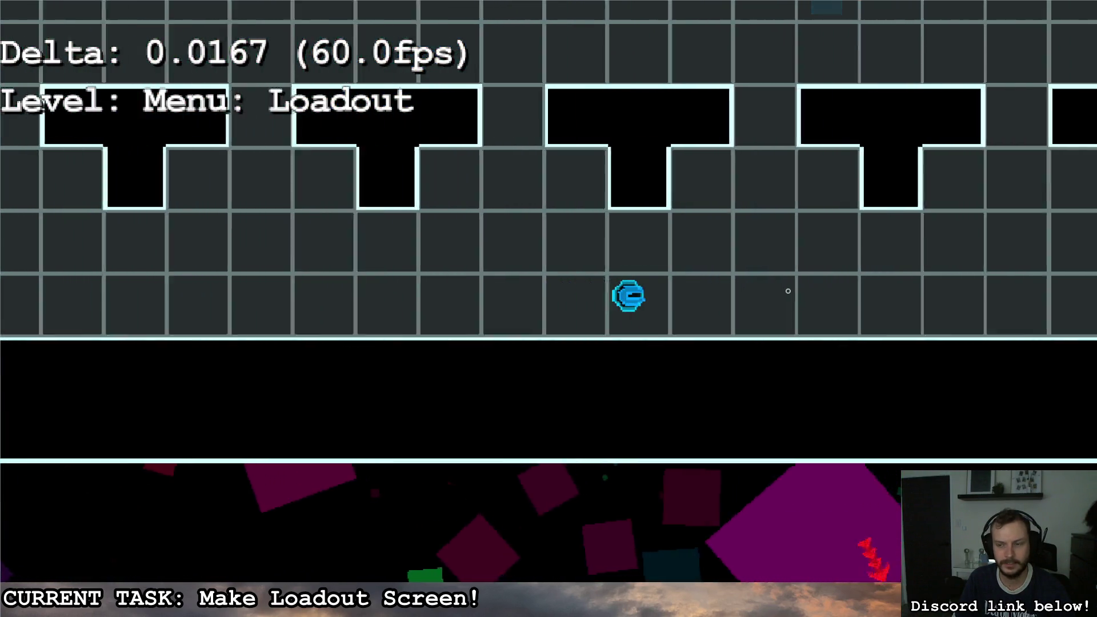
pyautogui.press('d')
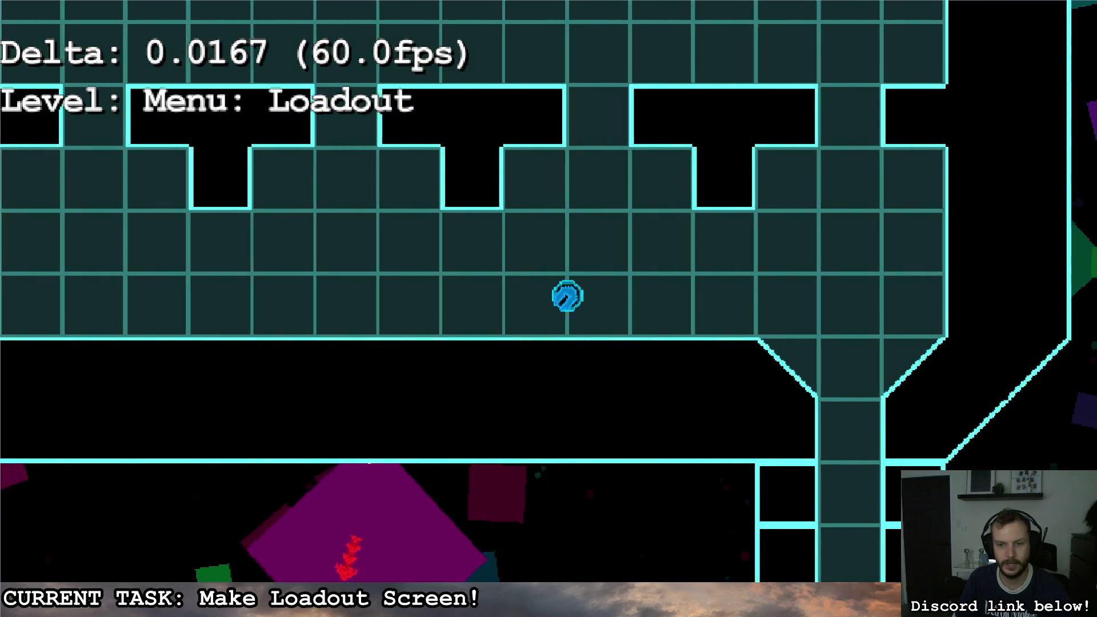
pyautogui.press('s')
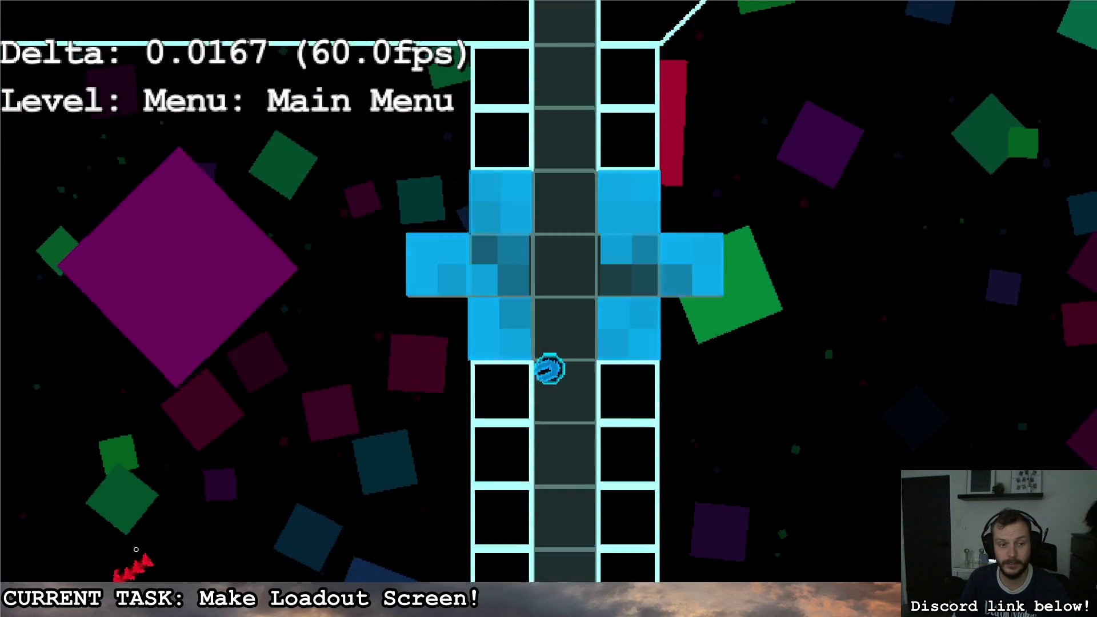
pyautogui.press('s')
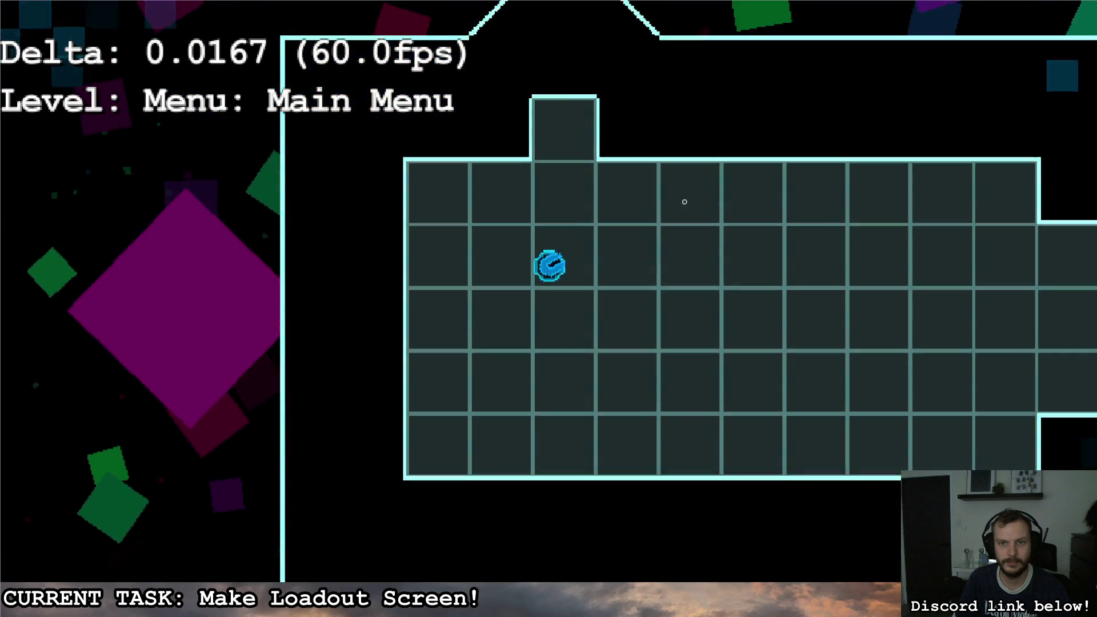
# Step: Revisit the Entry Hall and Loadout room, return to Main Menu, then reenter to bring up the loadout panel
pyautogui.press('d')
pyautogui.press('a')
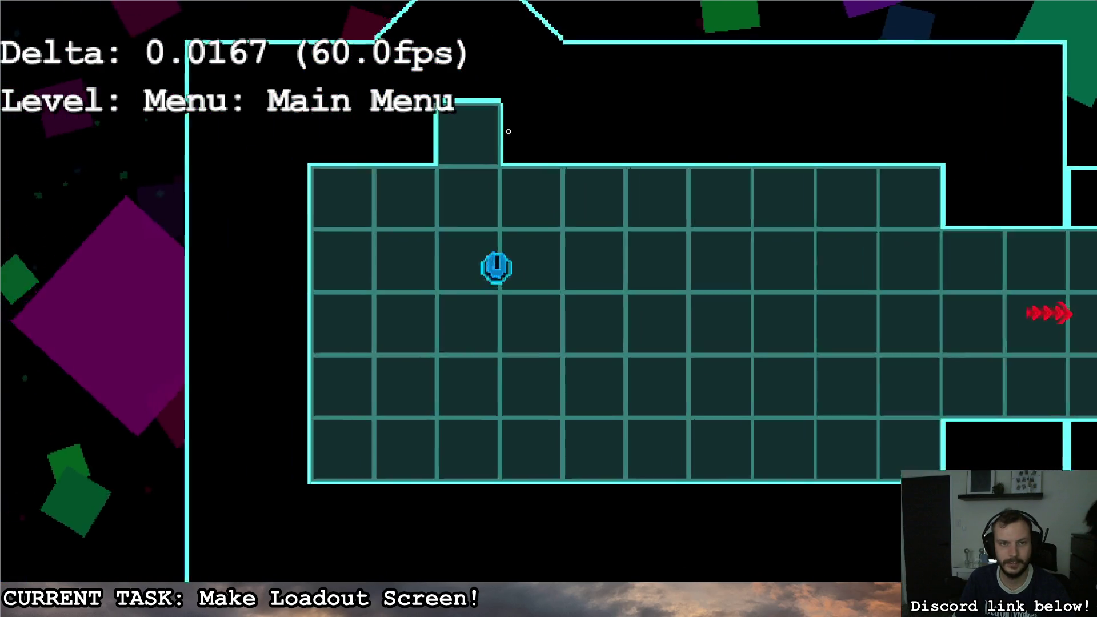
pyautogui.press('w')
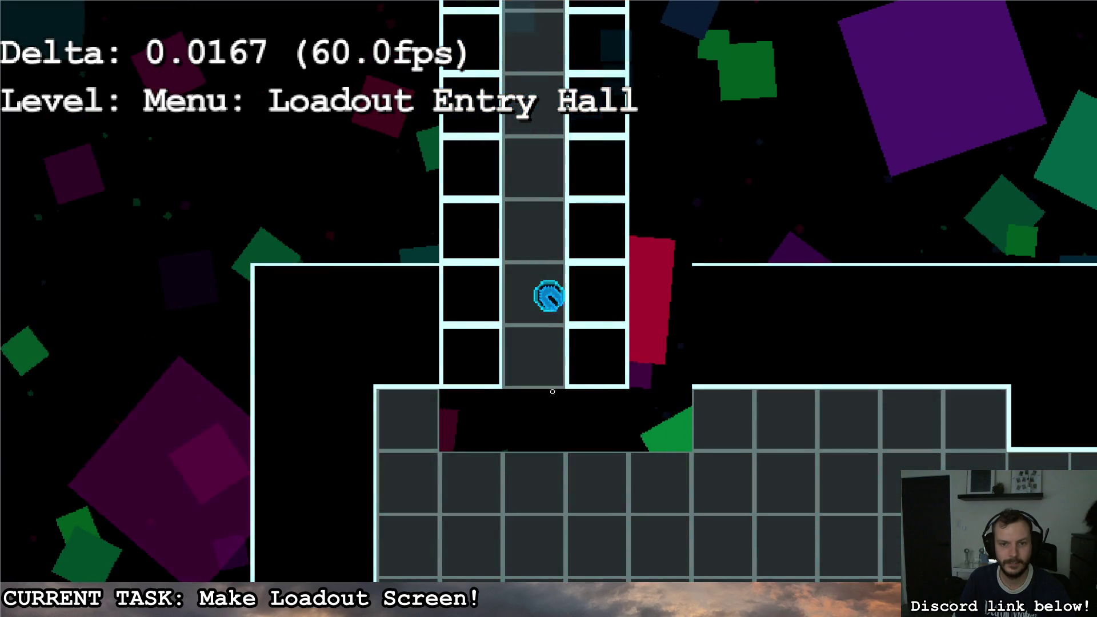
pyautogui.press('w')
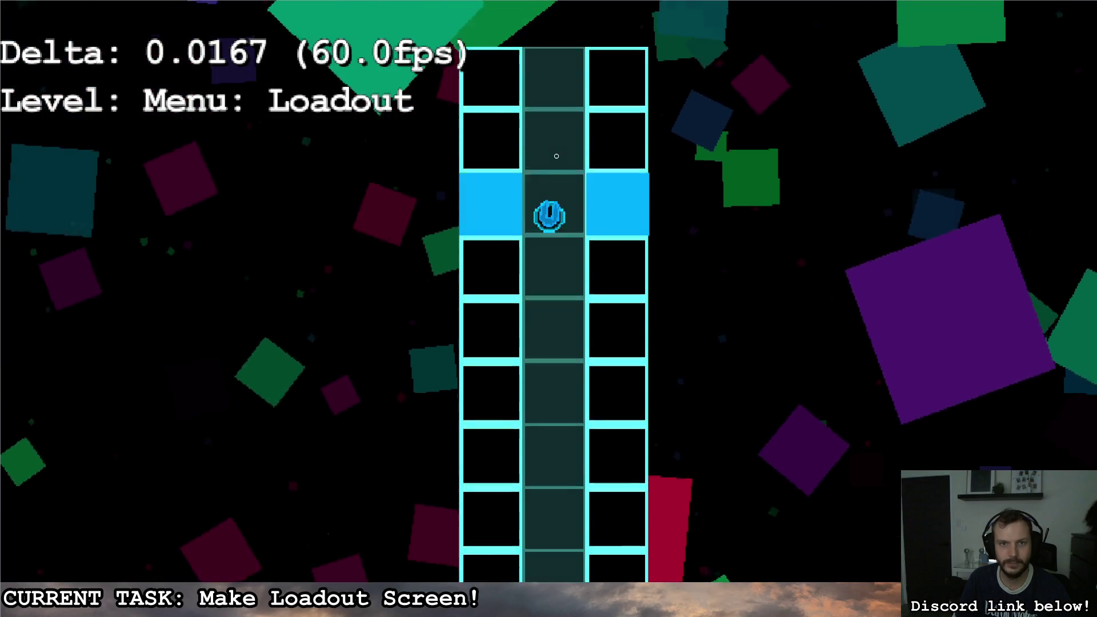
pyautogui.press('w')
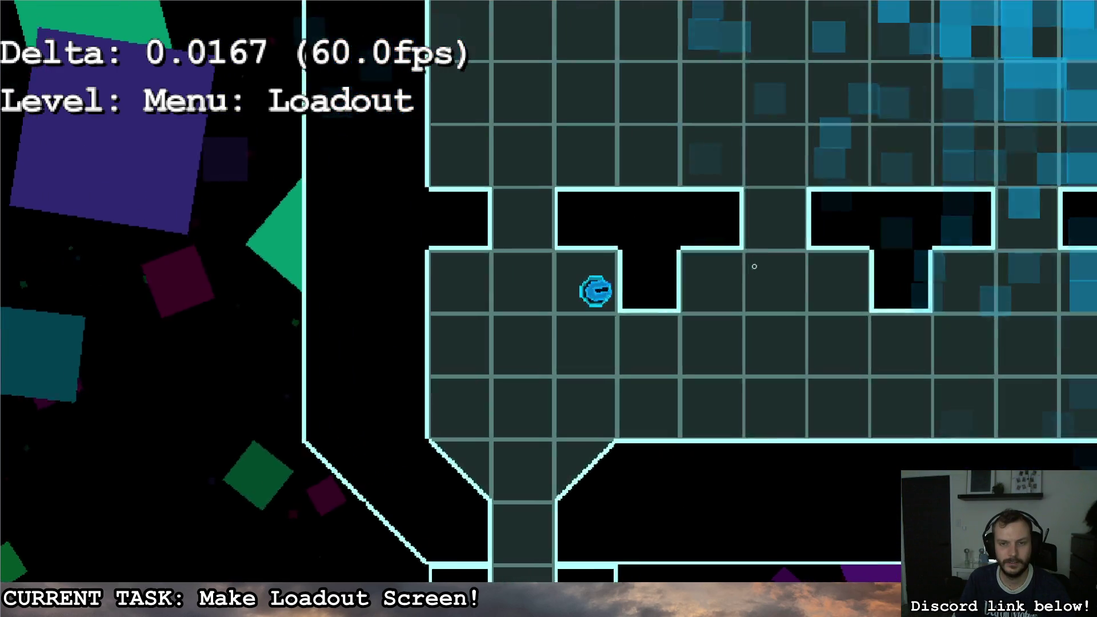
pyautogui.press('w')
pyautogui.press('d')
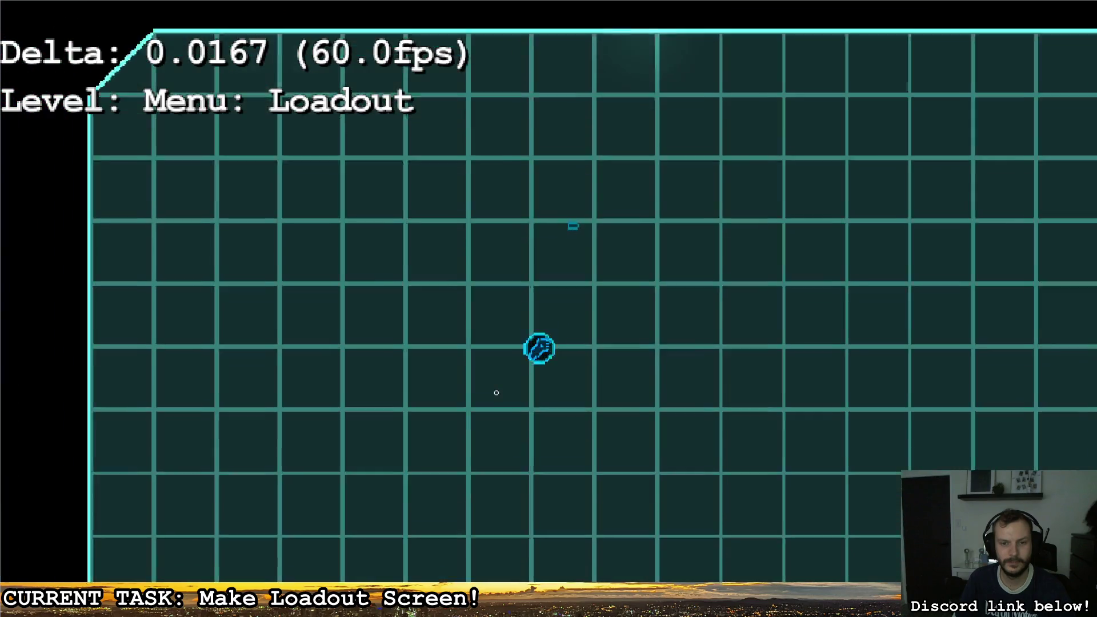
pyautogui.press('s')
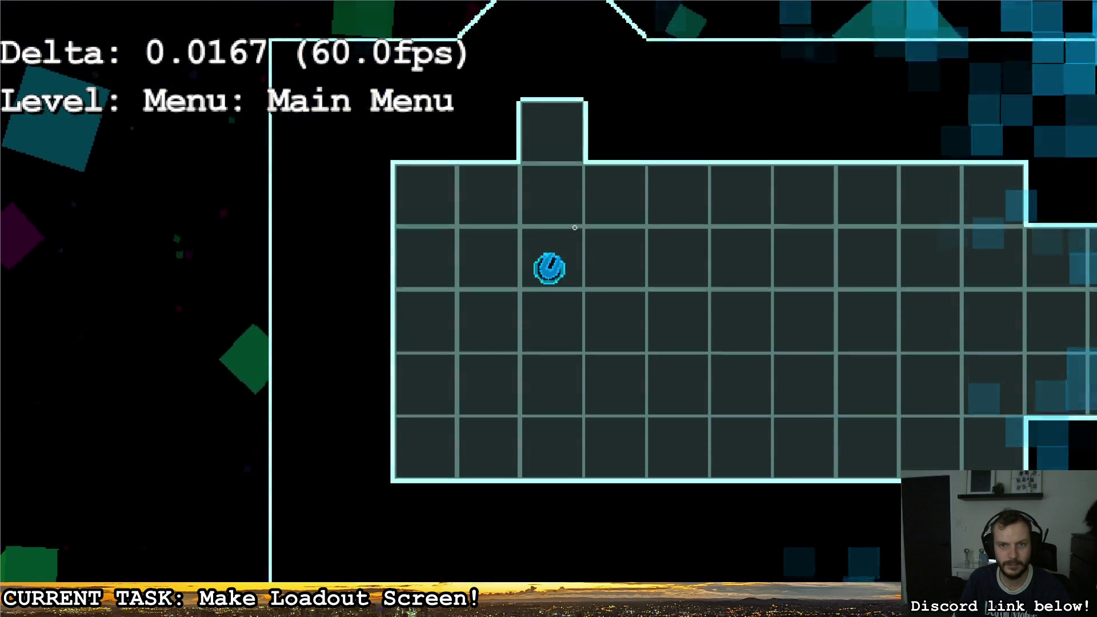
pyautogui.press('w')
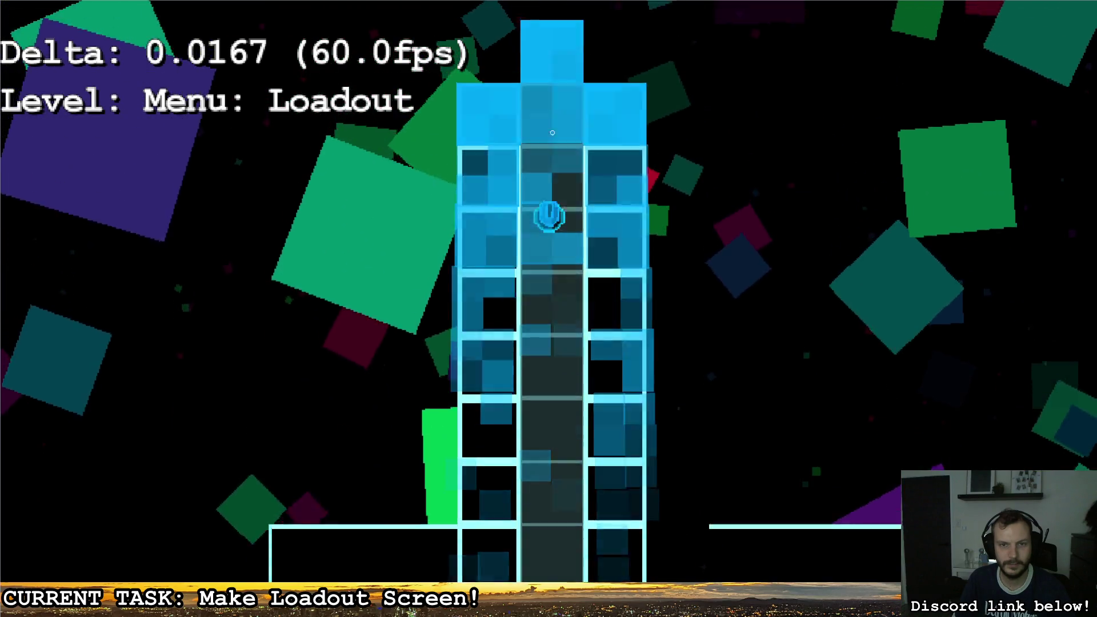
pyautogui.press('s')
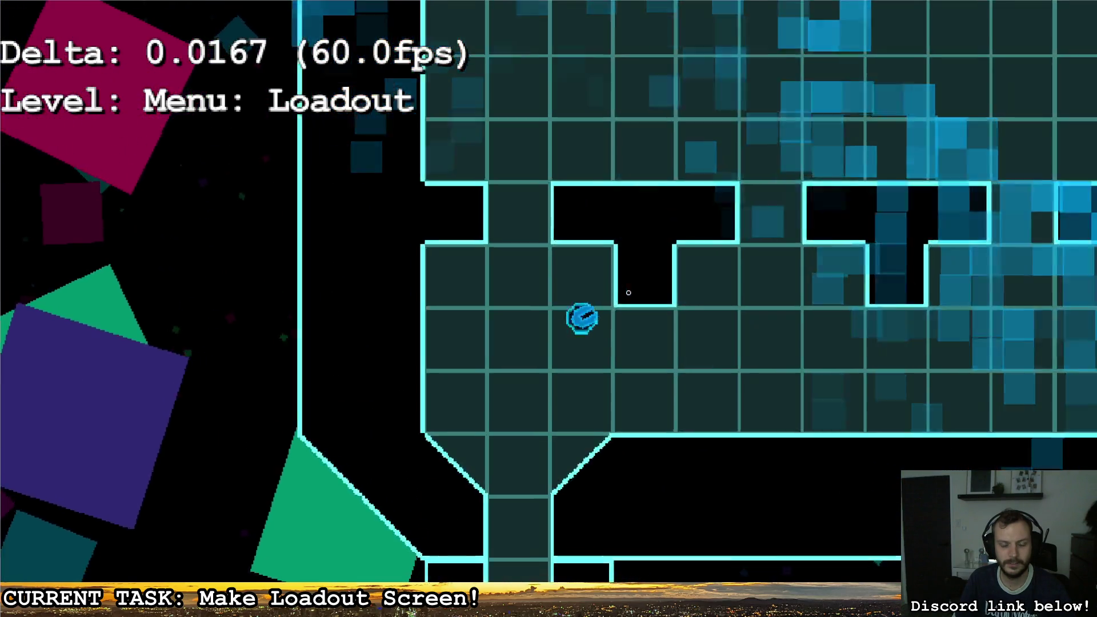
pyautogui.press('s')
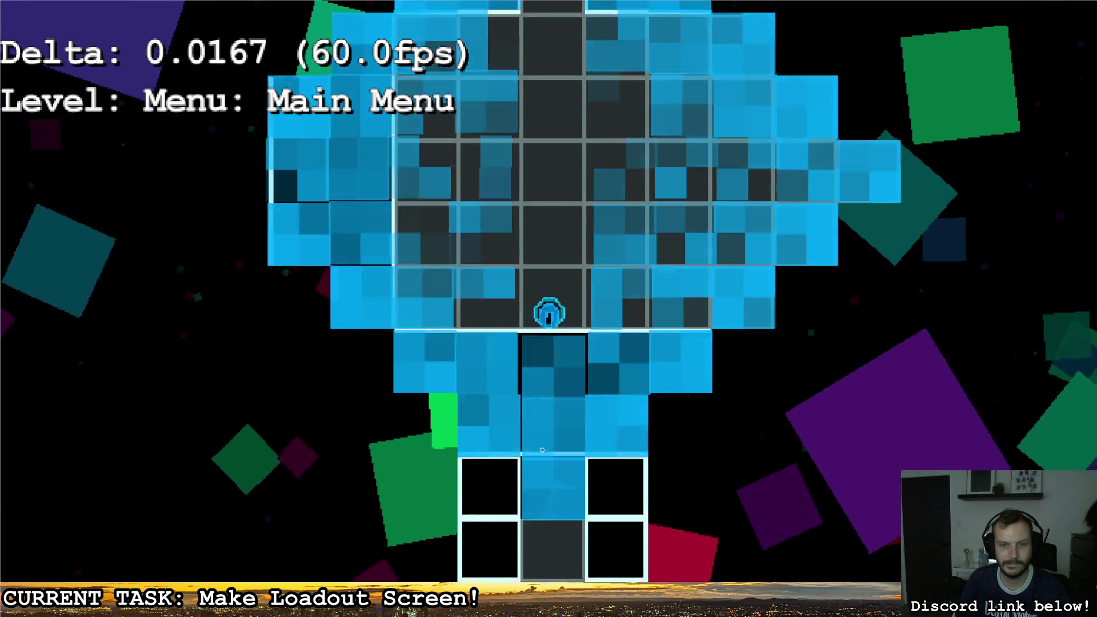
pyautogui.press('w')
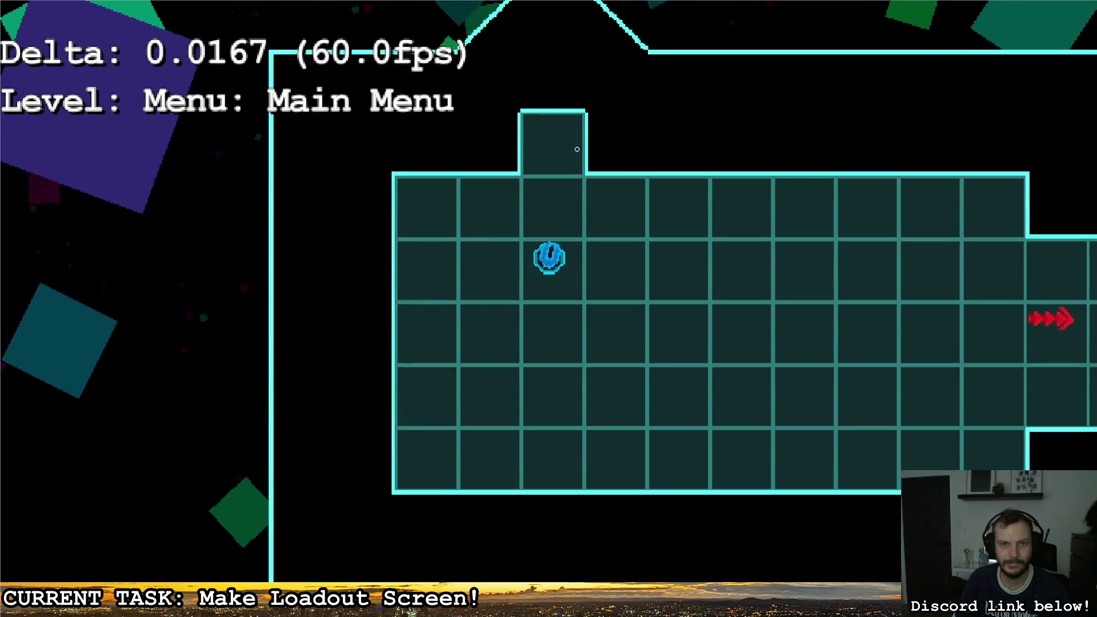
pyautogui.press('w')
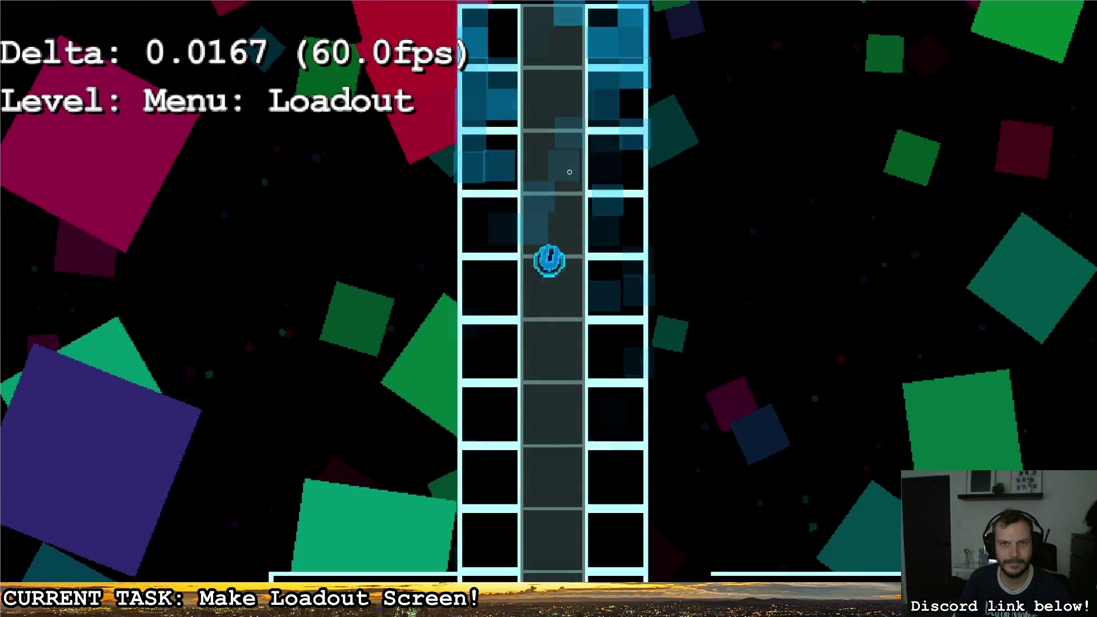
pyautogui.press('d')
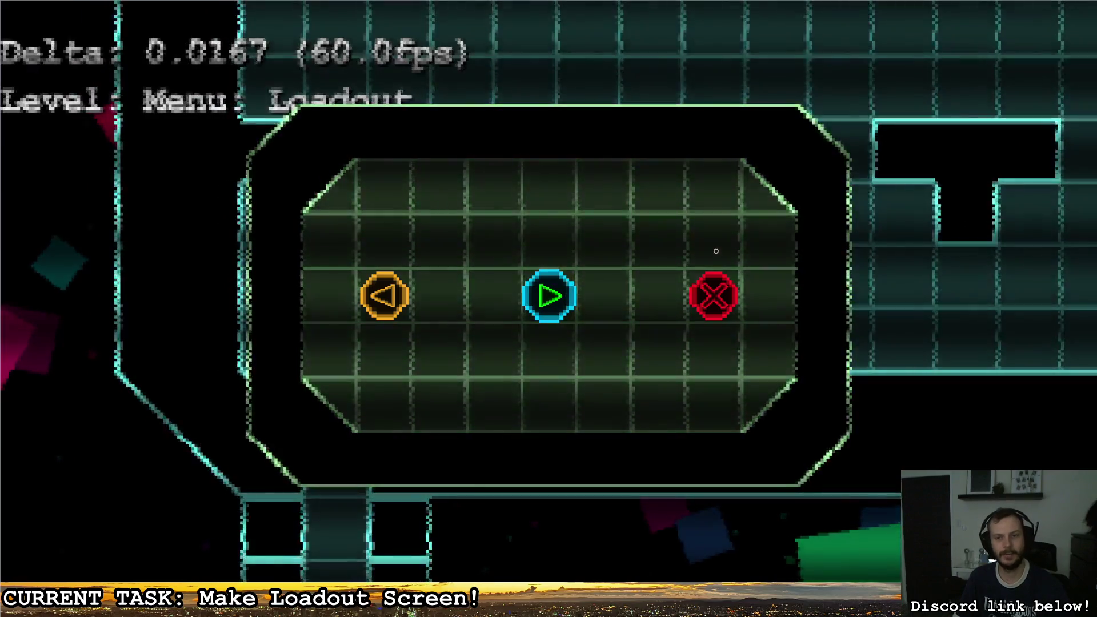
# Step: Quit the running game and scroll MapMaster.gd to the constants near line 25
pyautogui.press('s')
pyautogui.scroll(20, 475, 279)
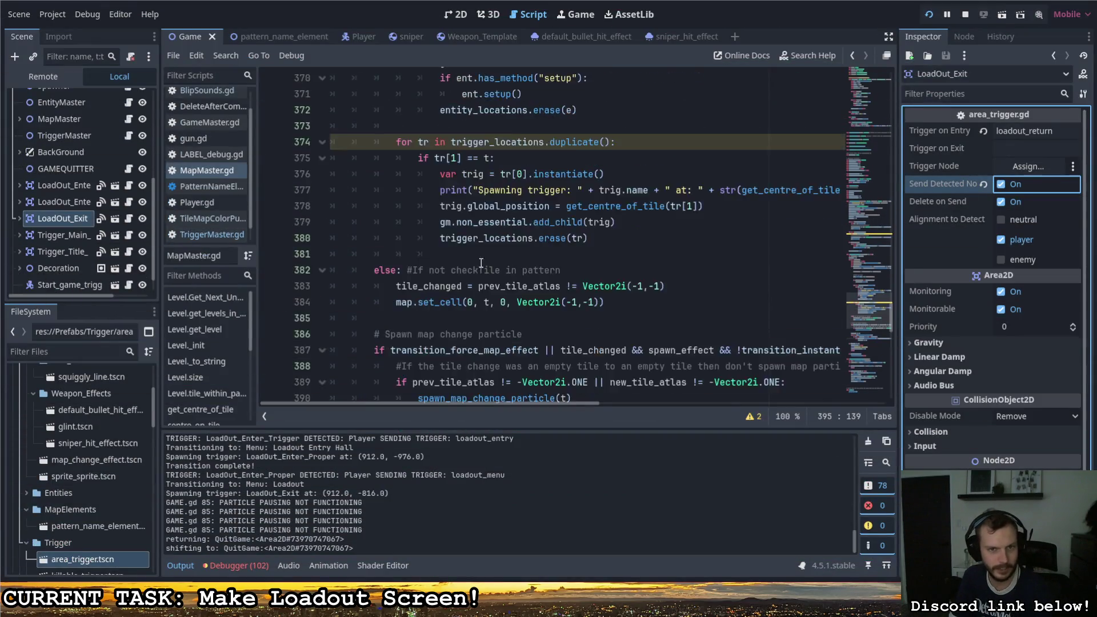
pyautogui.scroll(10, 475, 283)
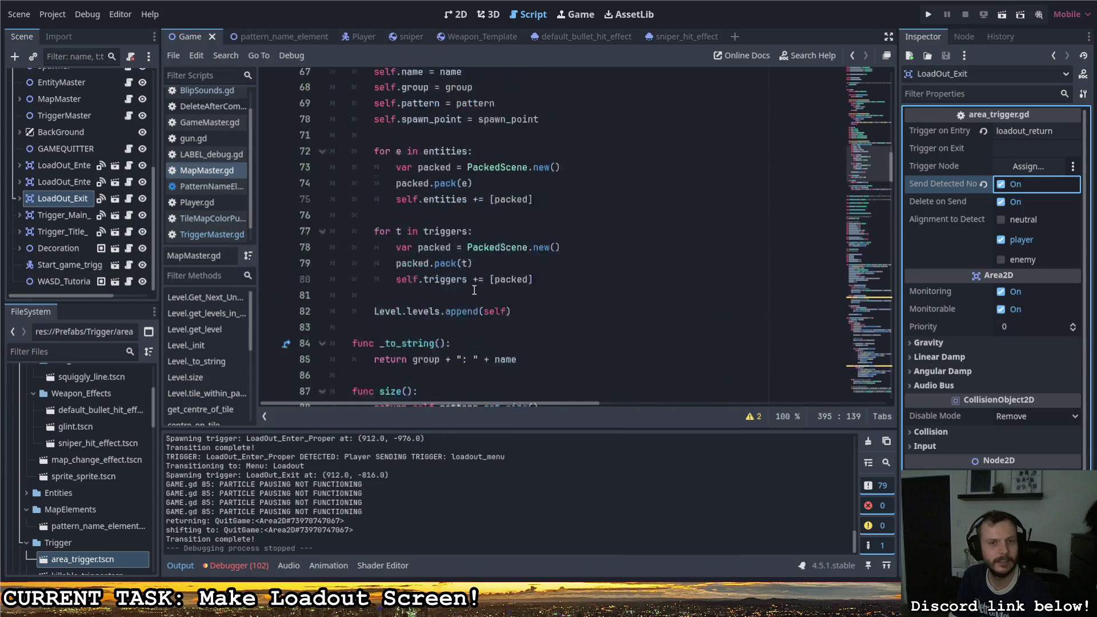
pyautogui.scroll(10, 466, 292)
pyautogui.scroll(-3, 464, 304)
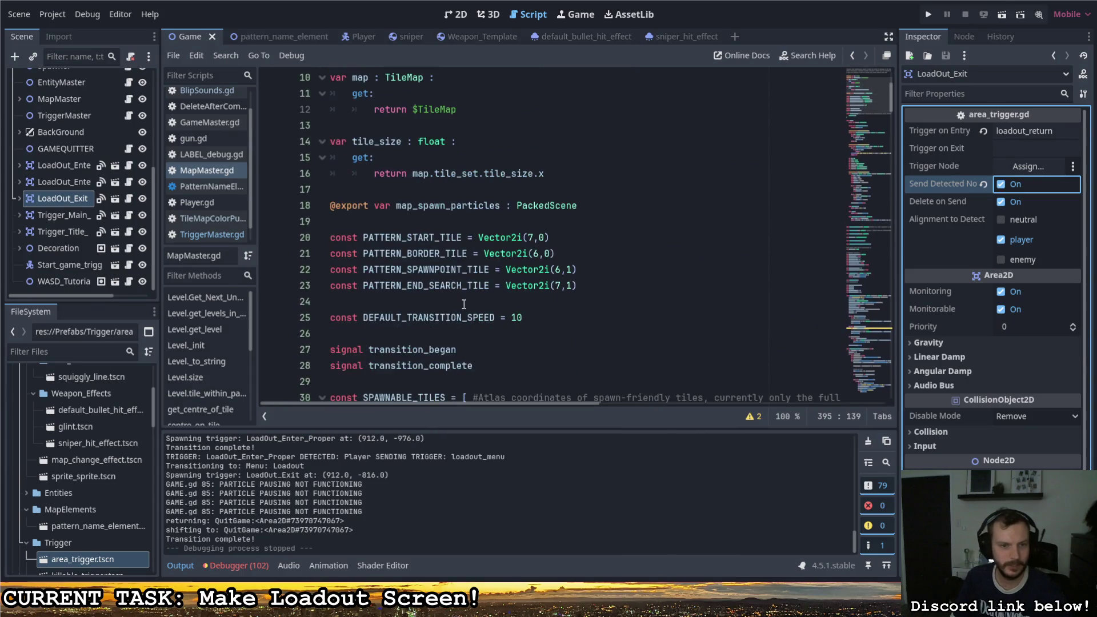
# Step: Change DEFAULT_TRANSITION_SPEED from 10 to 20 and relaunch the game
pyautogui.doubleClick(520, 271)
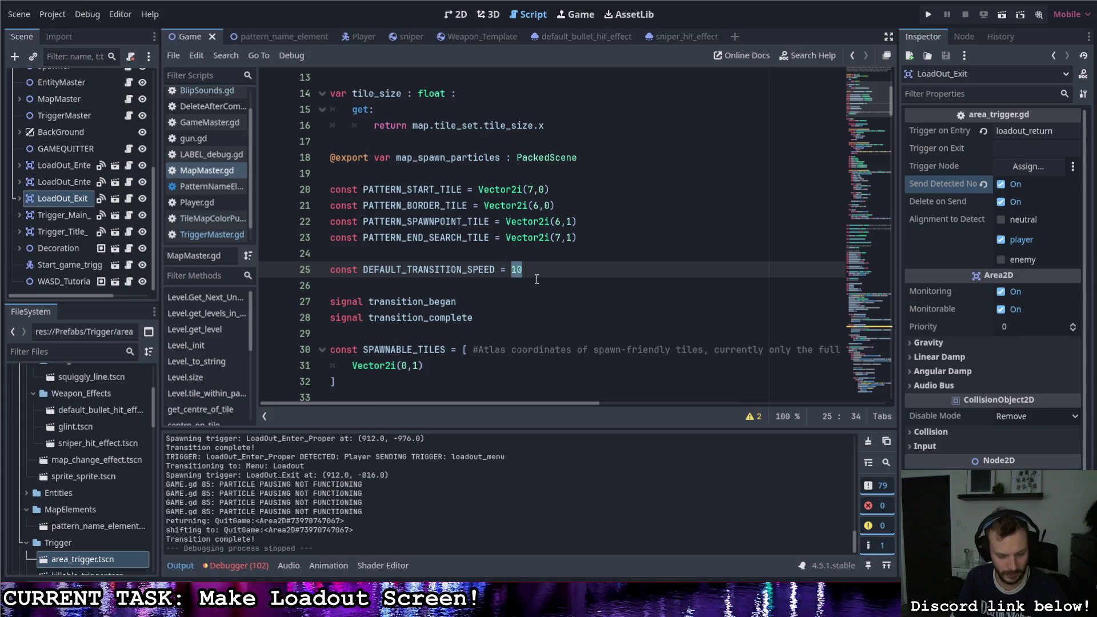
pyautogui.write('5')
pyautogui.press('F5')
pyautogui.write('2')
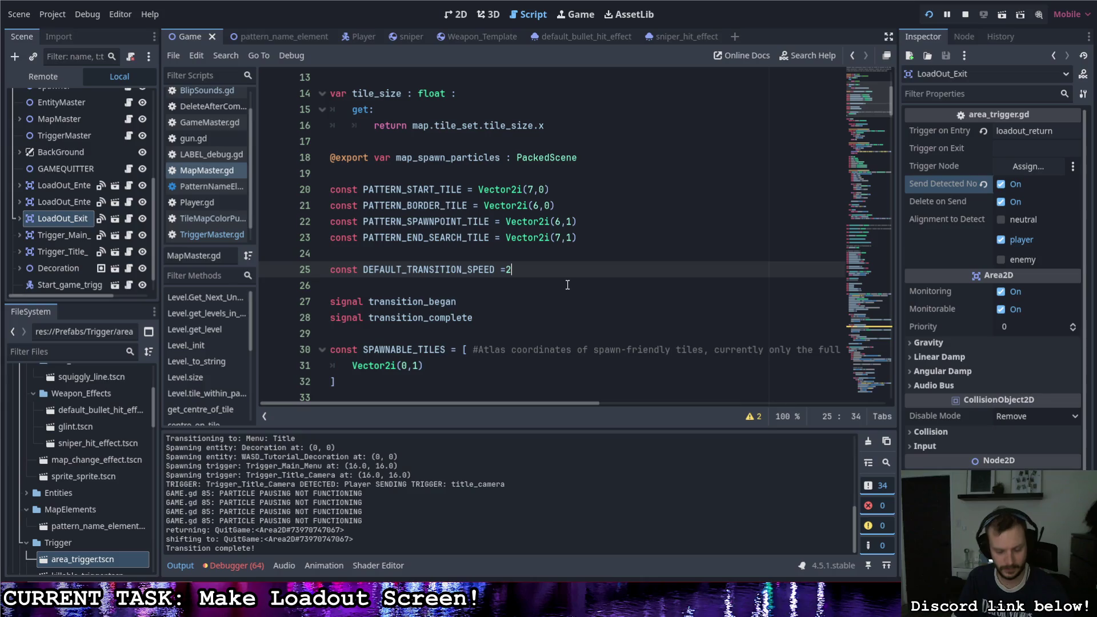
pyautogui.write('0')
pyautogui.hotkey('ctrl', 'space')
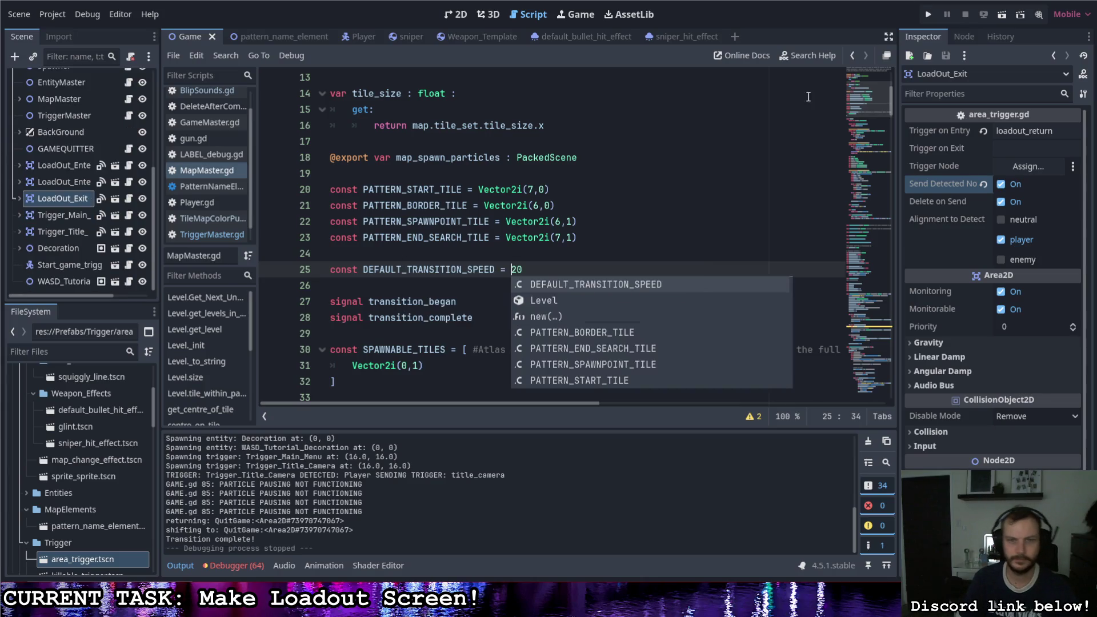
pyautogui.click(929, 16)
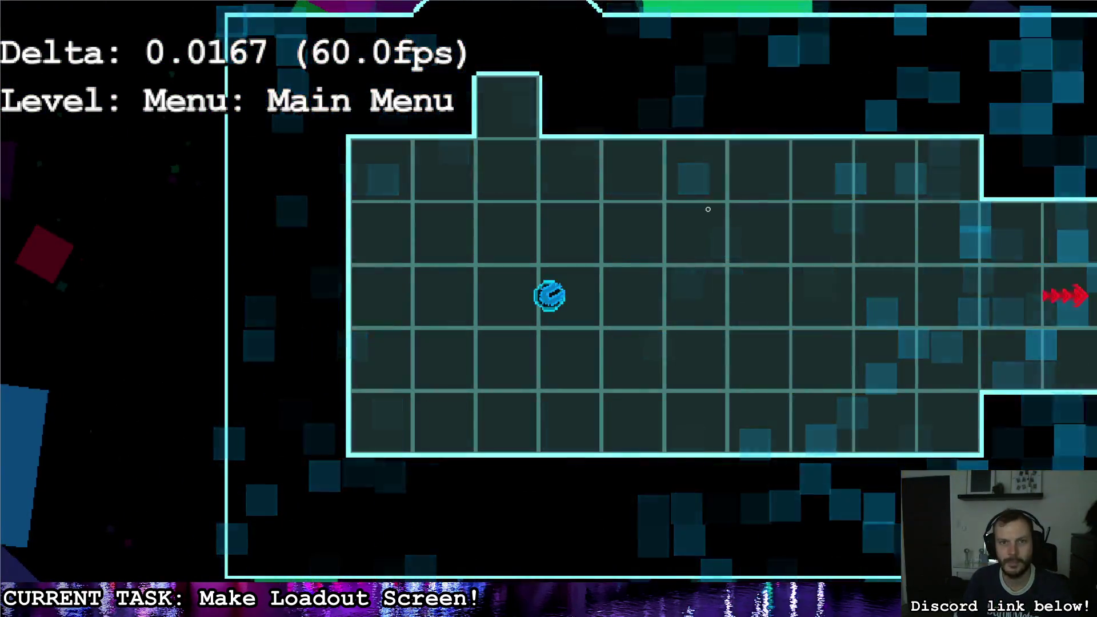
# Step: At transition speed 20, walk into the Entry Hall and Loadout, return to Main Menu, and quit
pyautogui.press('w')
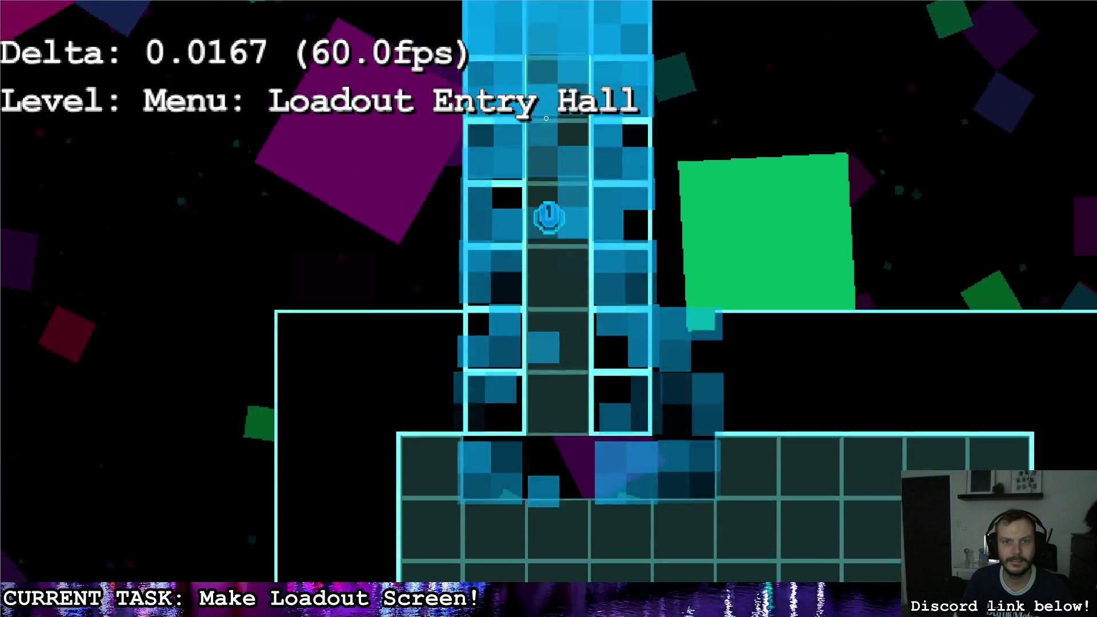
pyautogui.press('w')
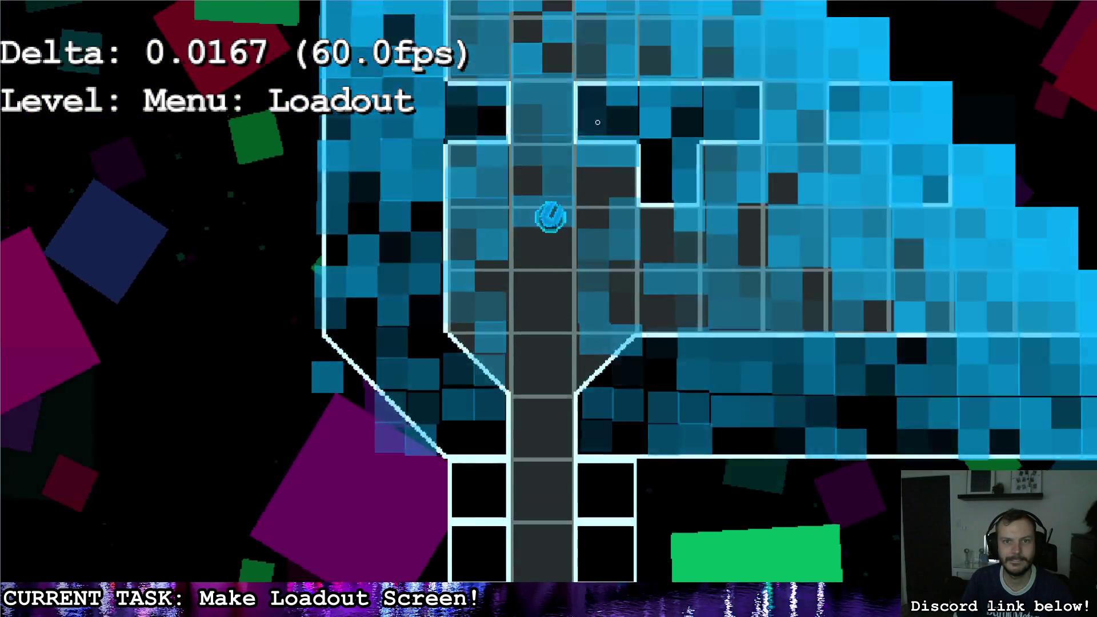
pyautogui.press('s')
pyautogui.press('d')
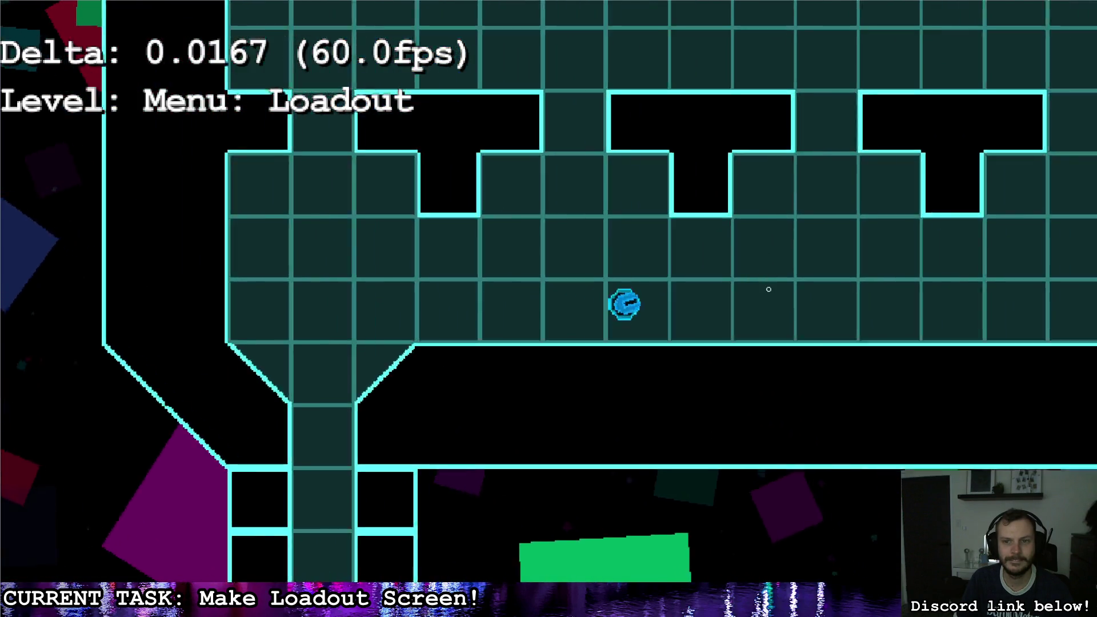
pyautogui.press('a')
pyautogui.press('s')
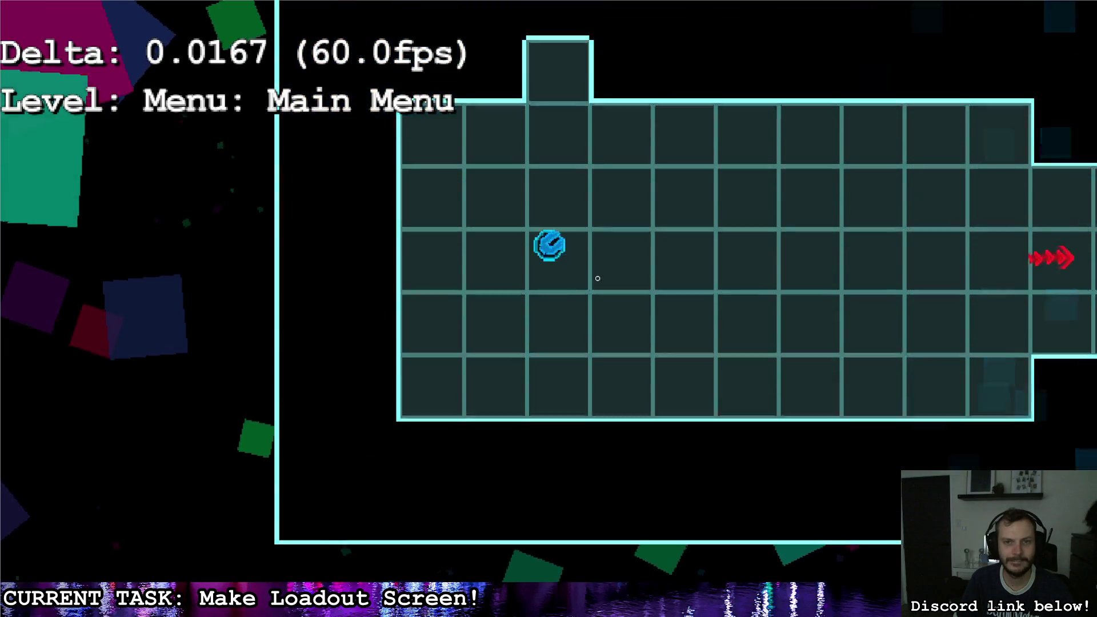
pyautogui.press('d')
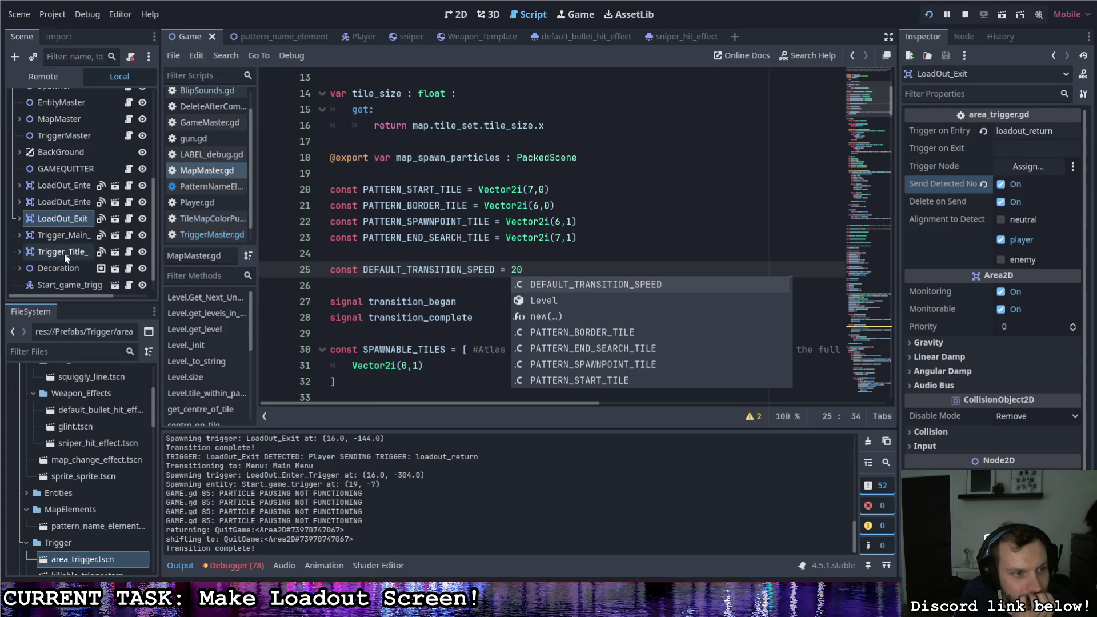
# Step: Switch from the Decoration node's script to the MapMaster script via the Scene tree
pyautogui.scroll(-1, 64, 253)
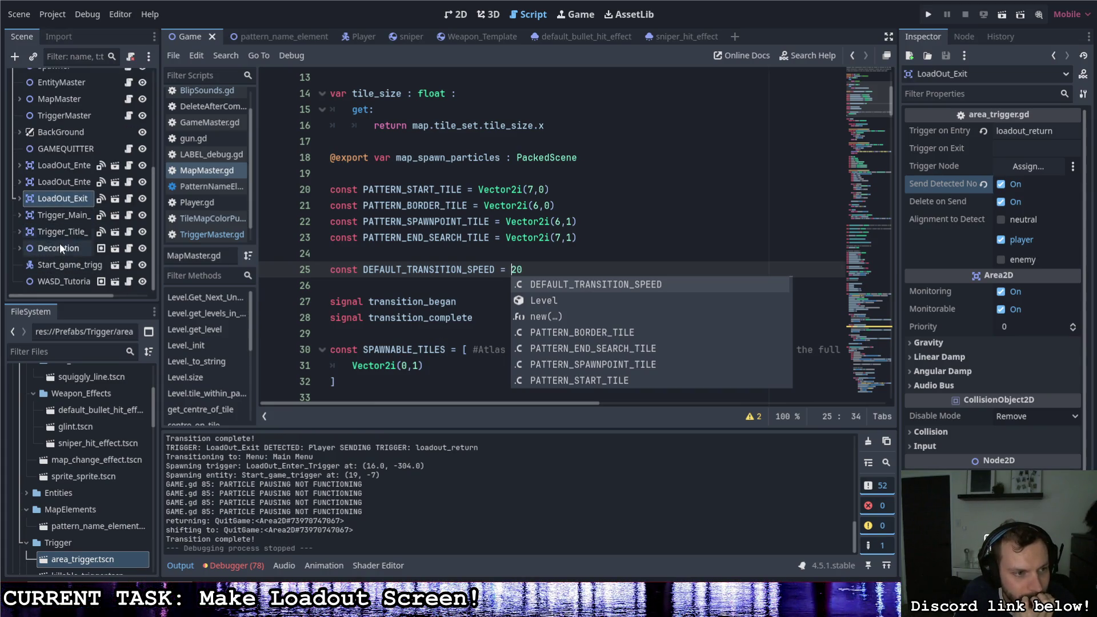
pyautogui.click(129, 252)
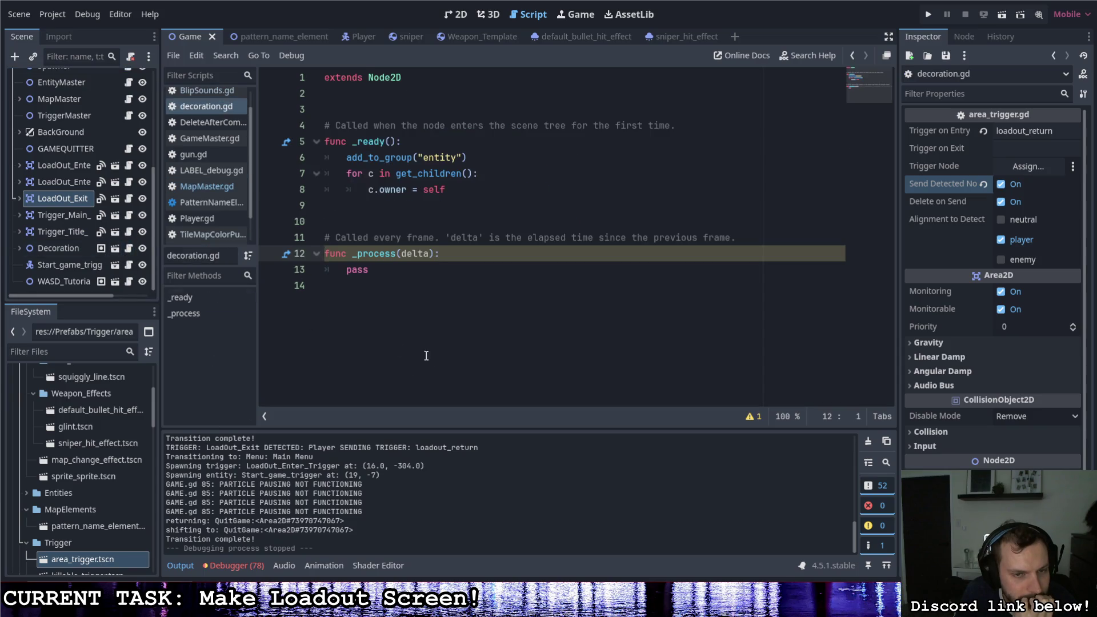
pyautogui.scroll(5, 93, 167)
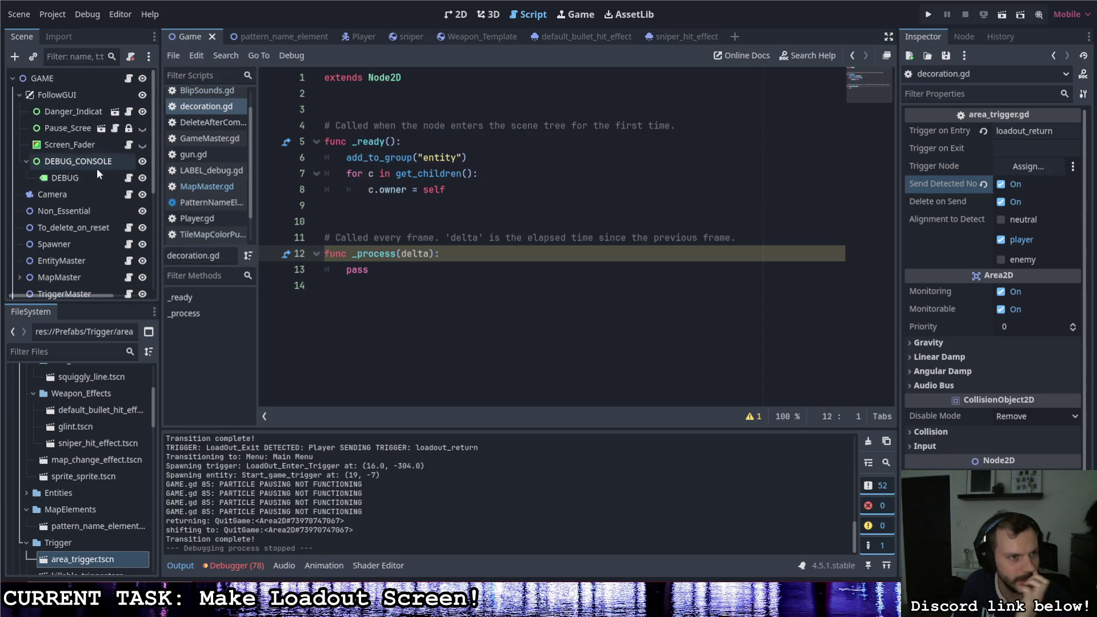
pyautogui.scroll(-5, 100, 178)
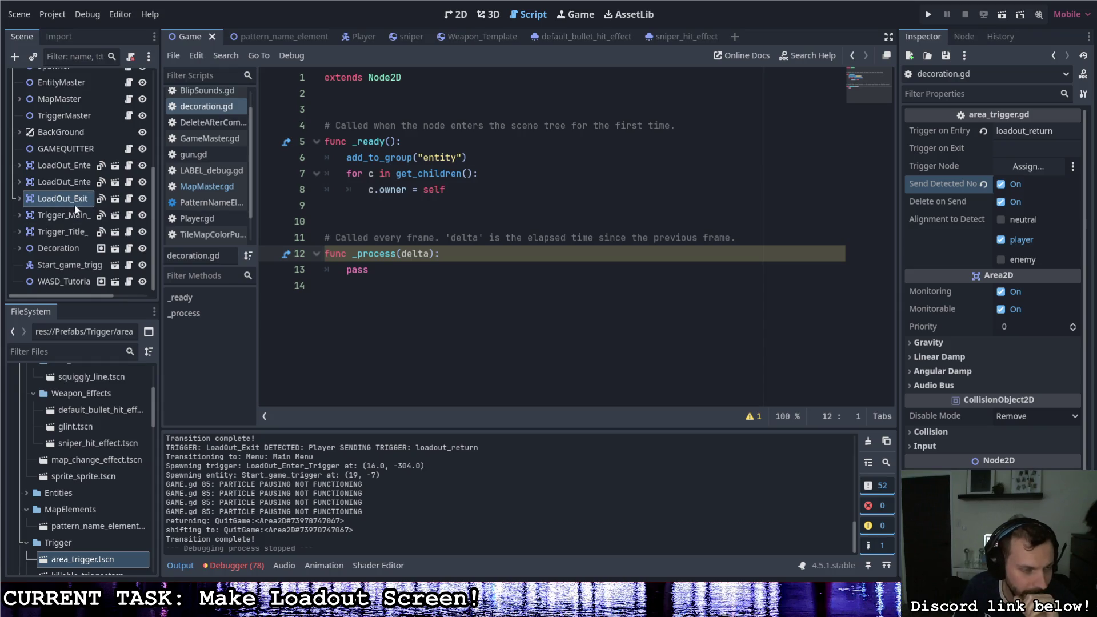
pyautogui.scroll(3, 68, 181)
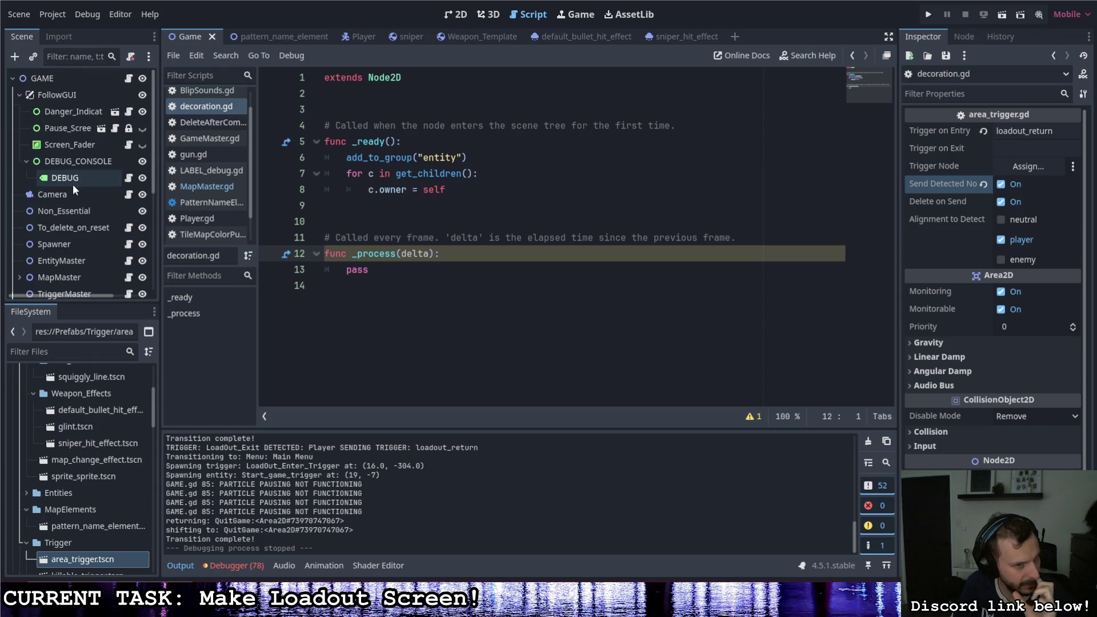
pyautogui.click(128, 250)
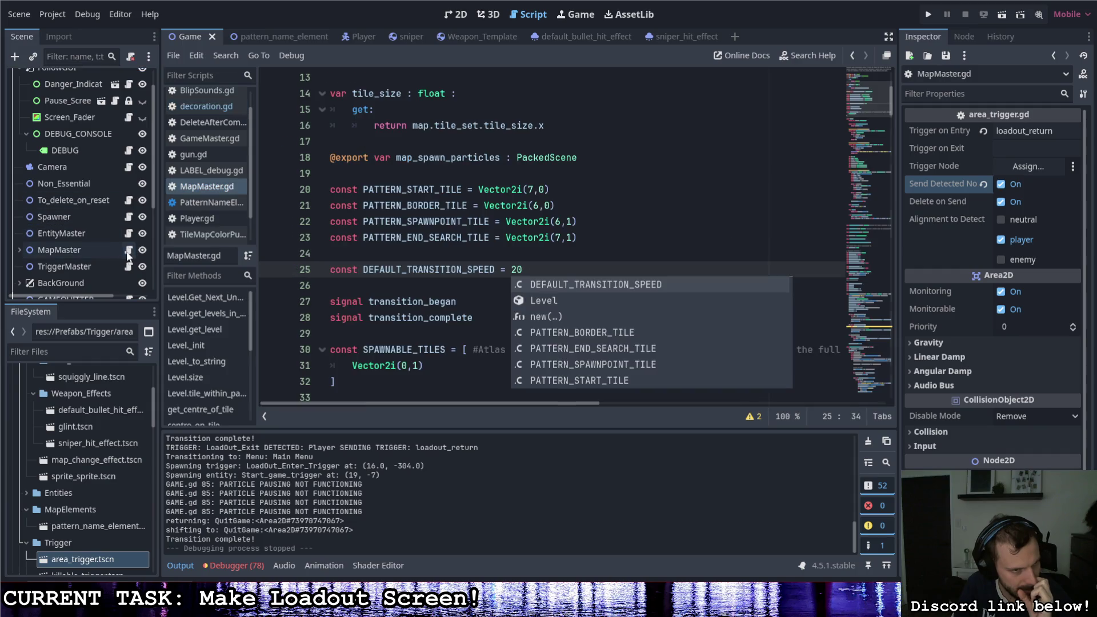
# Step: Scroll down to line 395 and highlight transition_start_loc
pyautogui.scroll(-4, 411, 333)
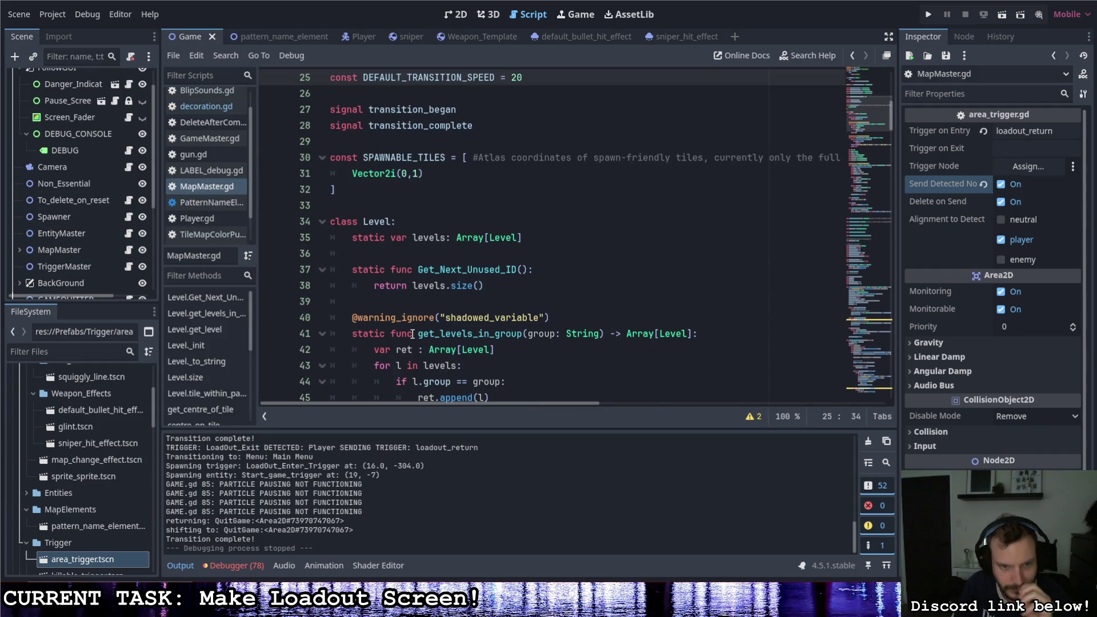
pyautogui.scroll(-2, 413, 333)
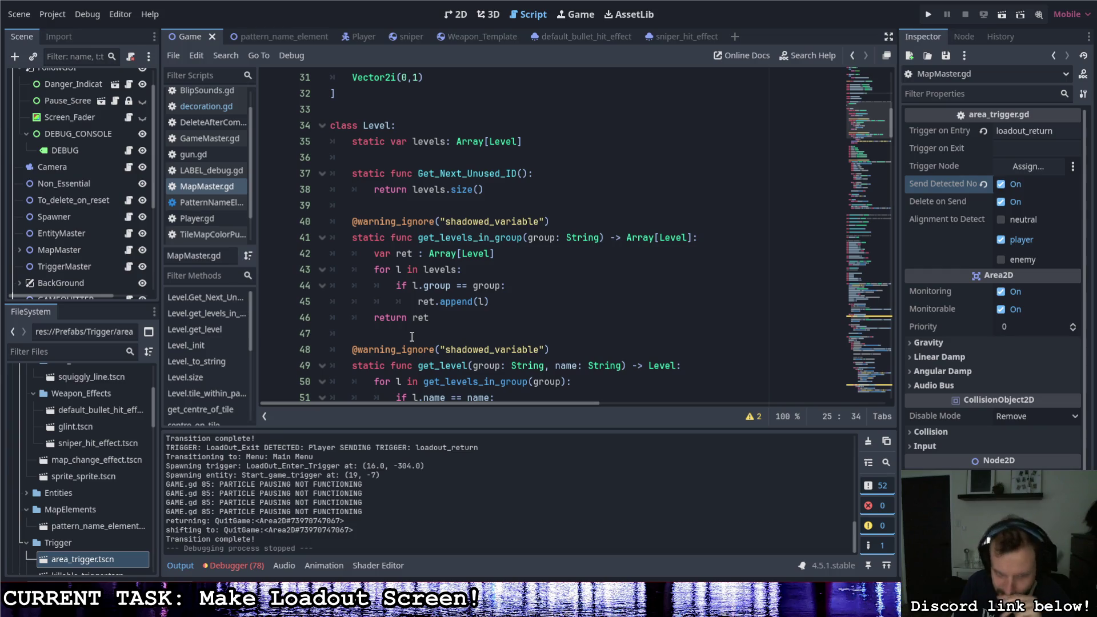
pyautogui.scroll(-4, 411, 336)
pyautogui.scroll(-12, 425, 335)
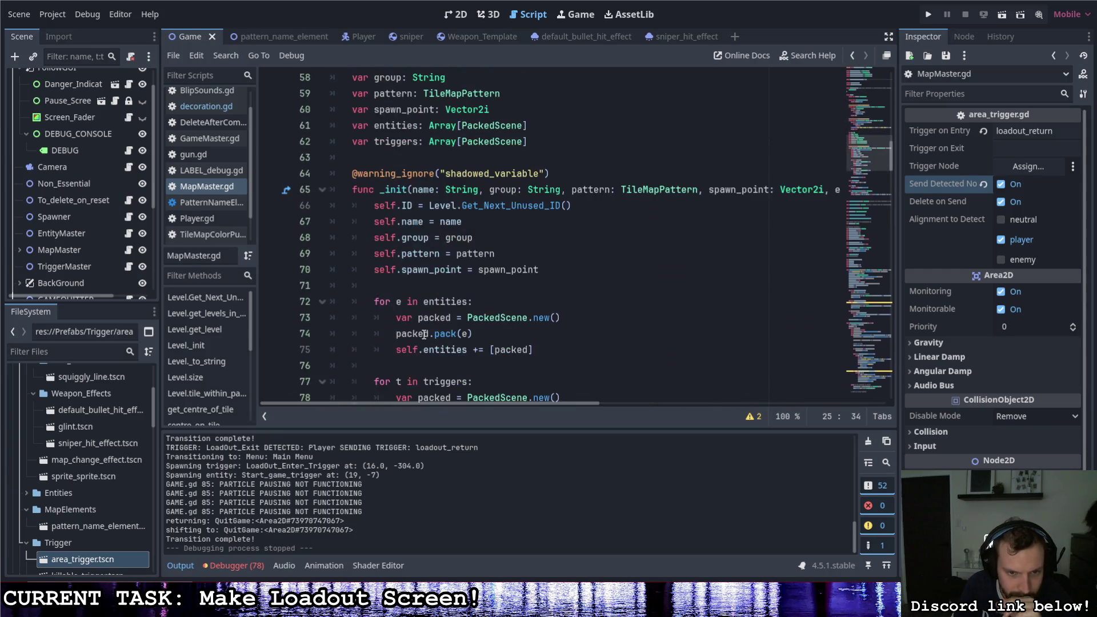
pyautogui.scroll(1, 431, 333)
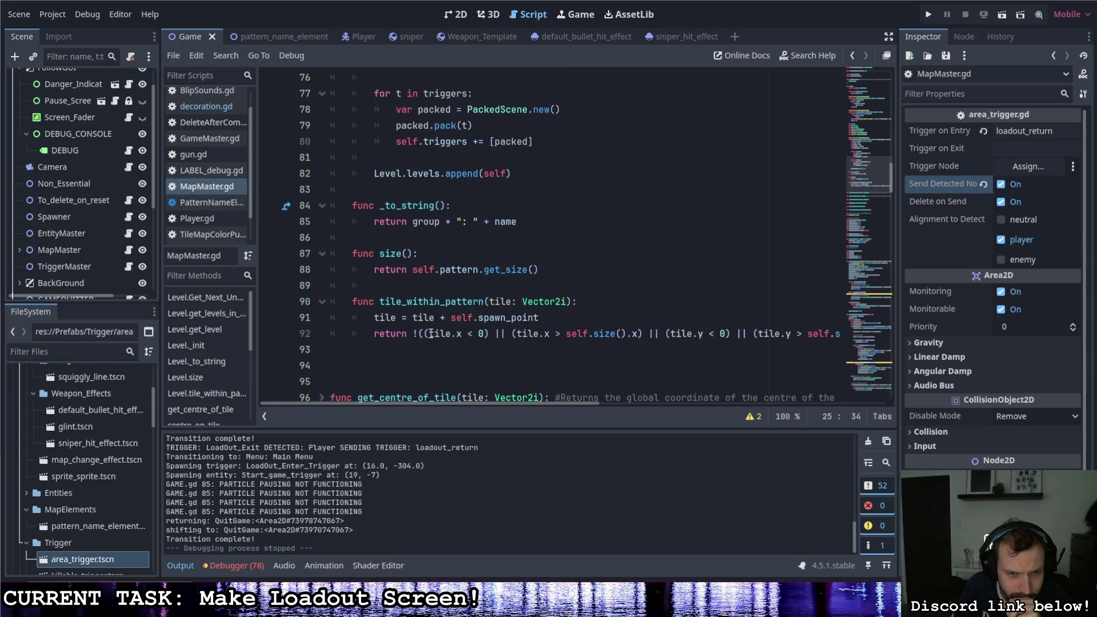
pyautogui.scroll(-3, 431, 333)
pyautogui.scroll(-7, 431, 333)
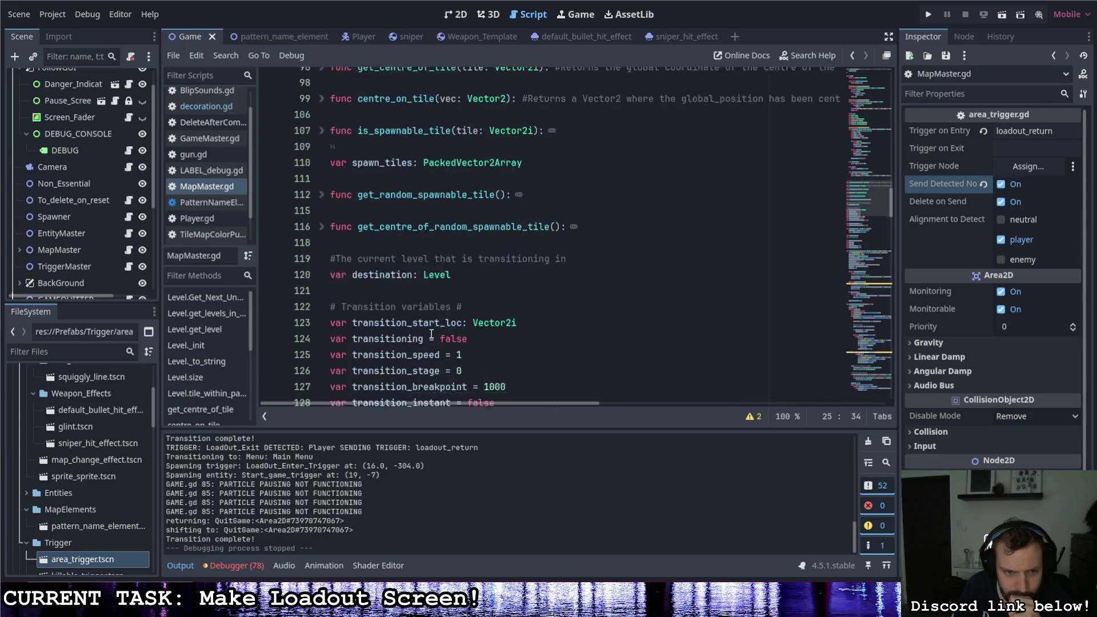
pyautogui.scroll(-20, 426, 329)
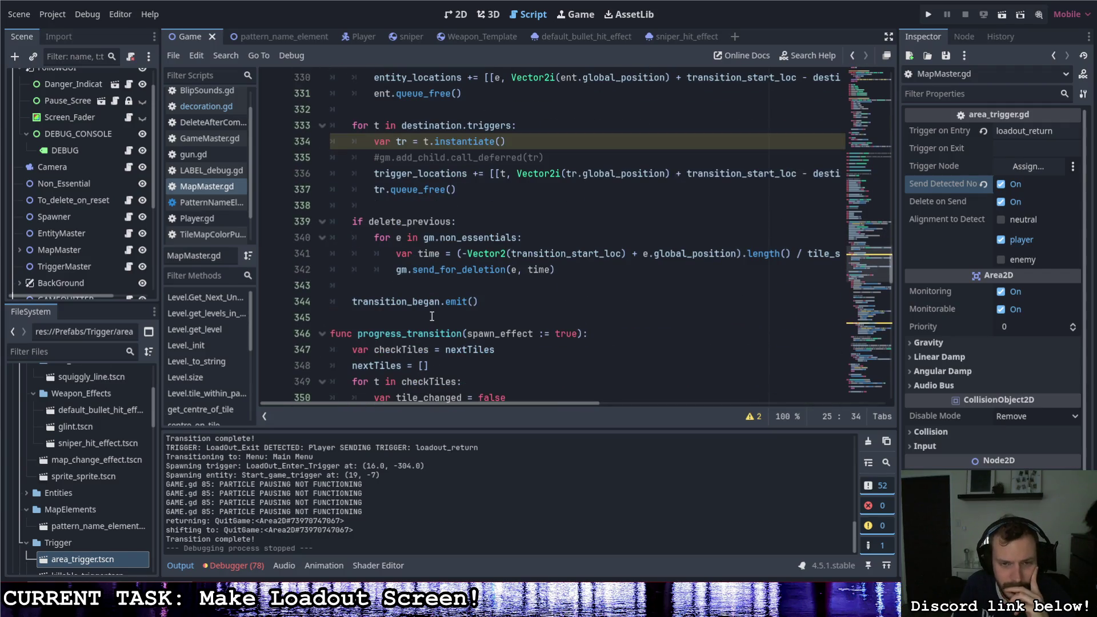
pyautogui.scroll(-15, 432, 316)
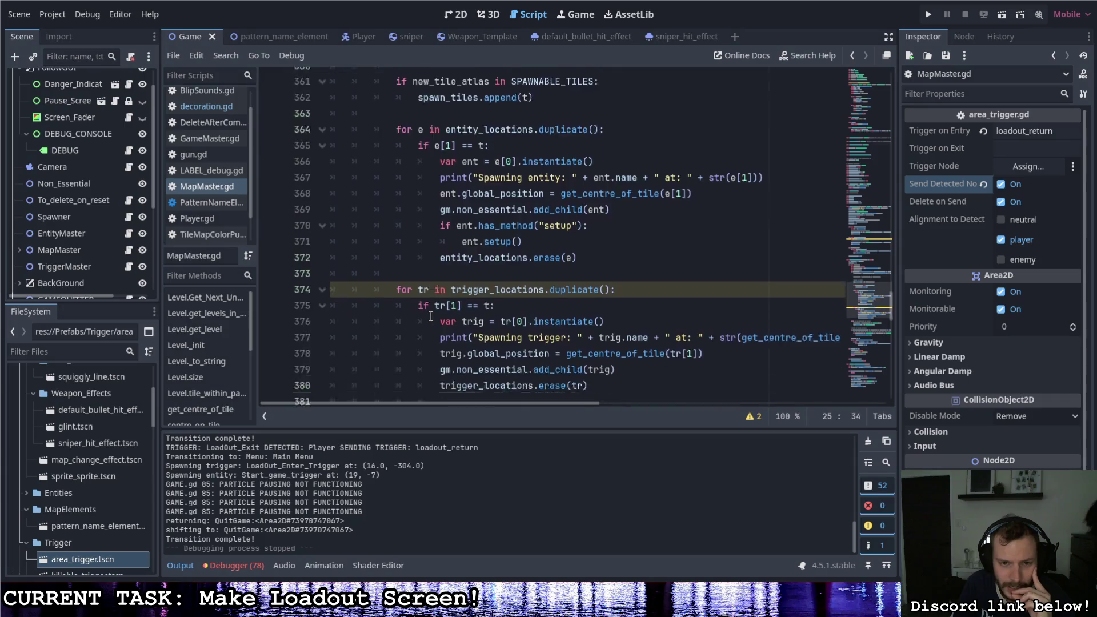
pyautogui.scroll(-2, 431, 317)
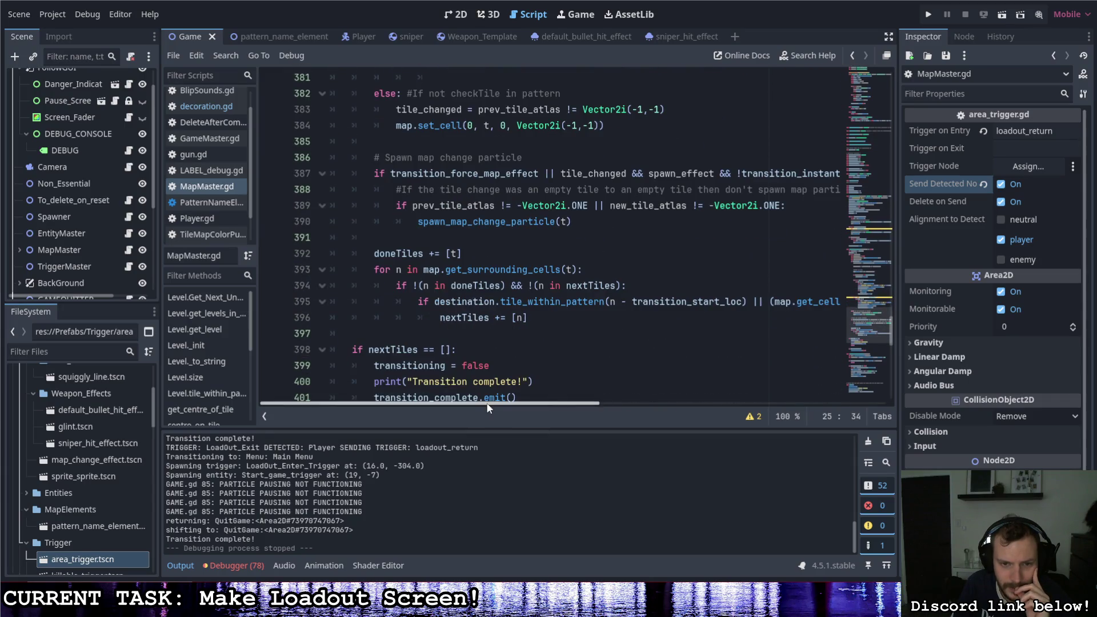
pyautogui.moveTo(487, 403)
pyautogui.mouseDown()
pyautogui.moveTo(735, 395)
pyautogui.moveTo(429, 376)
pyautogui.moveTo(563, 392)
pyautogui.moveTo(519, 395)
pyautogui.moveTo(553, 392)
pyautogui.moveTo(528, 393)
pyautogui.mouseUp()
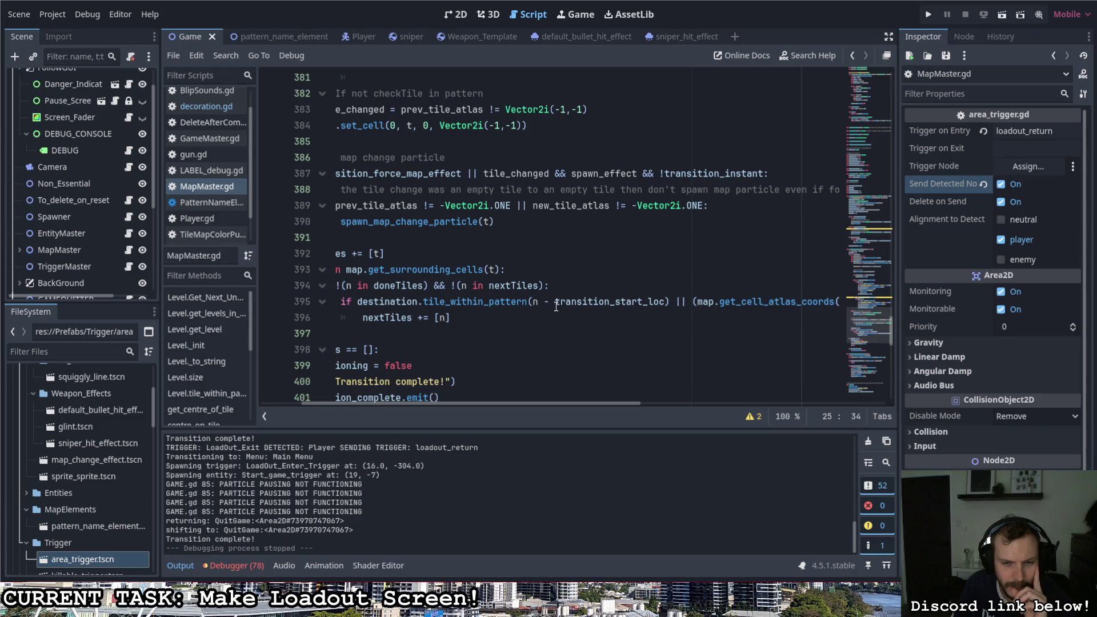
pyautogui.moveTo(556, 307); pyautogui.dragTo(637, 302)
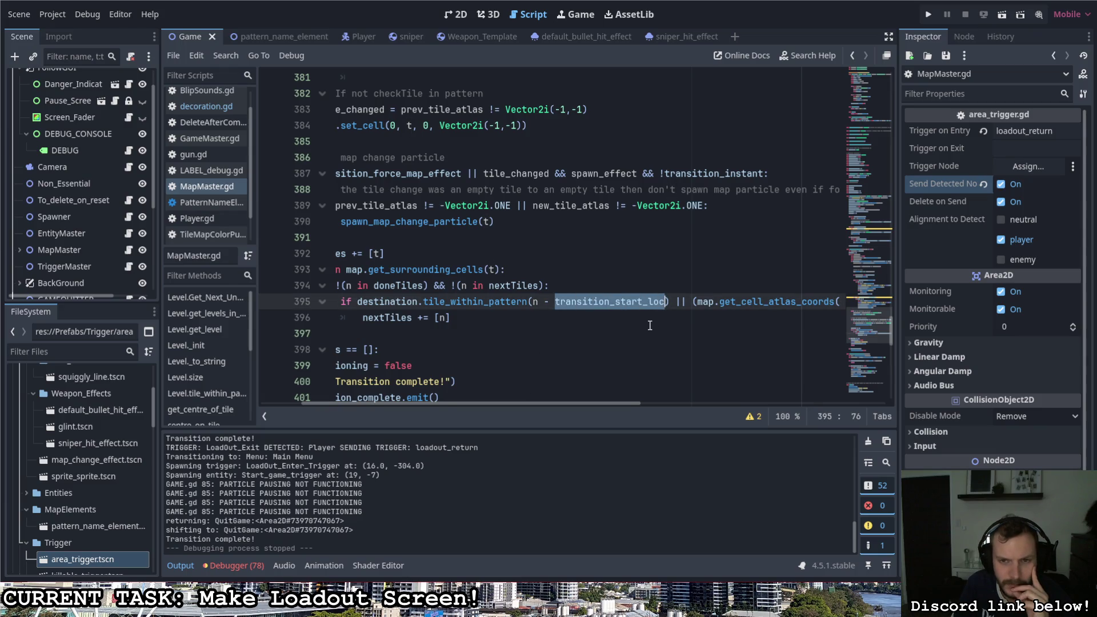
pyautogui.moveTo(577, 402); pyautogui.dragTo(551, 401)
# Step: Scroll up to the begin_transition function header at line 315
pyautogui.scroll(12, 531, 348)
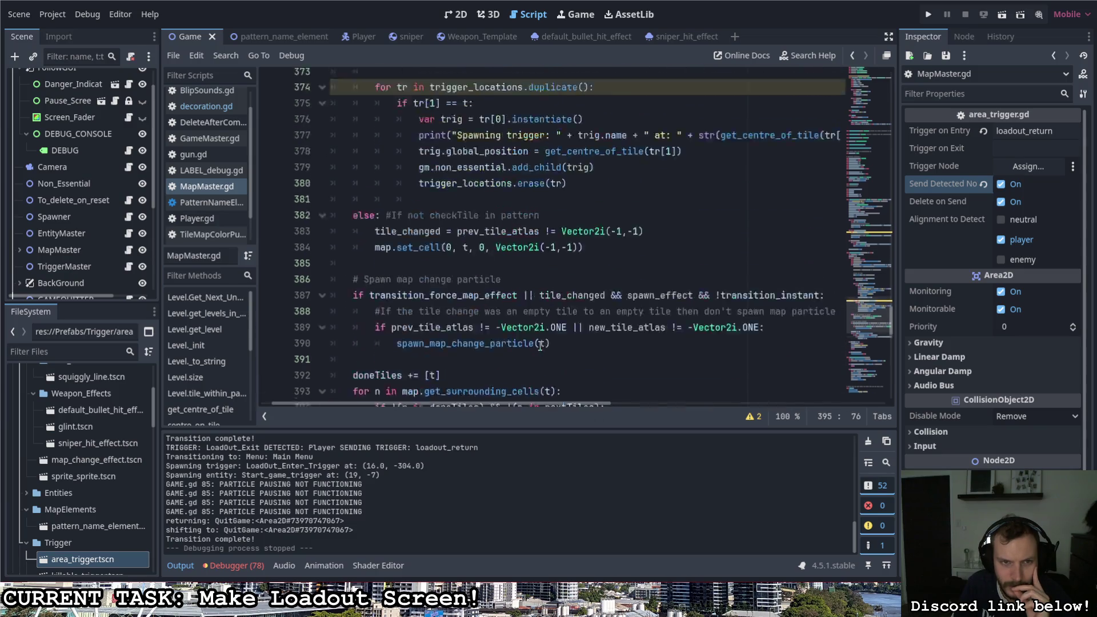
pyautogui.scroll(3, 531, 348)
pyautogui.scroll(-2, 537, 348)
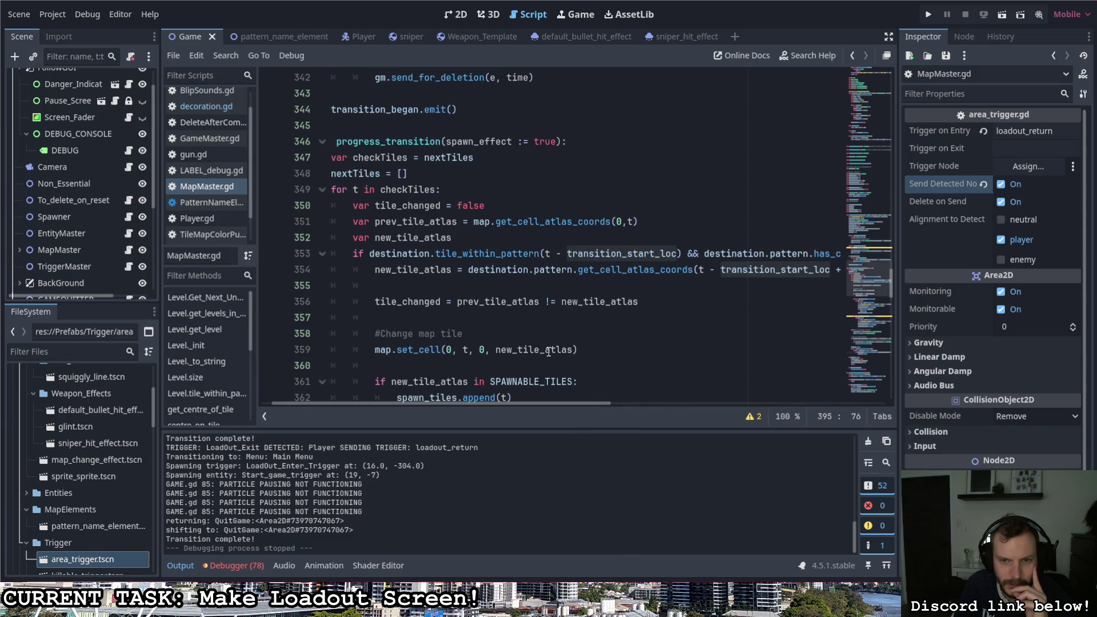
pyautogui.scroll(3, 546, 348)
pyautogui.scroll(1, 546, 348)
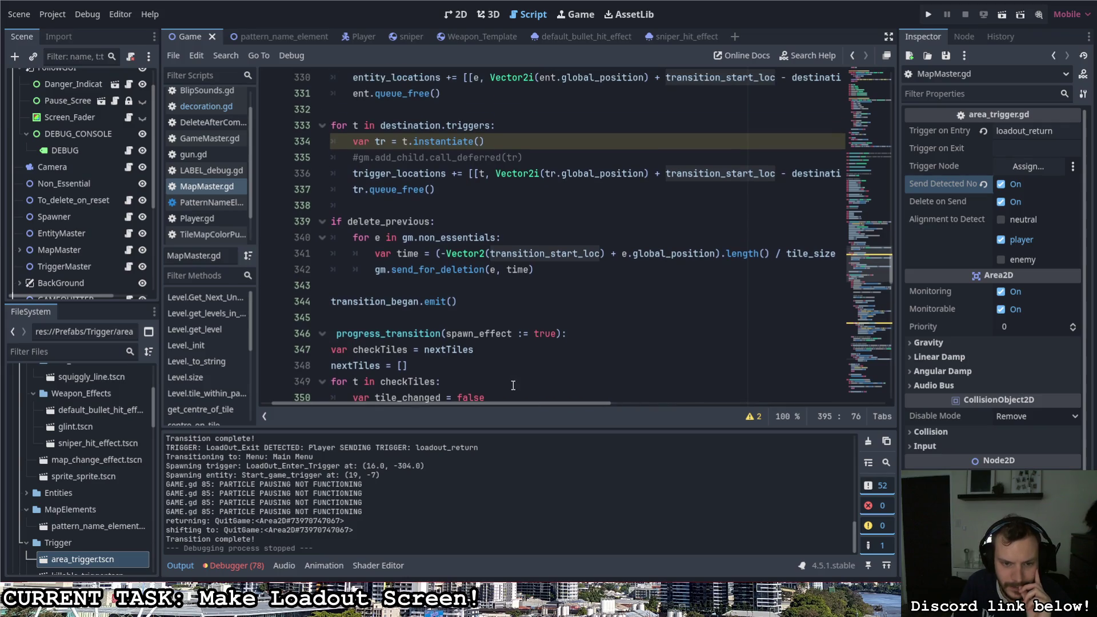
pyautogui.moveTo(499, 403); pyautogui.dragTo(486, 403)
pyautogui.scroll(2, 498, 372)
pyautogui.scroll(1, 497, 374)
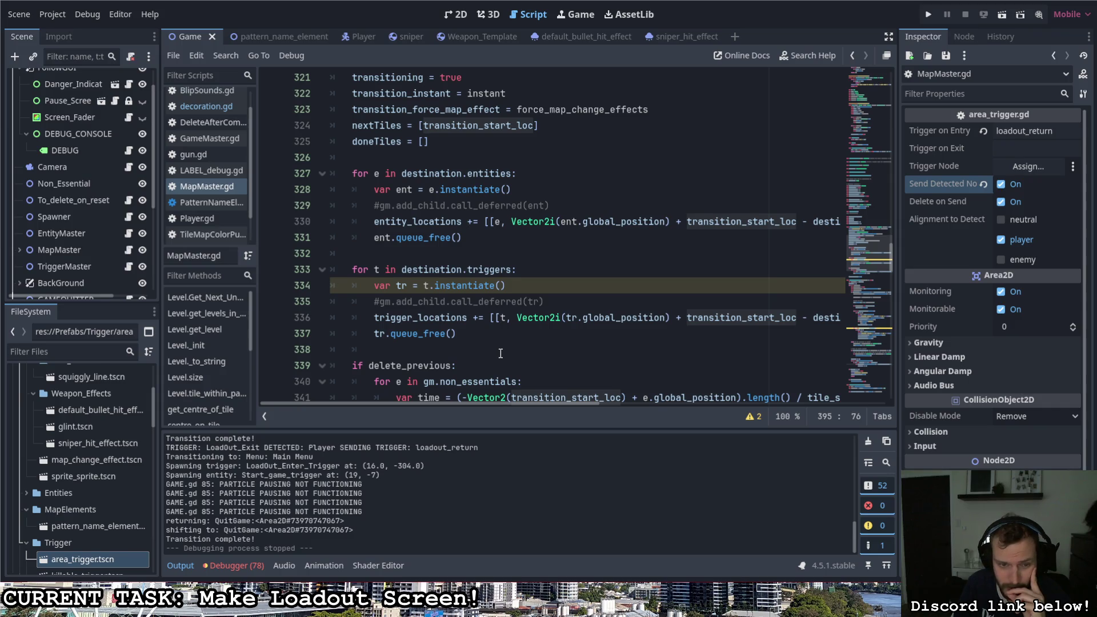
pyautogui.scroll(1, 500, 354)
pyautogui.scroll(3, 501, 354)
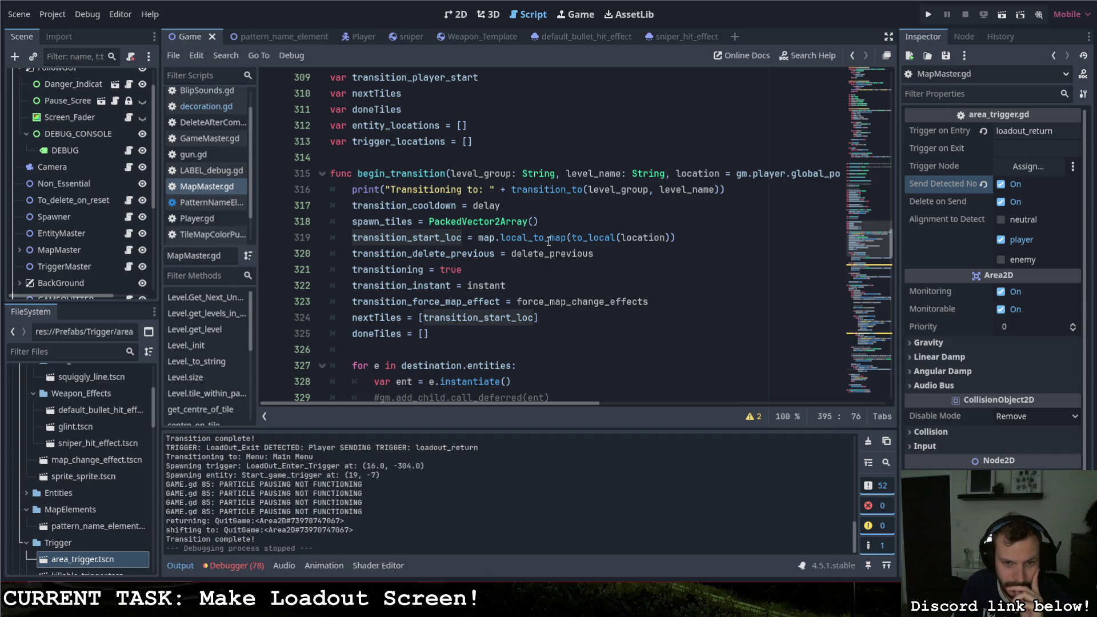
# Step: Select local_to_map on line 319 and open its context menu
pyautogui.click(499, 238)
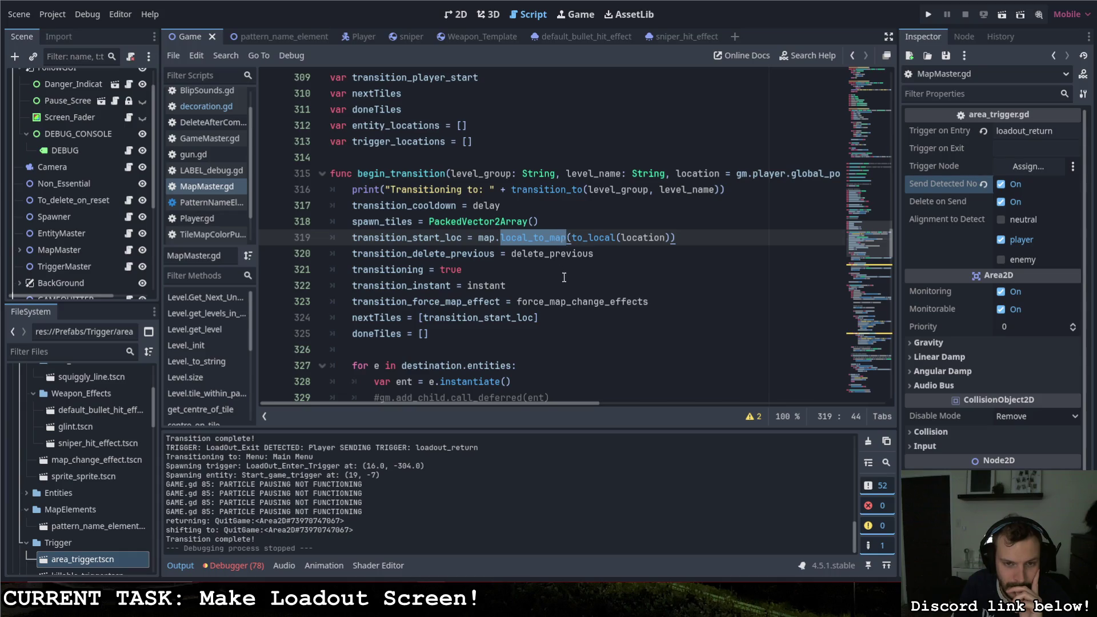
pyautogui.scroll(2, 564, 278)
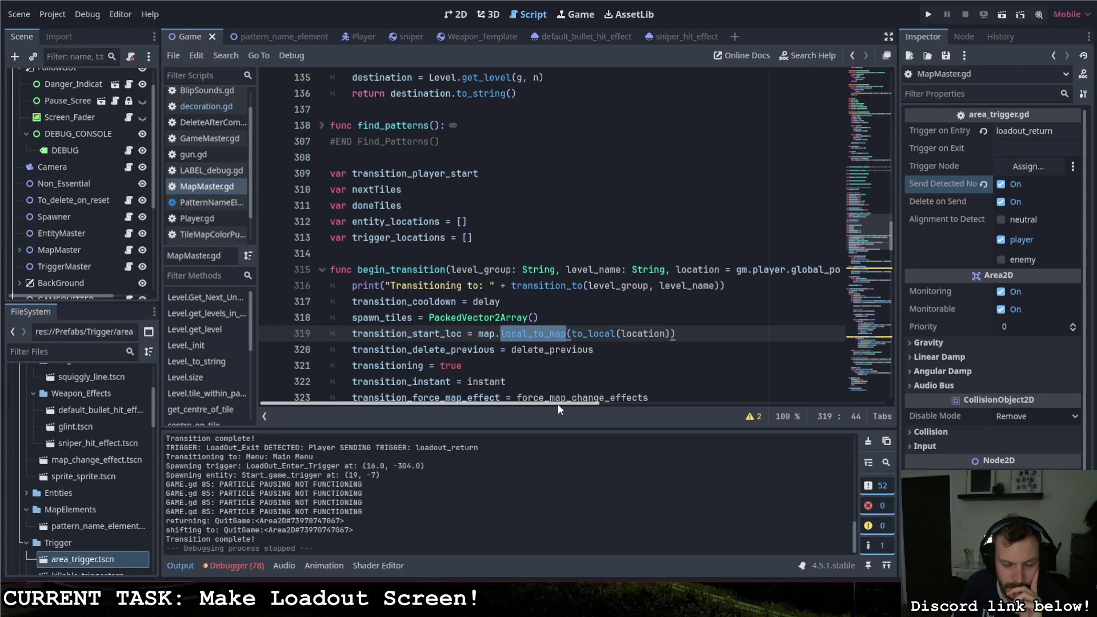
pyautogui.click(696, 335)
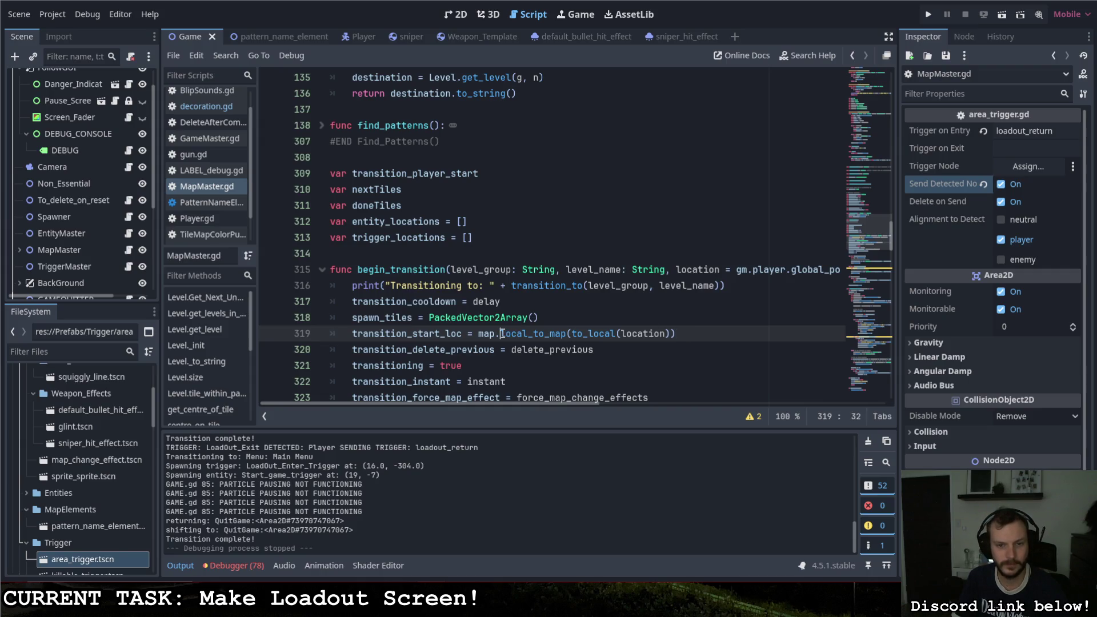
pyautogui.scroll(7, 495, 347)
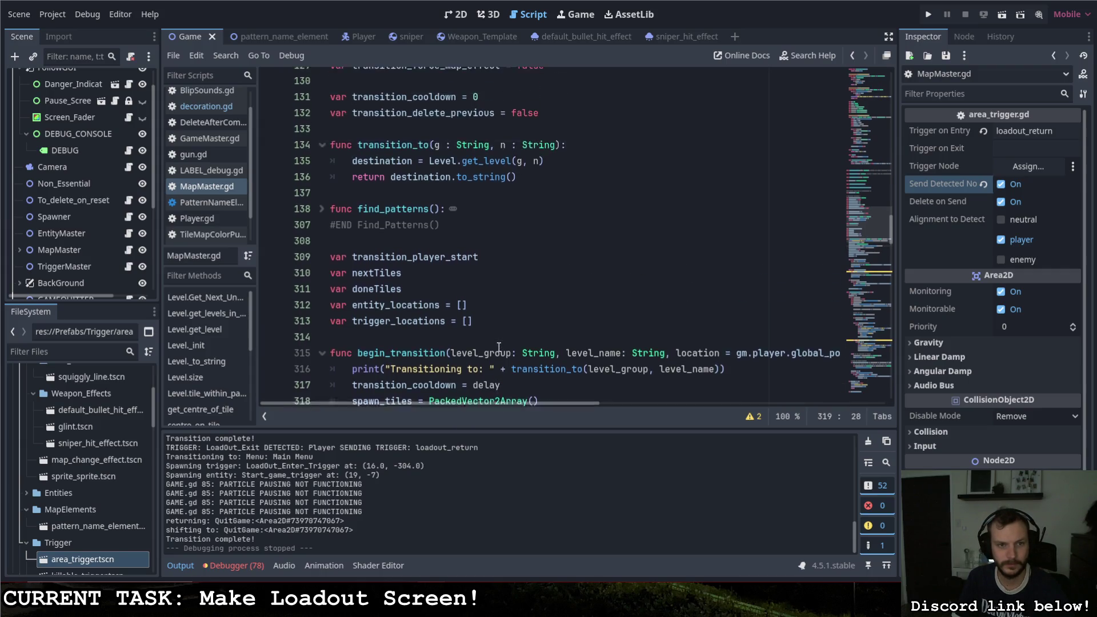
pyautogui.scroll(2, 499, 345)
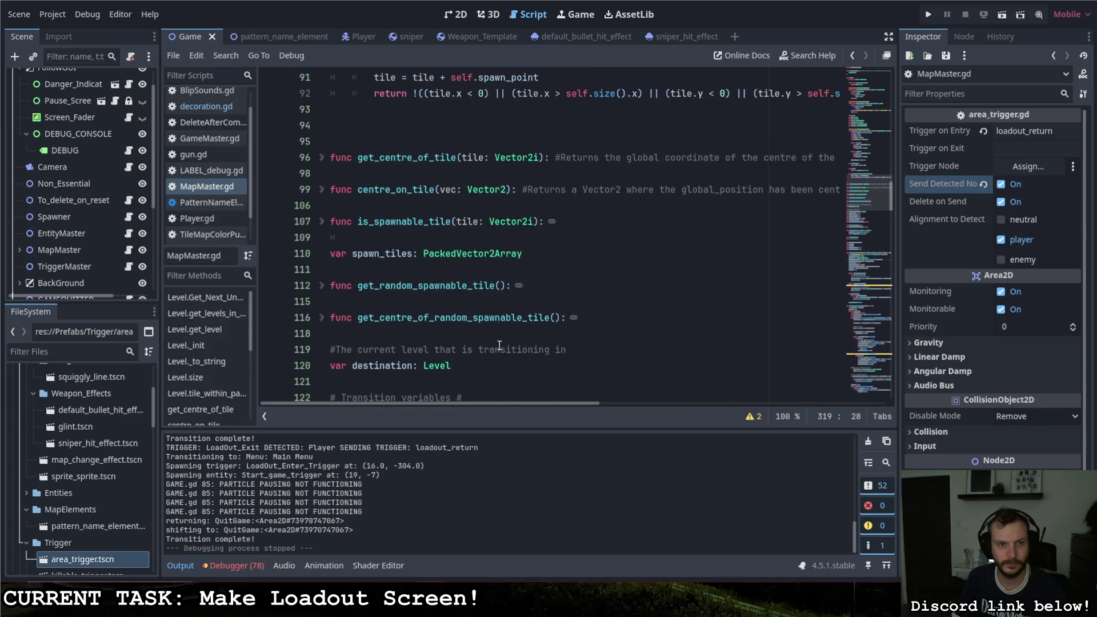
pyautogui.scroll(-2, 503, 343)
pyautogui.press('Escape')
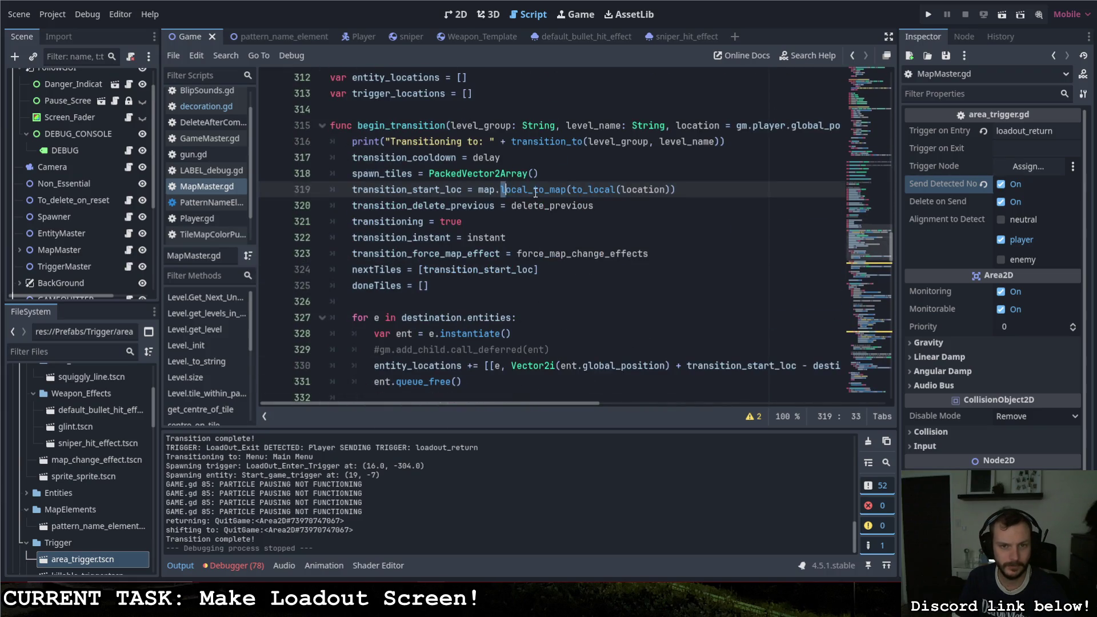
pyautogui.doubleClick(535, 190)
pyautogui.scroll(2, 536, 194)
pyautogui.rightClick(533, 286)
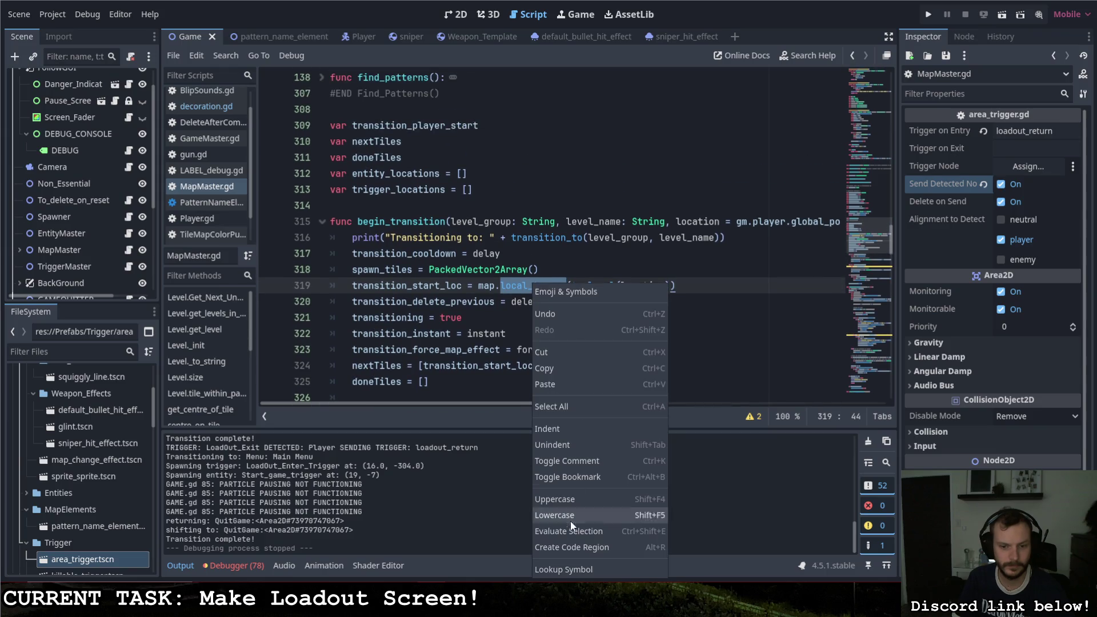
pyautogui.click(567, 568)
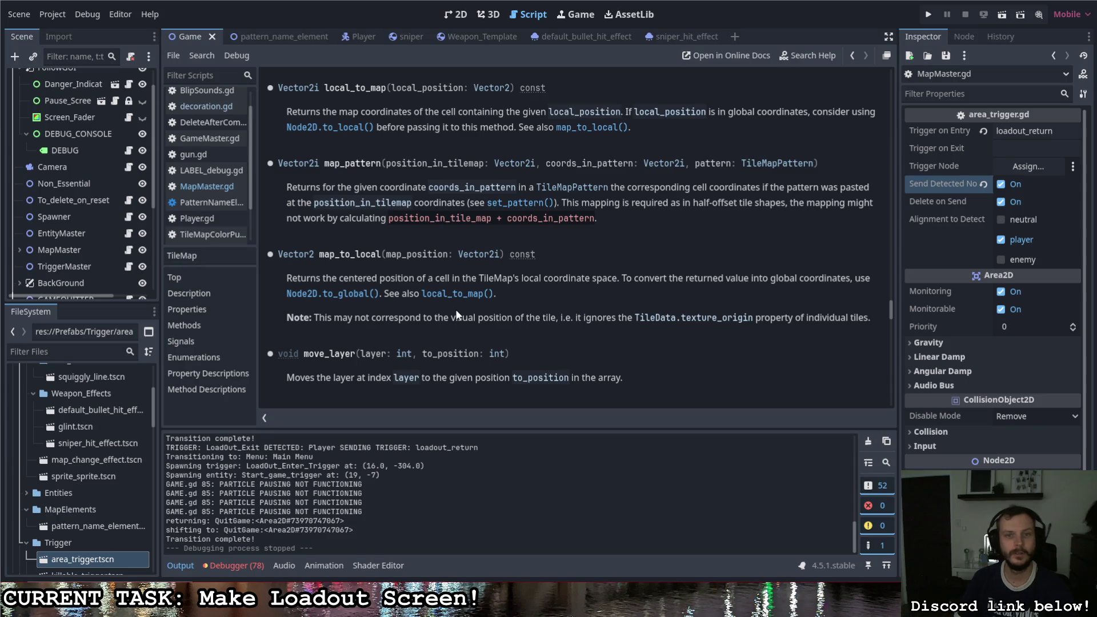
pyautogui.click(852, 55)
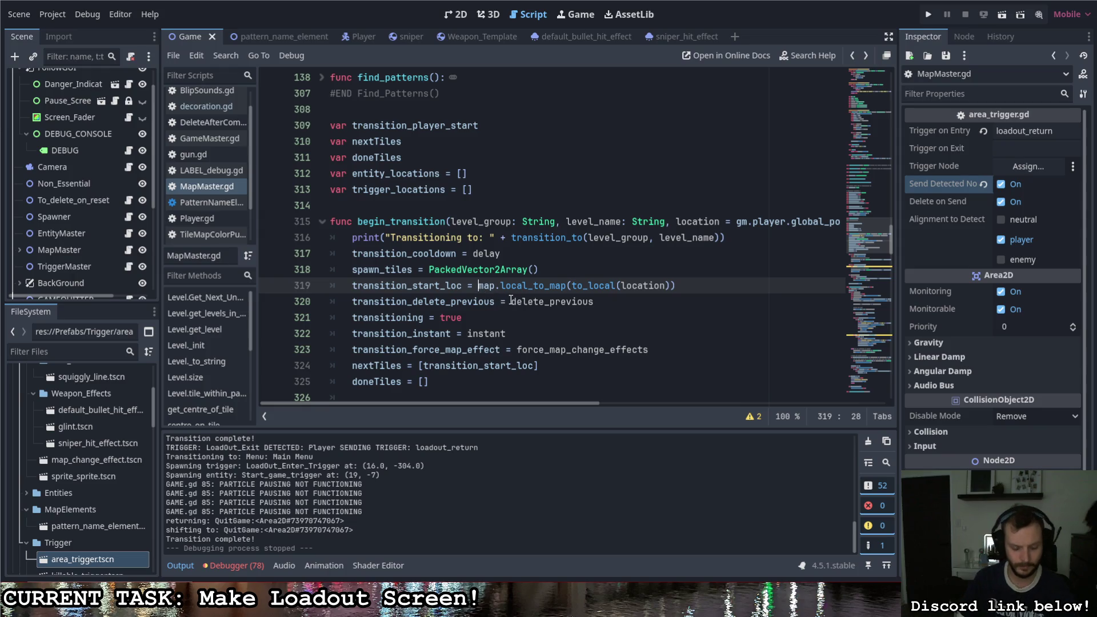
# Step: Rewrite line 319 as centre_on_tile(map.local_to_map(to_local(location)))
pyautogui.write('map.ce')
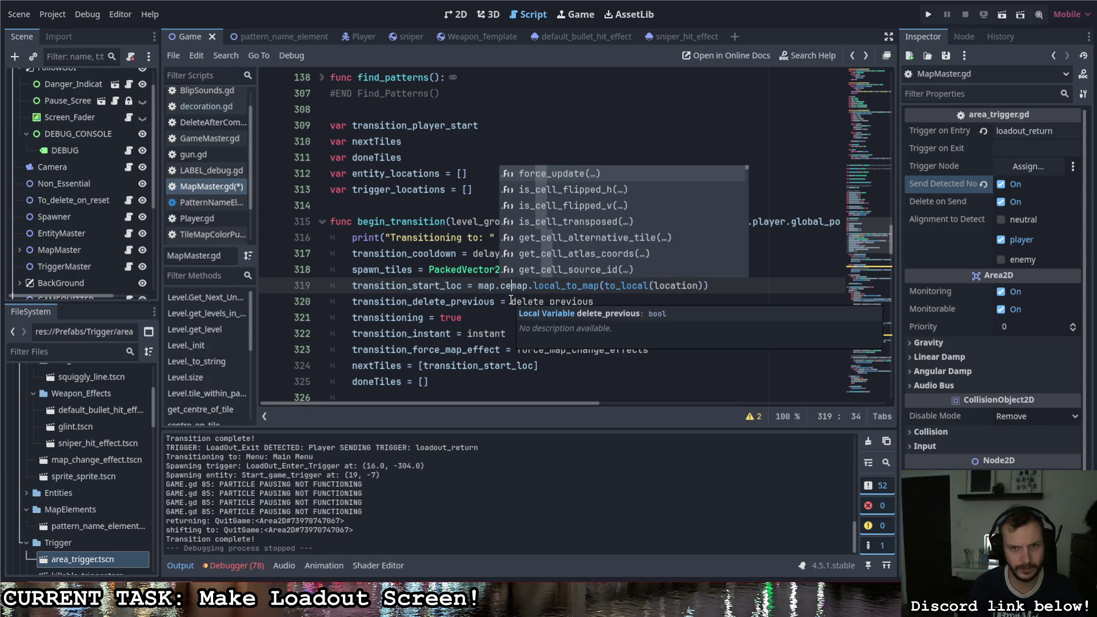
pyautogui.press('BackSpace')
pyautogui.press('BackSpace')
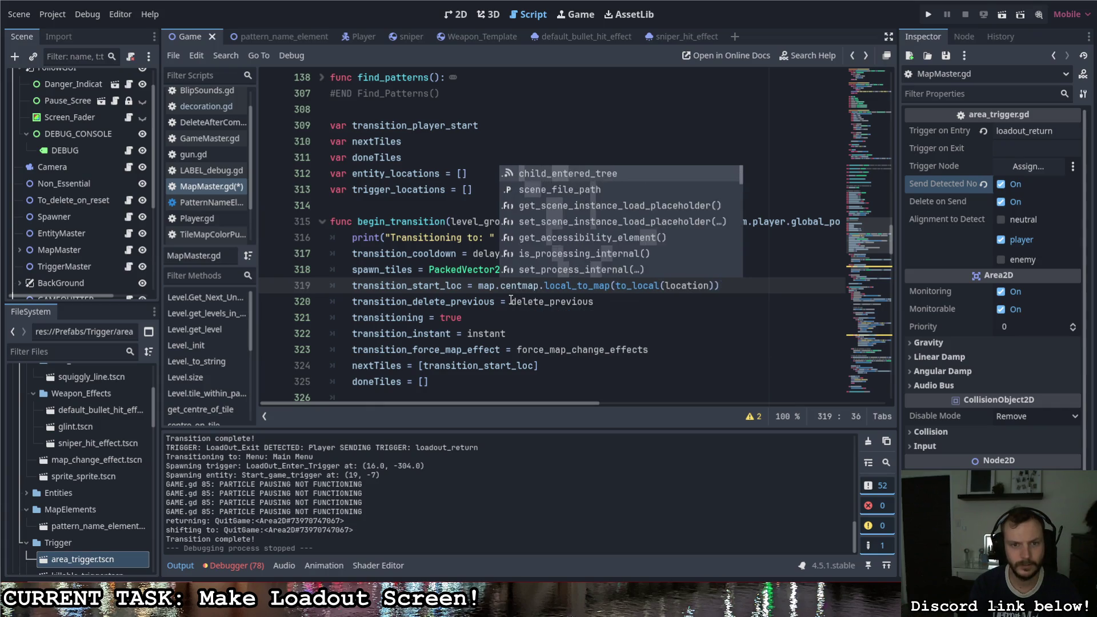
pyautogui.press('BackSpace')
pyautogui.press('BackSpace')
pyautogui.press('BackSpace')
pyautogui.write('centre')
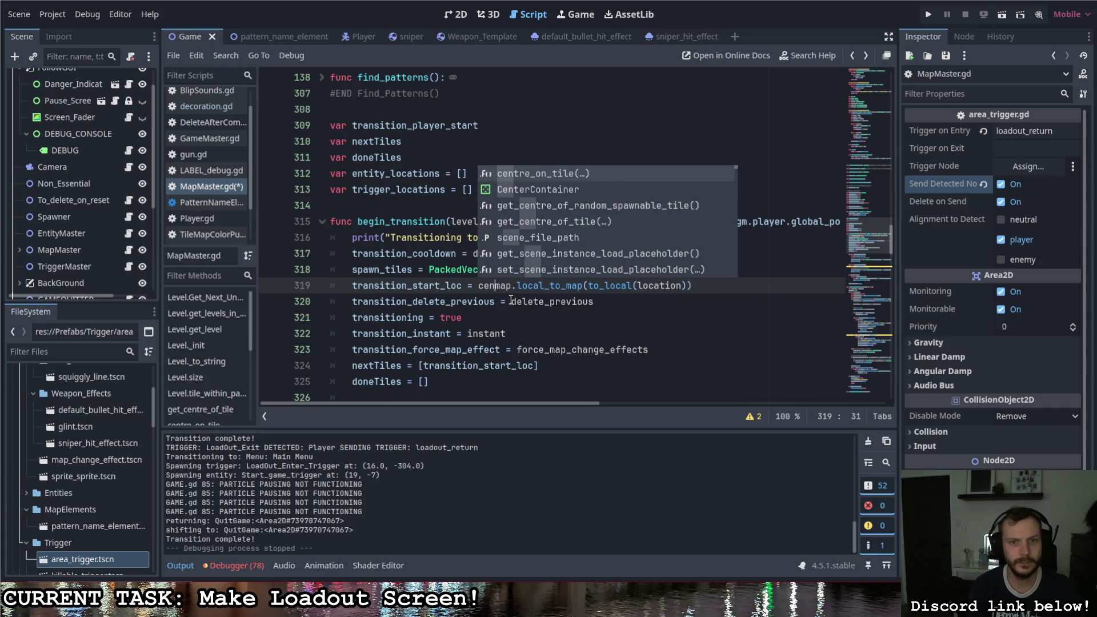
pyautogui.press('Tab')
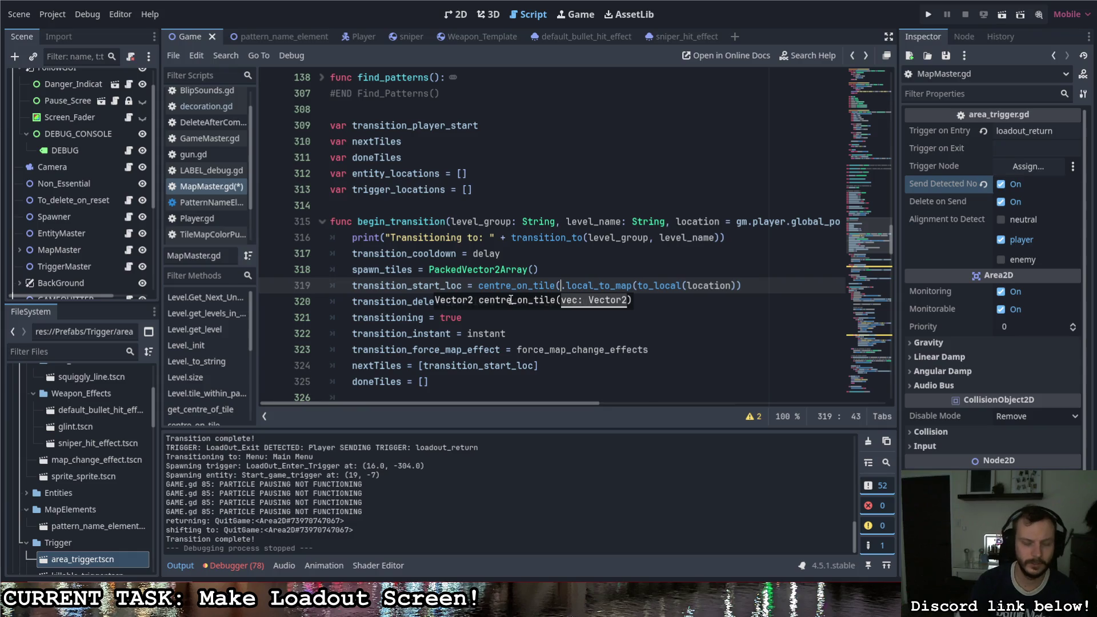
pyautogui.write('map')
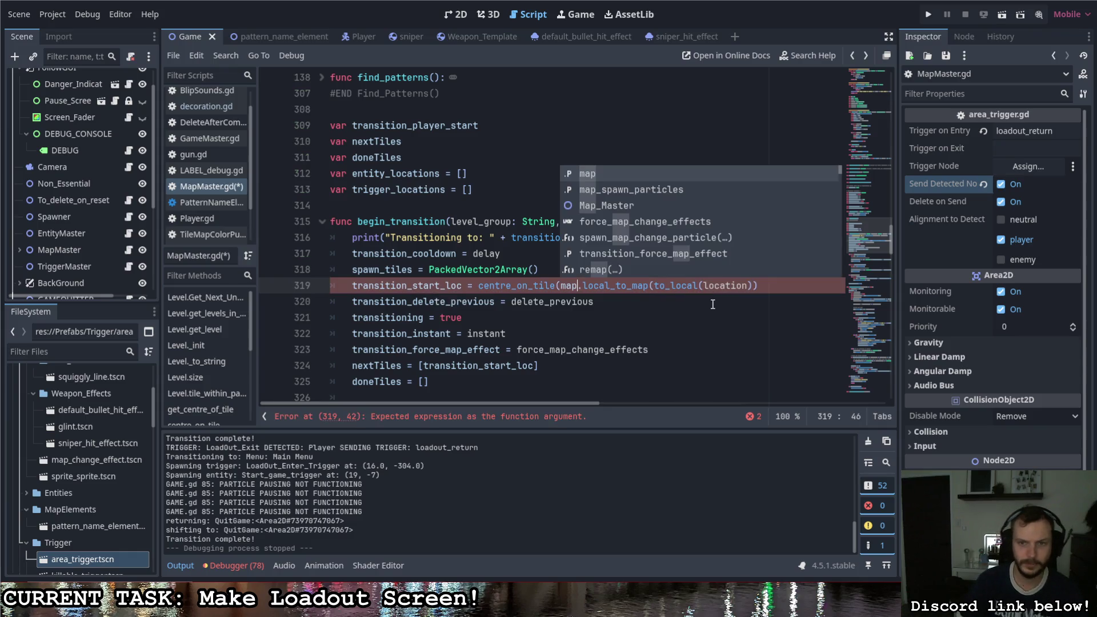
pyautogui.click(787, 284)
pyautogui.write(')')
# Step: Save MapMaster.gd and run the project with F5
pyautogui.hotkey('ctrl', 's')
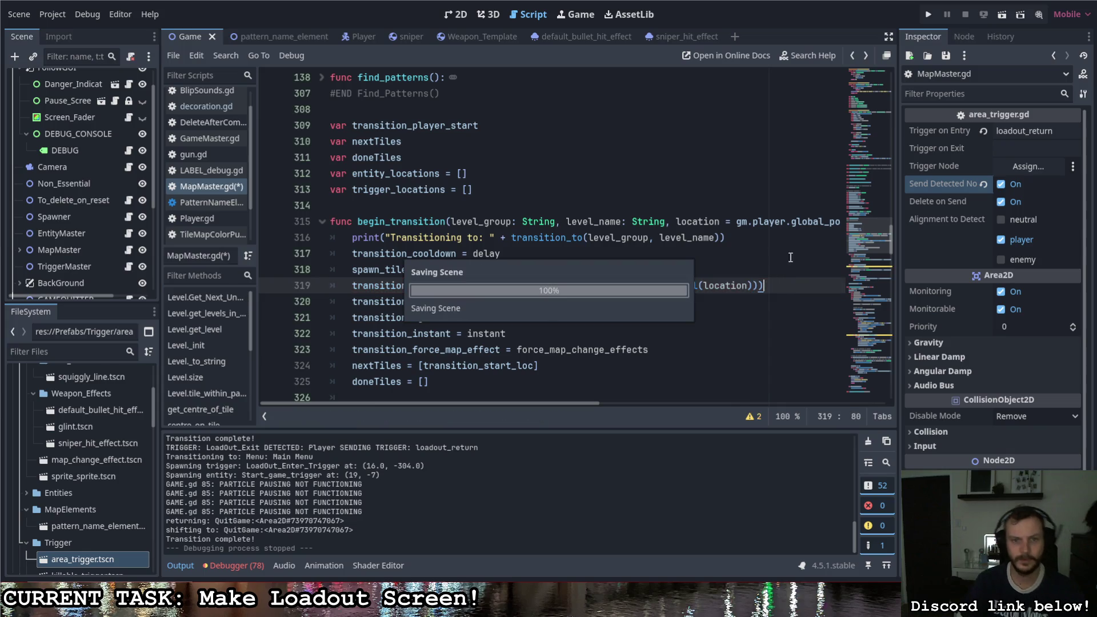
pyautogui.click(715, 204)
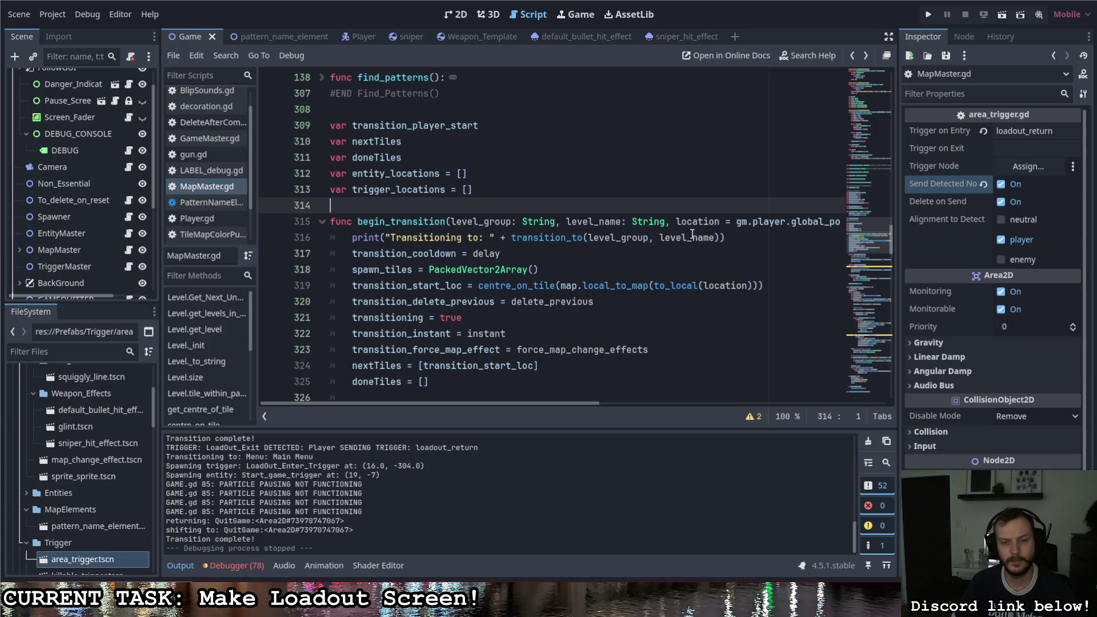
pyautogui.press('F5')
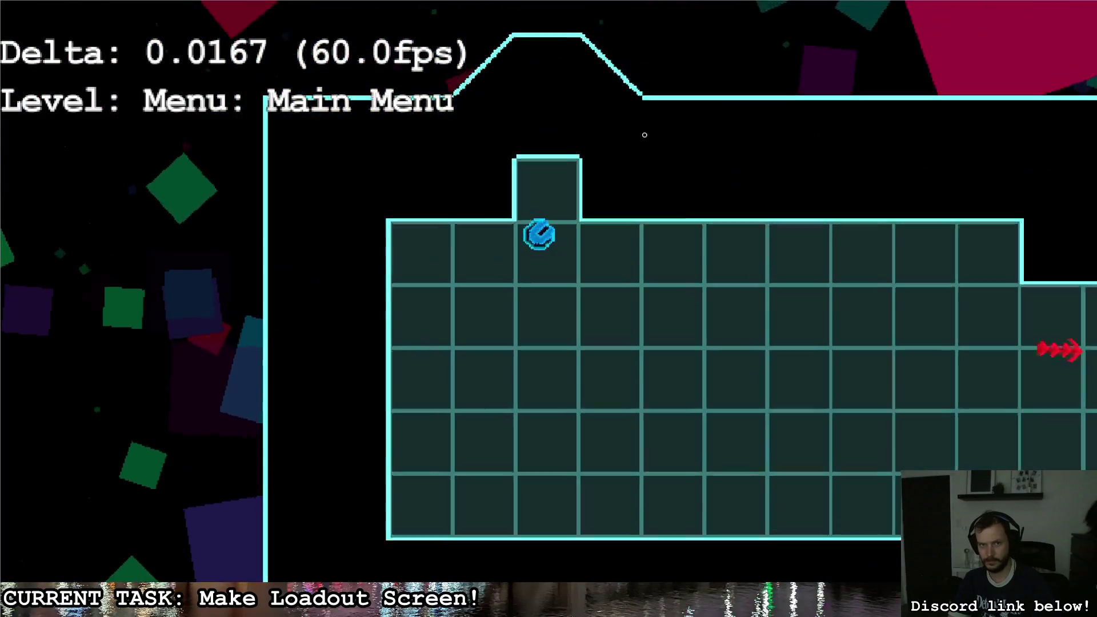
# Step: Walk the player through the Loadout Entry Hall's top exit into the loadout room, then stop the test run
pyautogui.press('s')
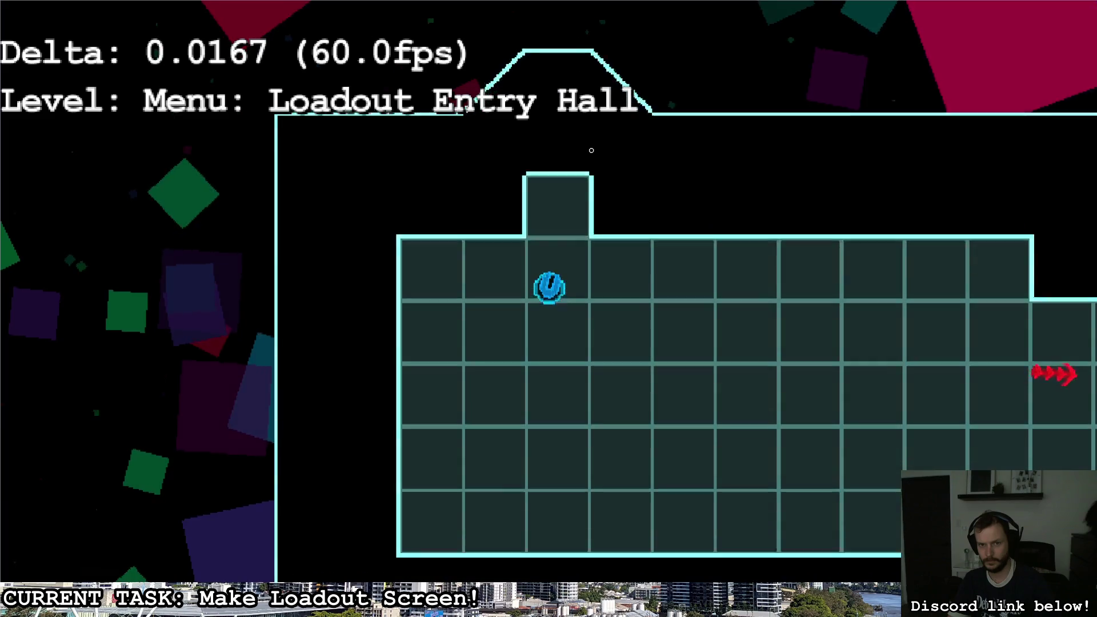
pyautogui.press('w')
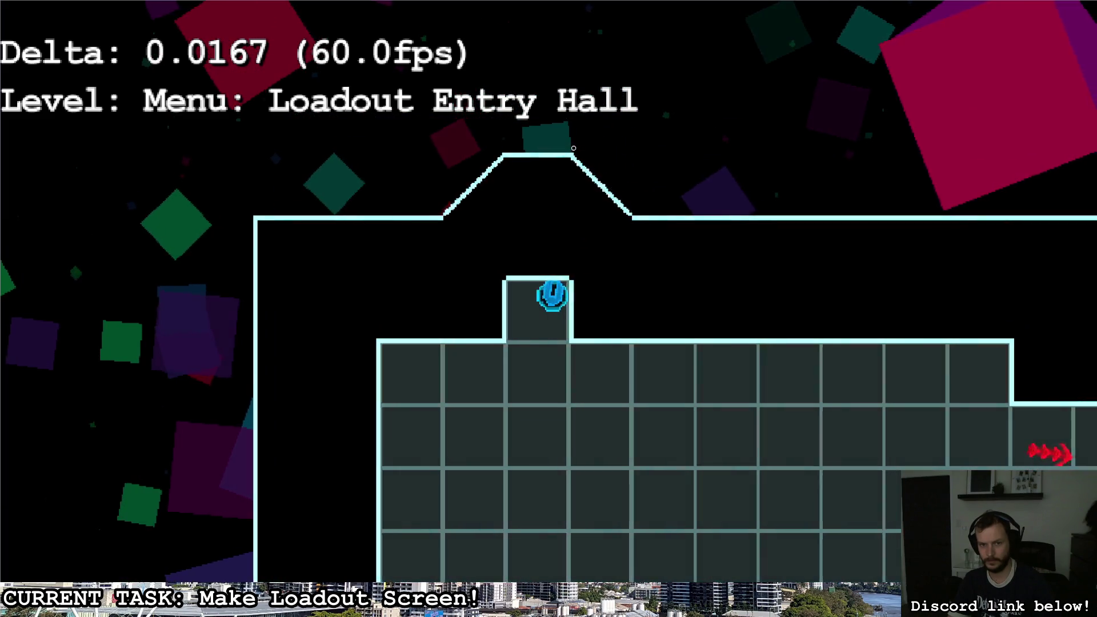
pyautogui.press('s')
pyautogui.press('s')
pyautogui.press('w')
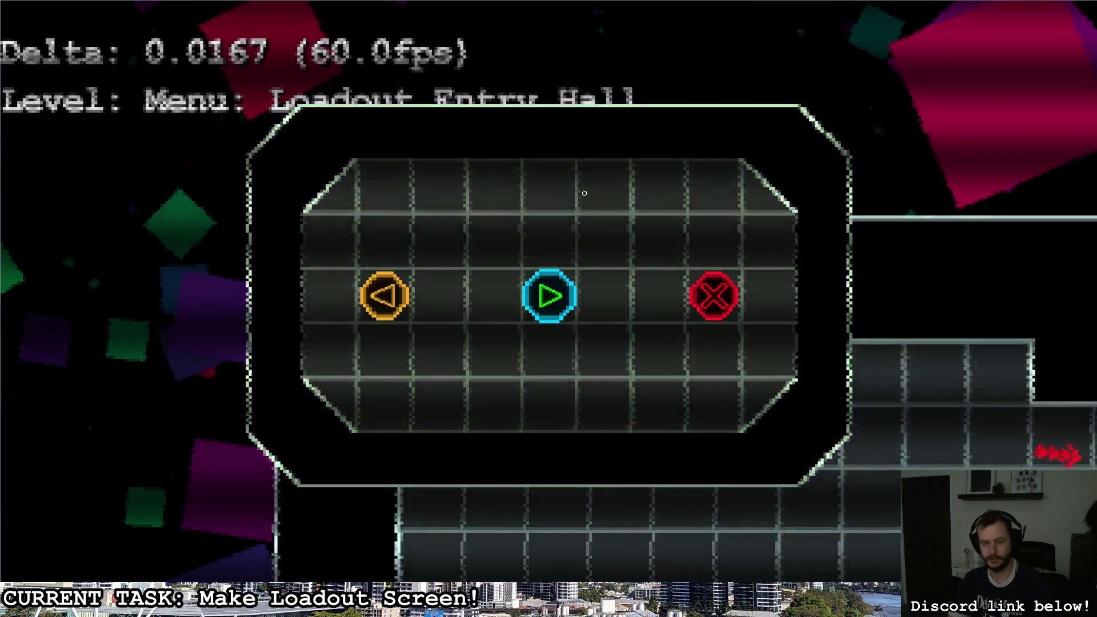
pyautogui.hotkey('ctrl', 'F3')
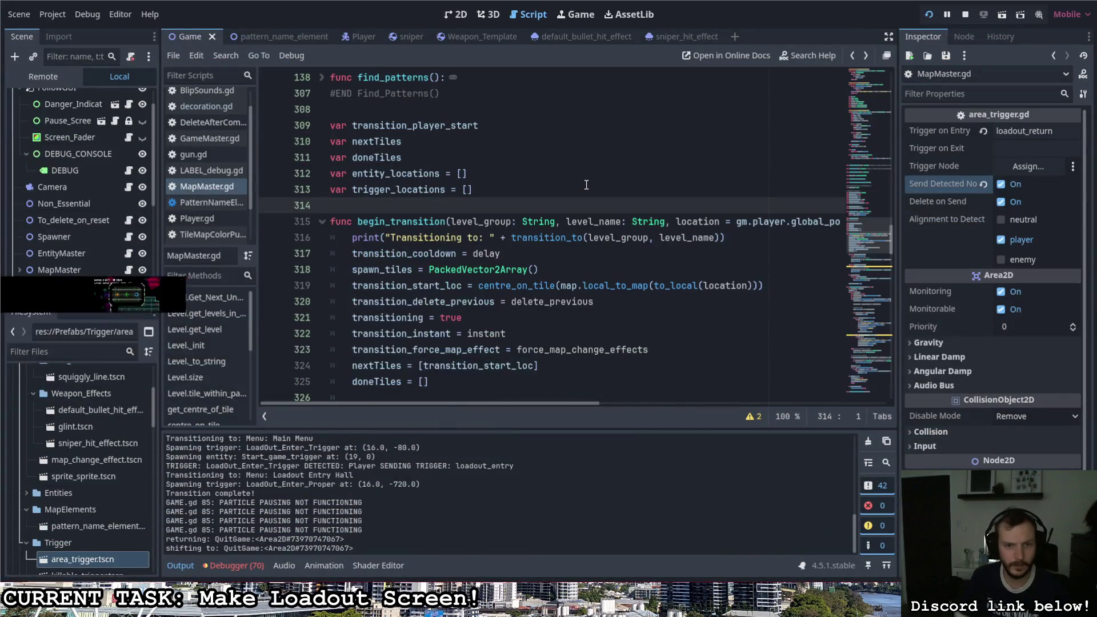